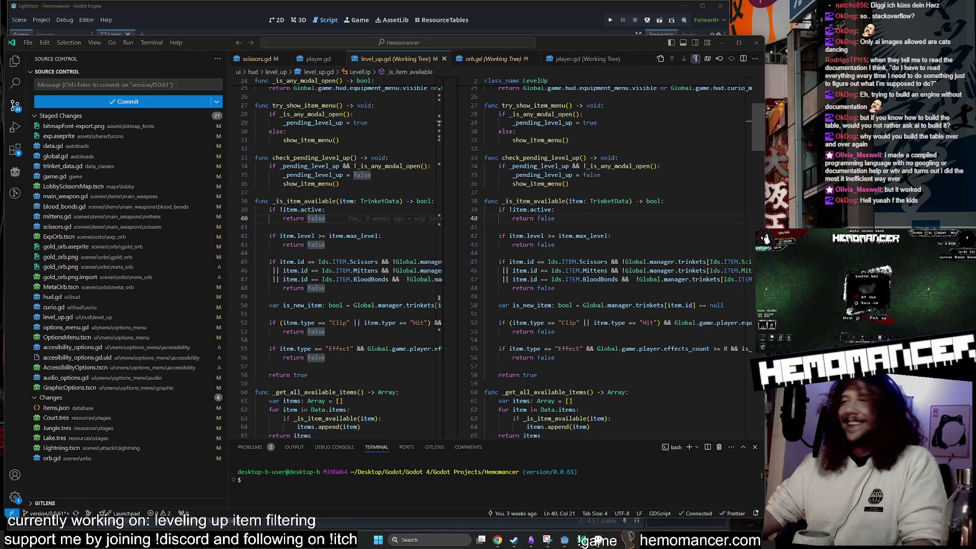
Scroll through the level_up.gd diff and check the GitLens blame for line 142
mouse_move(697, 278)
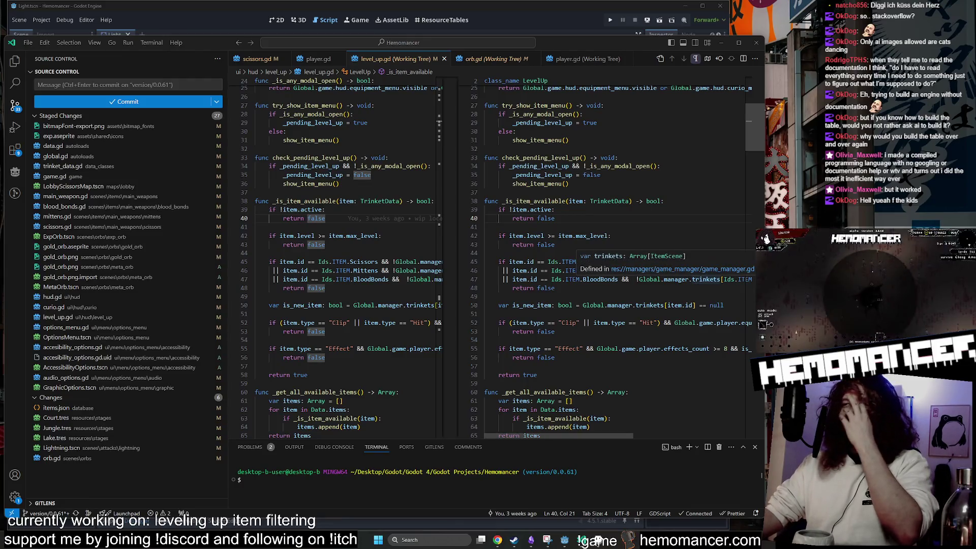
scroll(697, 279, "down", 5)
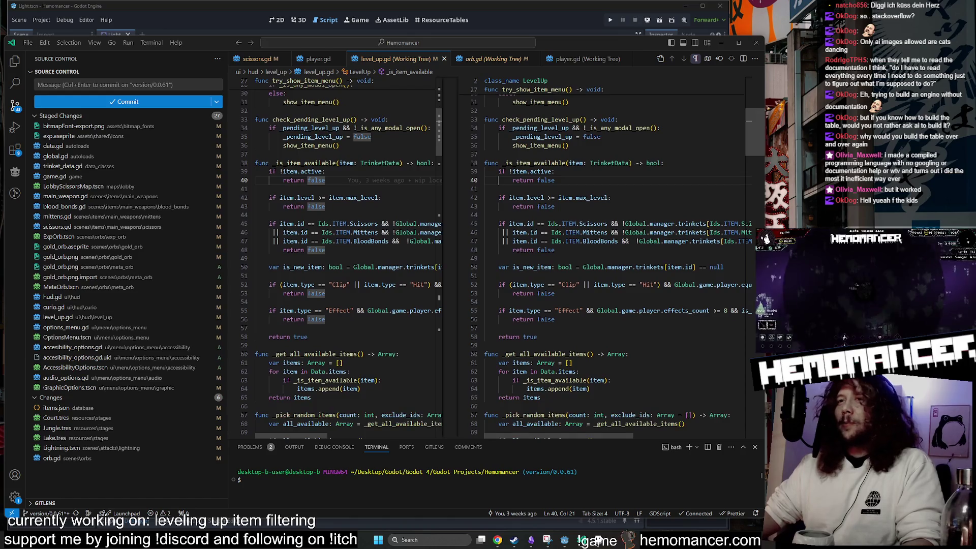
scroll(696, 278, "down", 3)
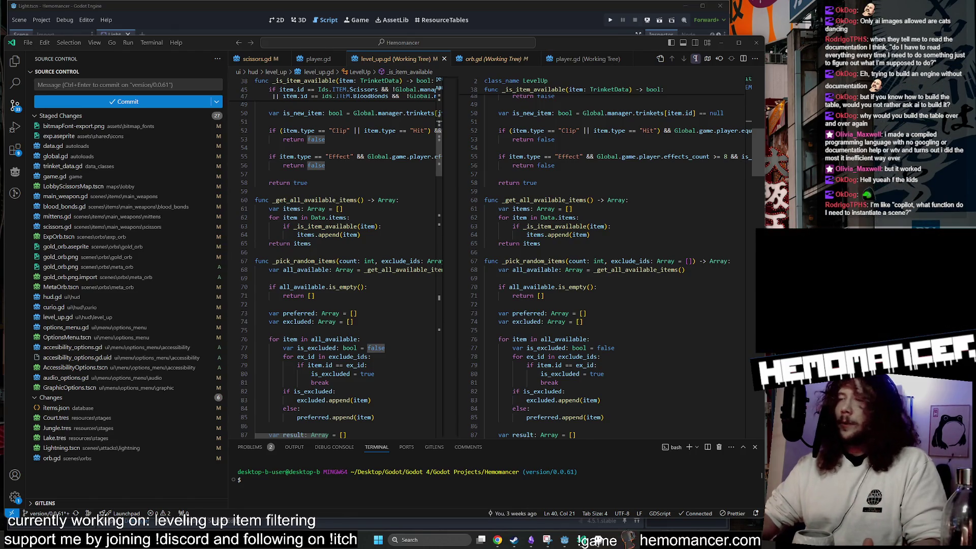
scroll(697, 279, "down", 4)
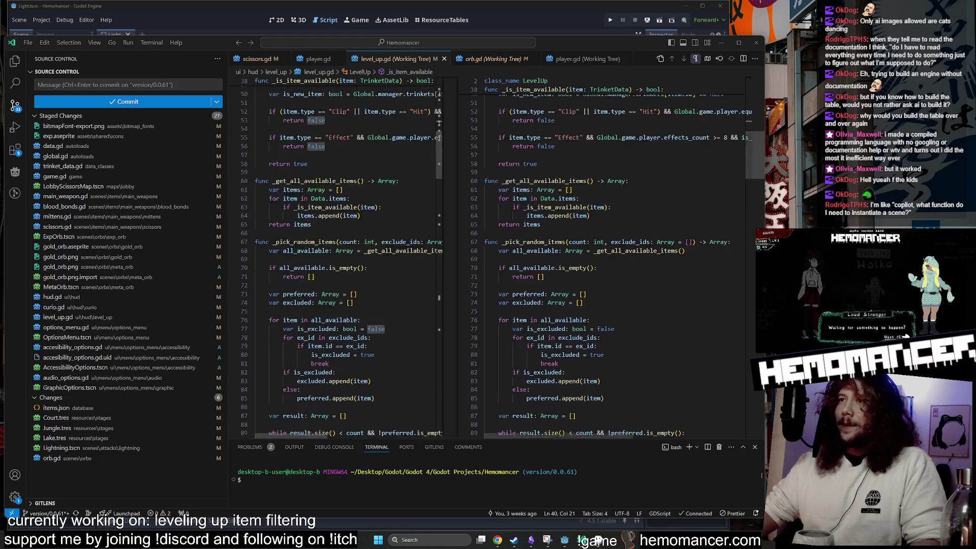
scroll(697, 279, "down", 13)
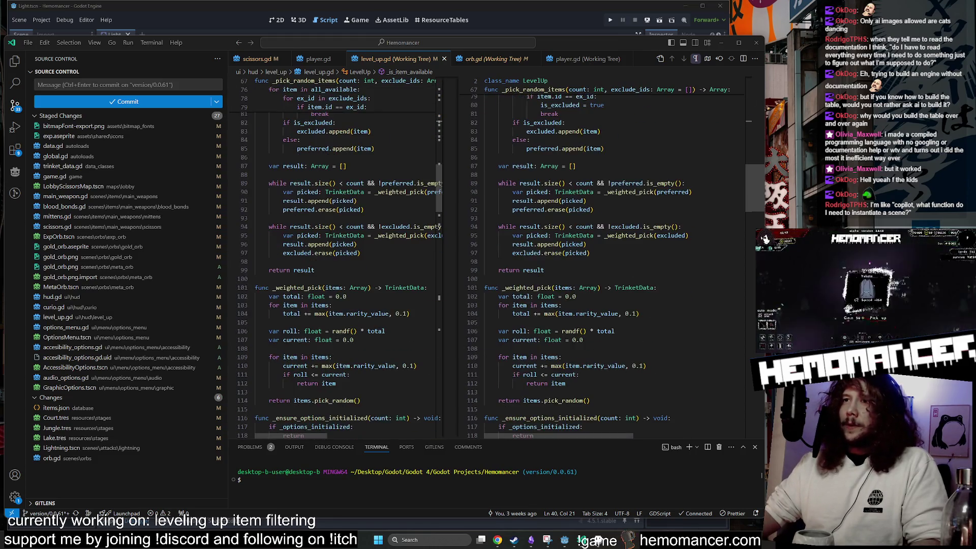
scroll(697, 279, "down", 7)
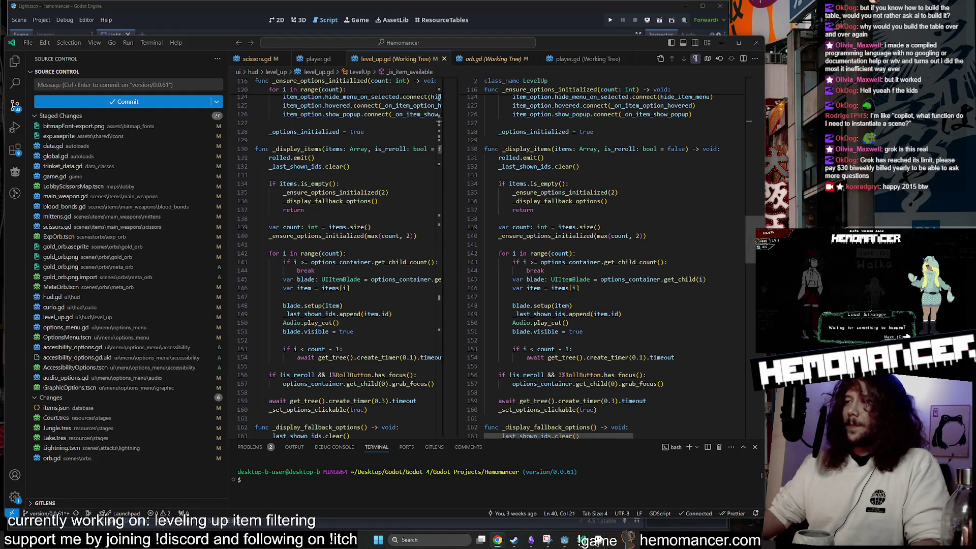
left_click(347, 254)
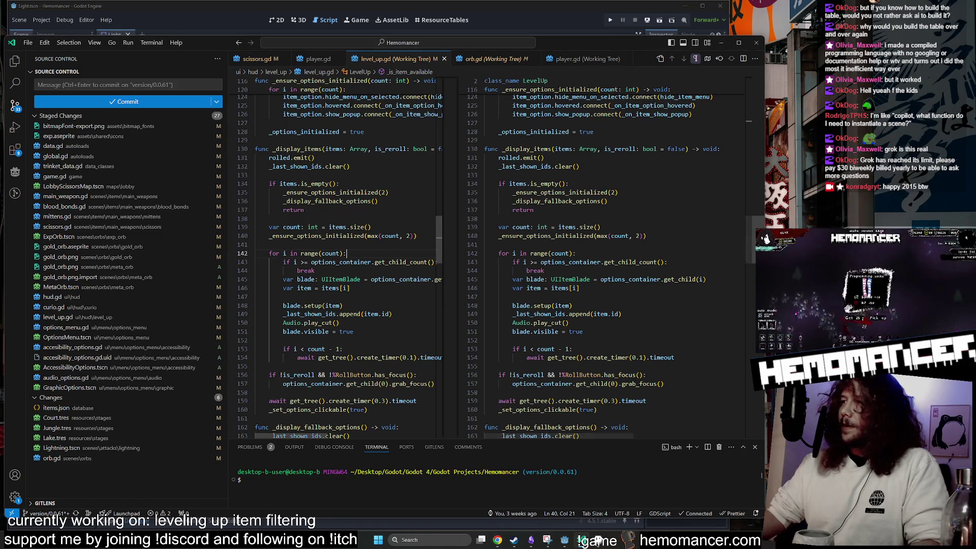
mouse_move(348, 253)
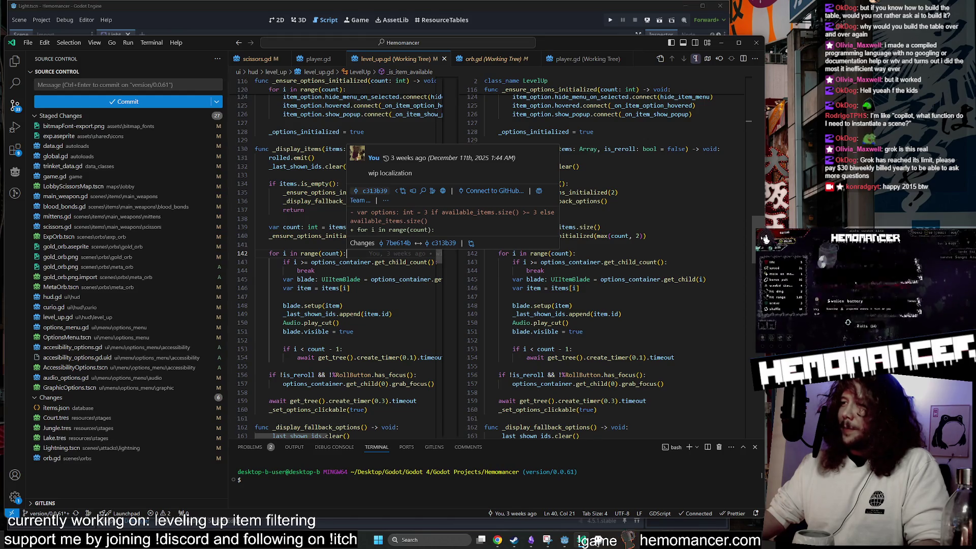
left_click(350, 287)
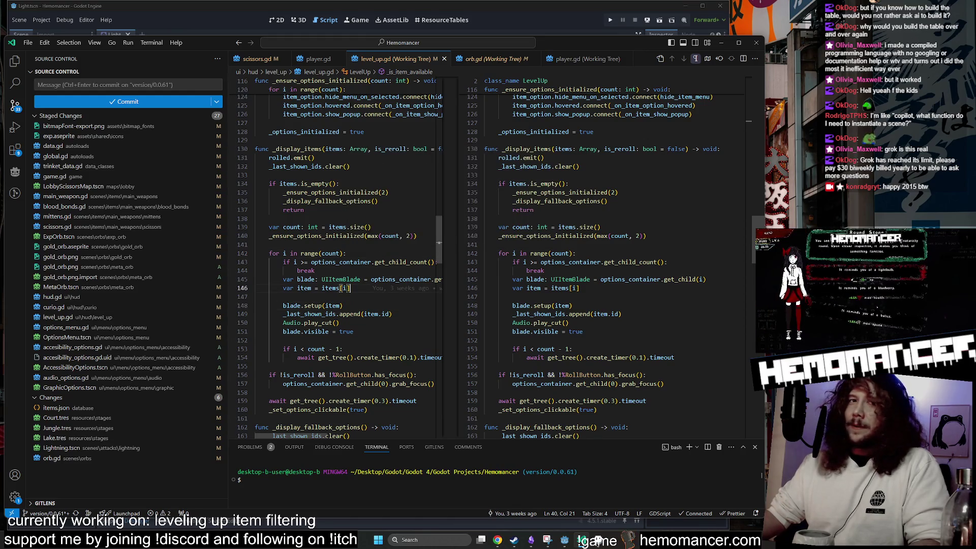
Review the pending orb.gd changes in Source Control
left_click(722, 42)
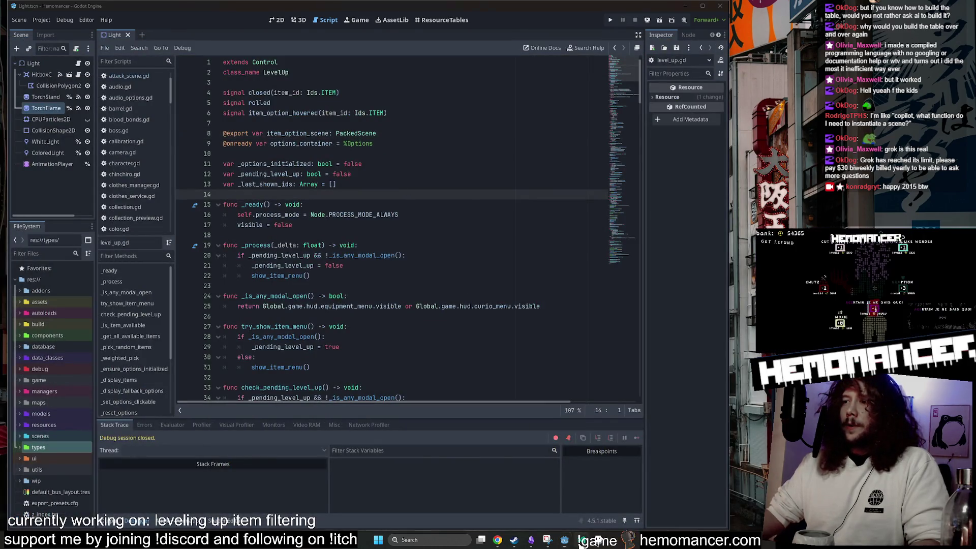
left_click(582, 540)
left_click(81, 461)
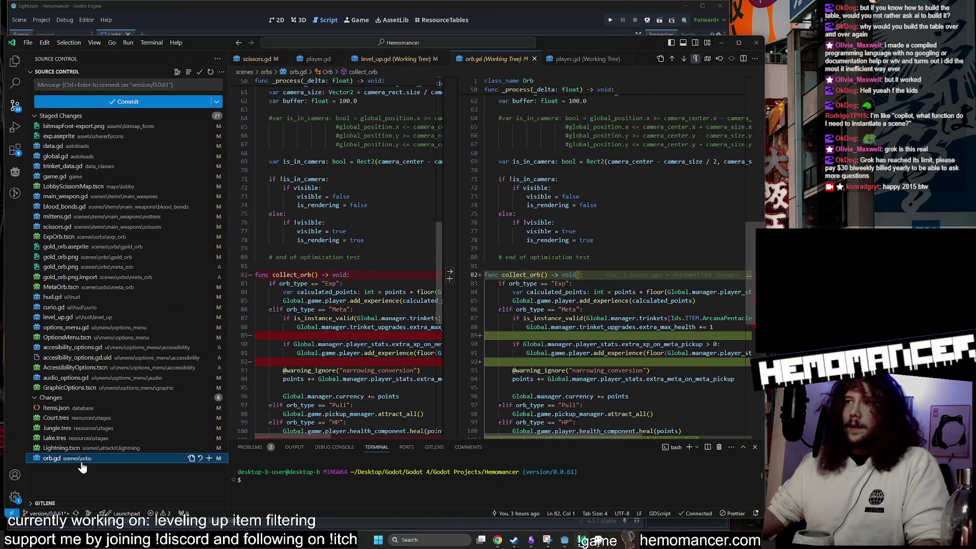
Minimize VS Code and bring up the _global_mind_map notes in Obsidian
left_click(721, 43)
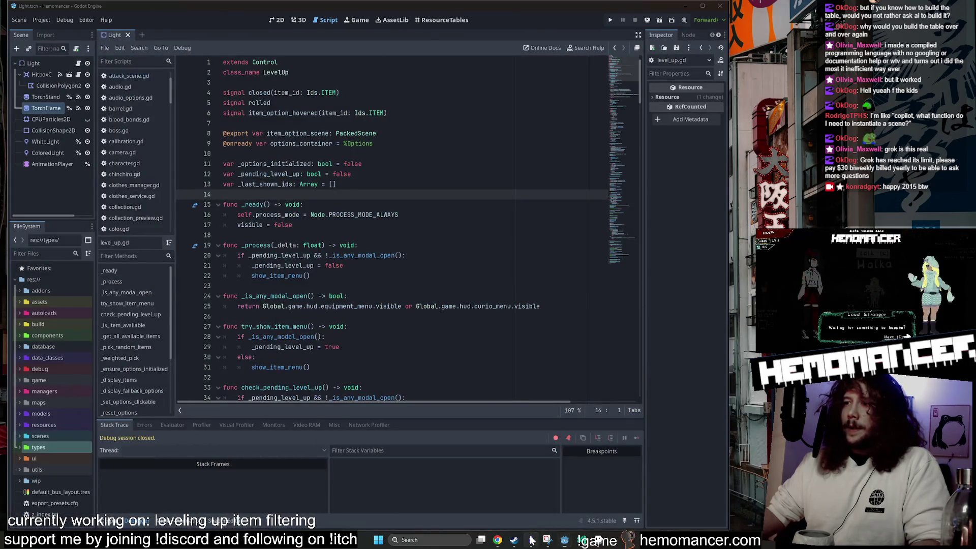
left_click(531, 540)
scroll(220, 332, "down", 5)
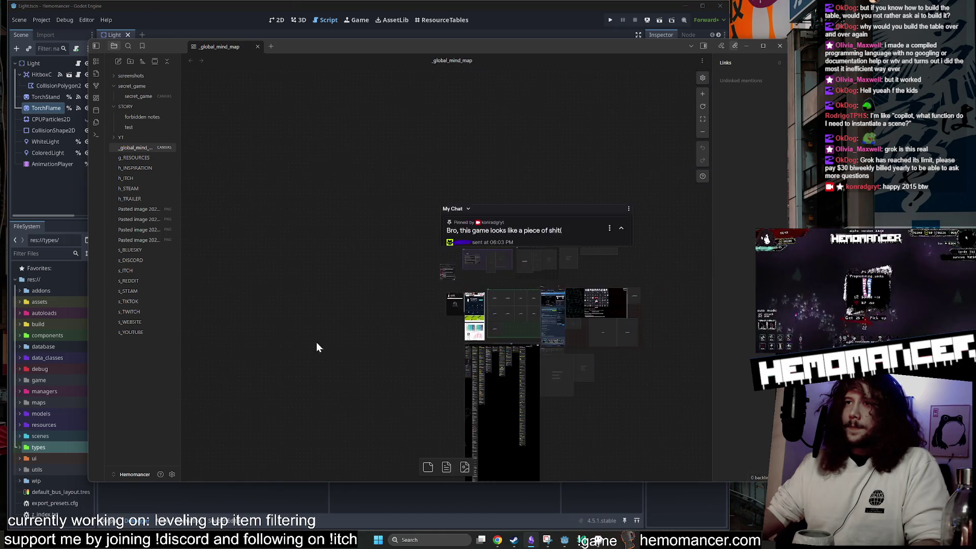
Pan across the _global_mind_map canvas, resize the notes window, then minimize Obsidian
scroll(528, 345, "right", 5)
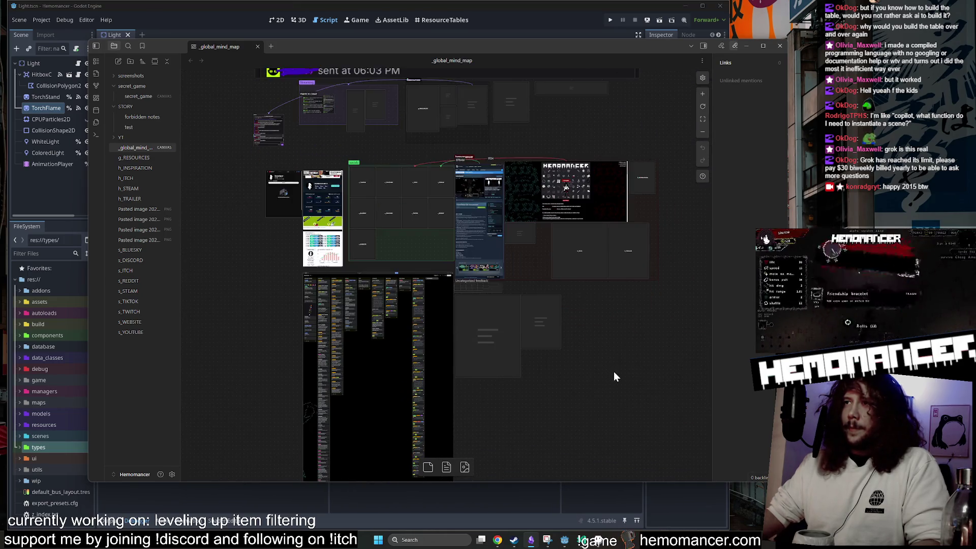
scroll(618, 391, "right", 2)
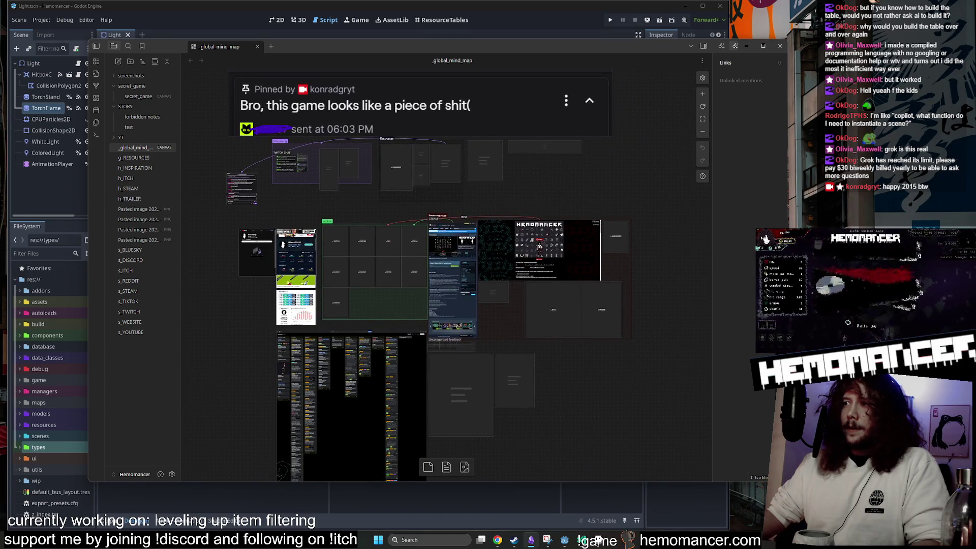
left_click_drag(786, 482, 767, 496)
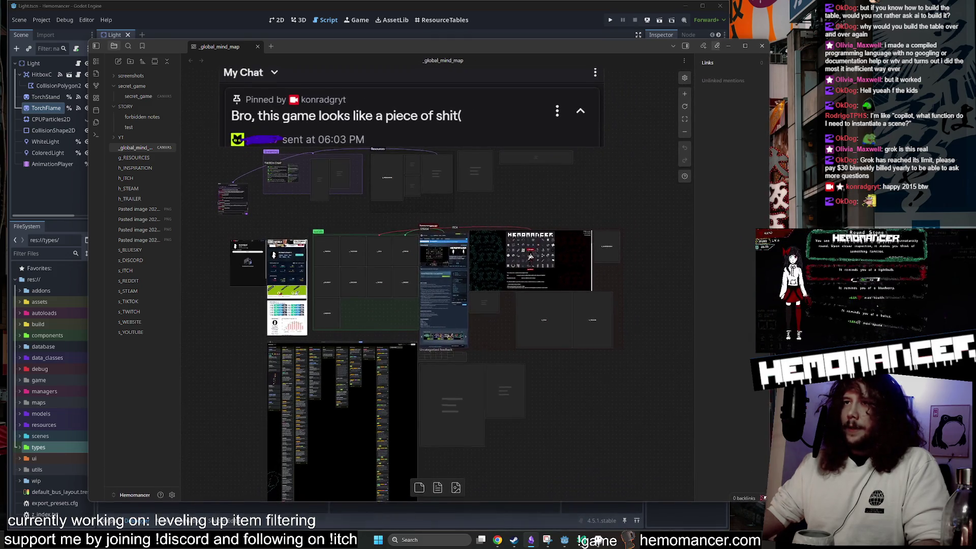
scroll(626, 415, "right", 2)
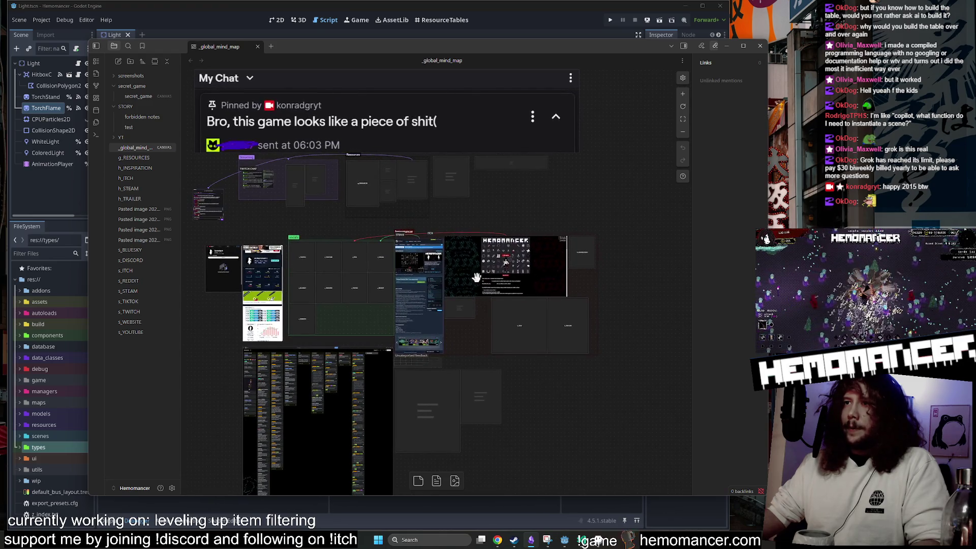
scroll(610, 425, "left", 2)
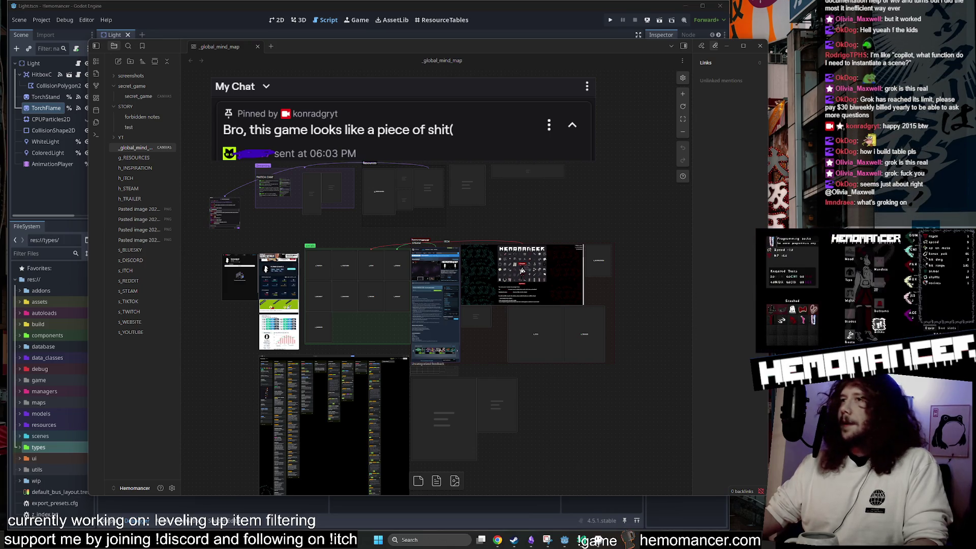
left_click(526, 12)
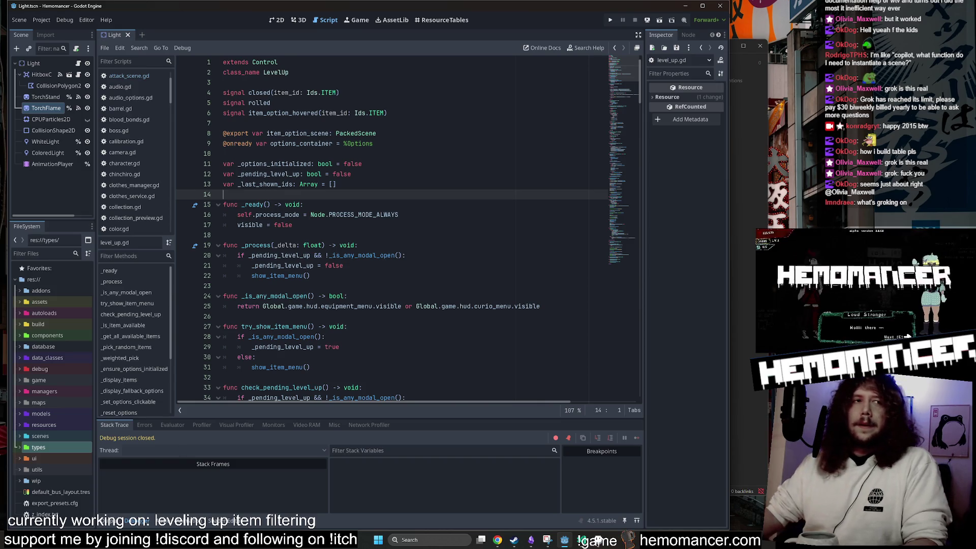
Switch back to Godot, place the caret in level_up.gd, and run the project with F5
key("alt+Tab")
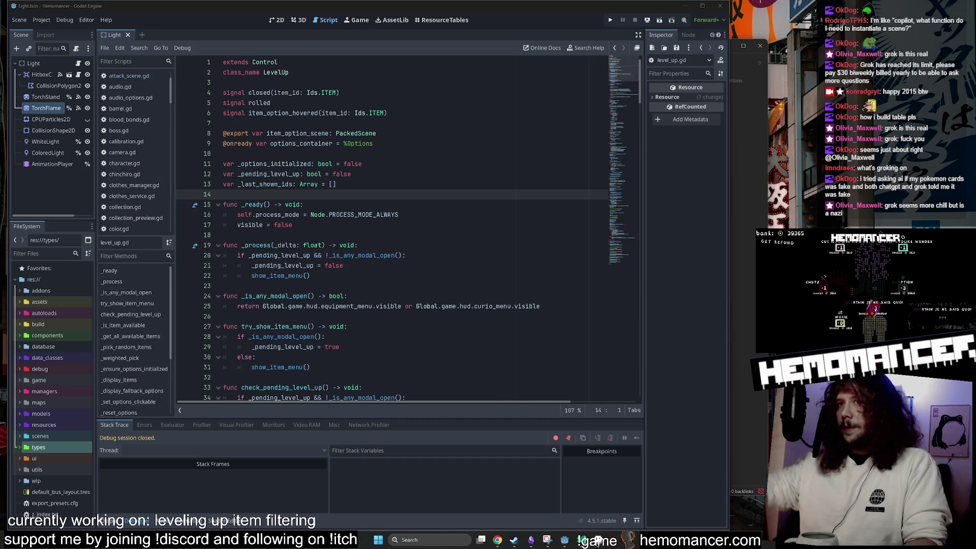
left_click(377, 134)
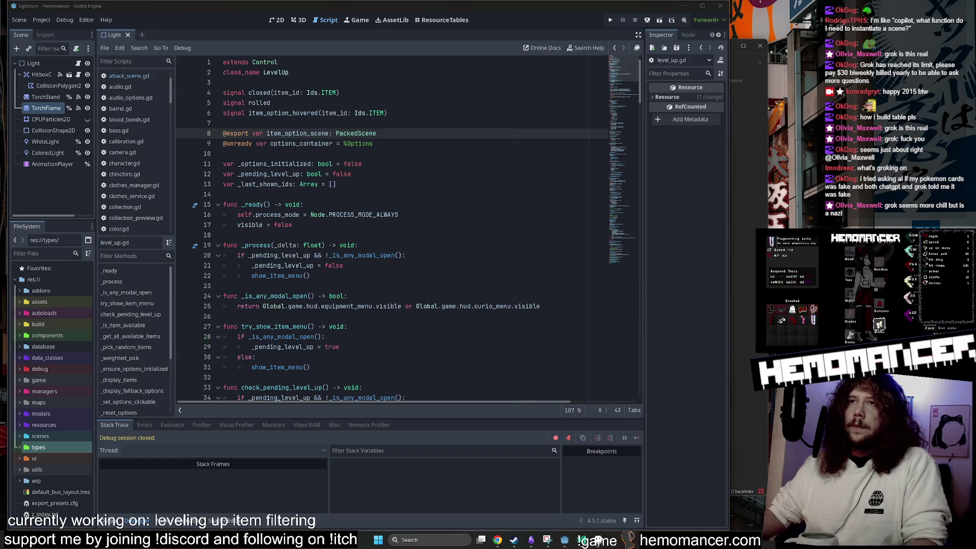
scroll(392, 229, "down", 9)
left_click(305, 173)
key("F5")
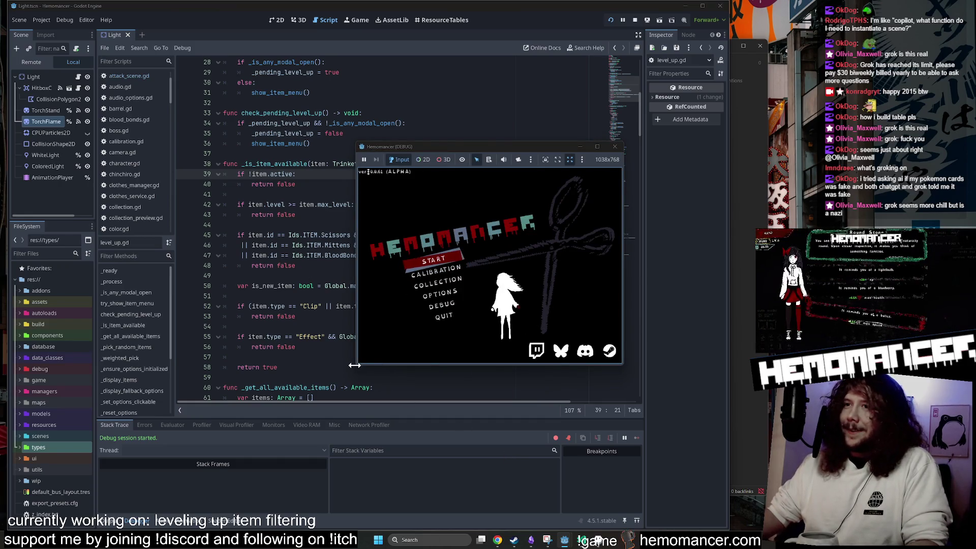
Enlarge the debug game window and shift it up and left
mouse_move(357, 364)
left_mouse_down()
mouse_move(131, 506)
mouse_move(65, 514)
mouse_move(81, 503)
left_mouse_up()
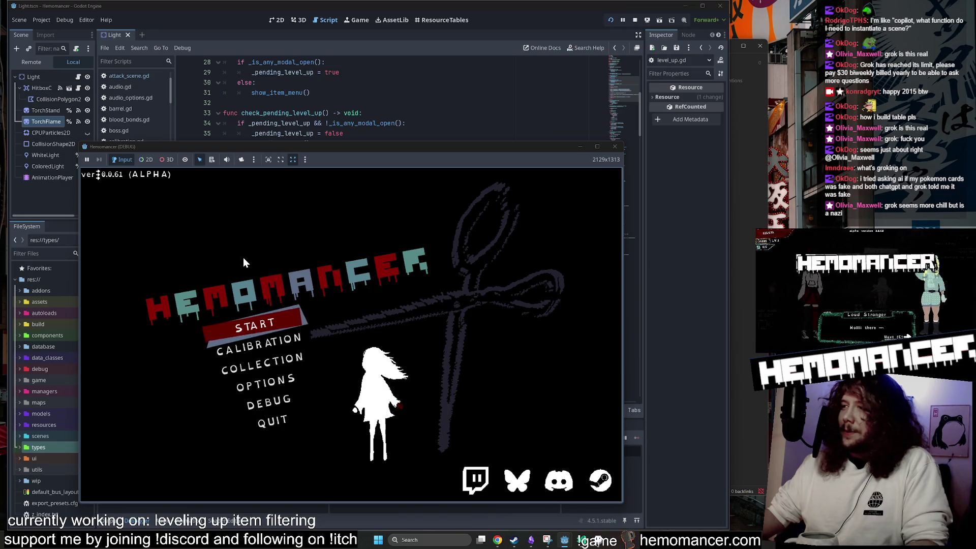
left_click_drag(624, 141, 720, 54)
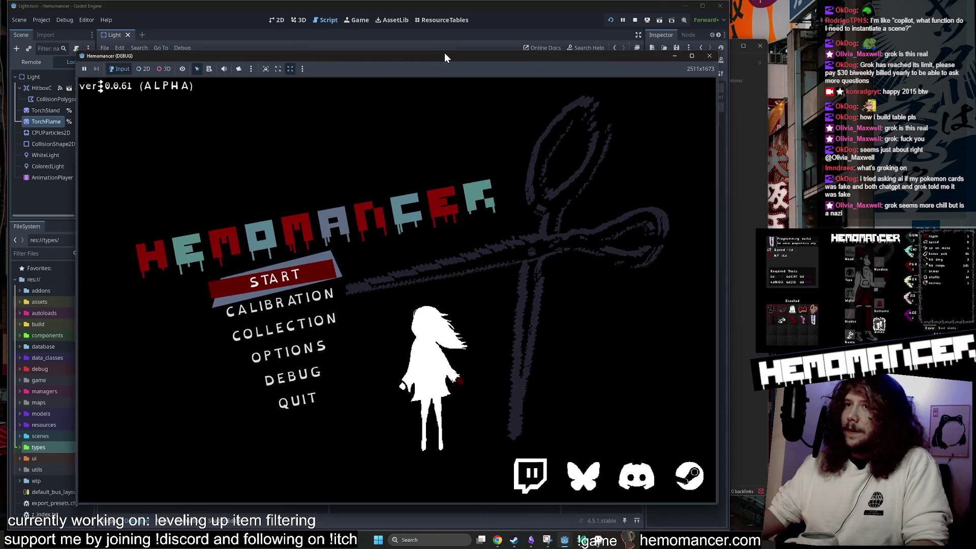
mouse_move(445, 58)
left_mouse_down()
mouse_move(411, 47)
mouse_move(420, 46)
left_mouse_up()
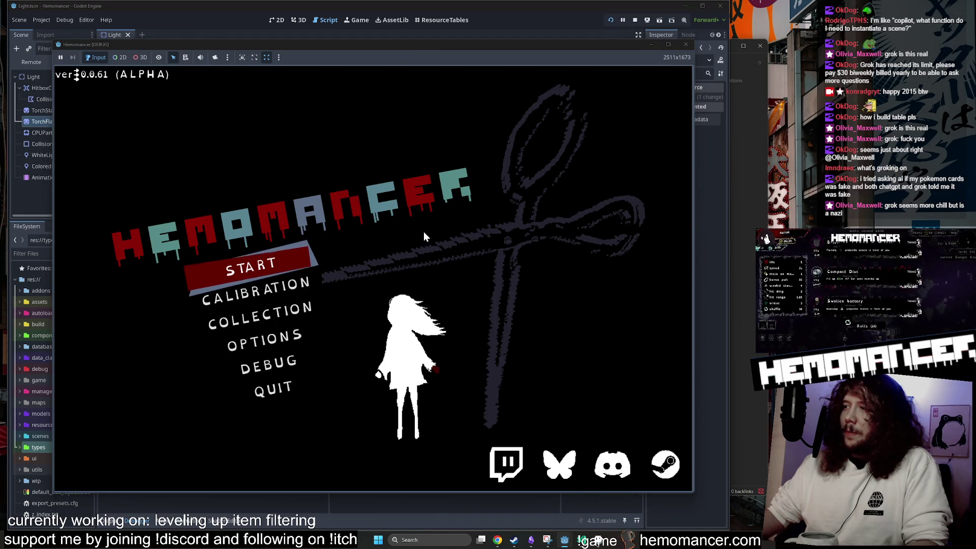
Start a new game, walk to the signpost, and travel to a chosen map stage
left_click(316, 247)
key("w")
key("d")
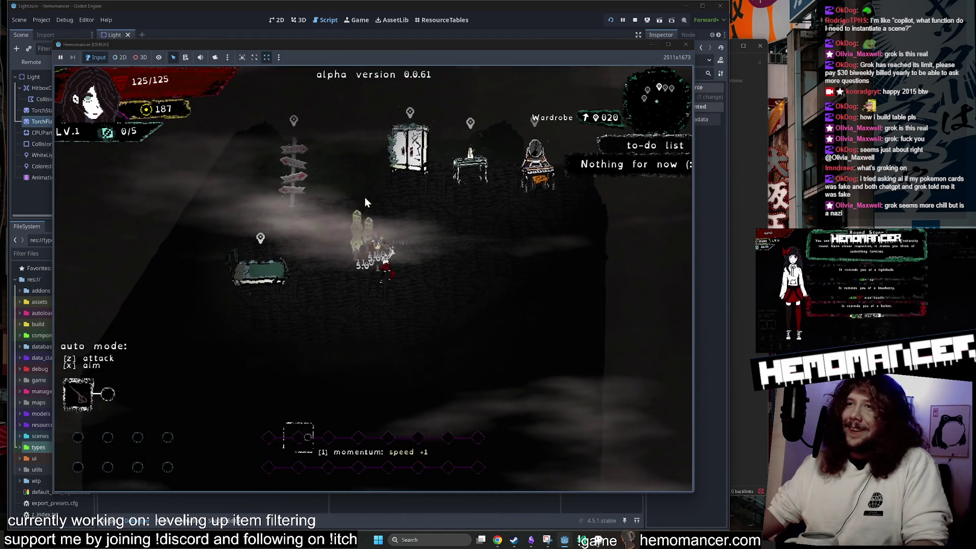
left_click(274, 235)
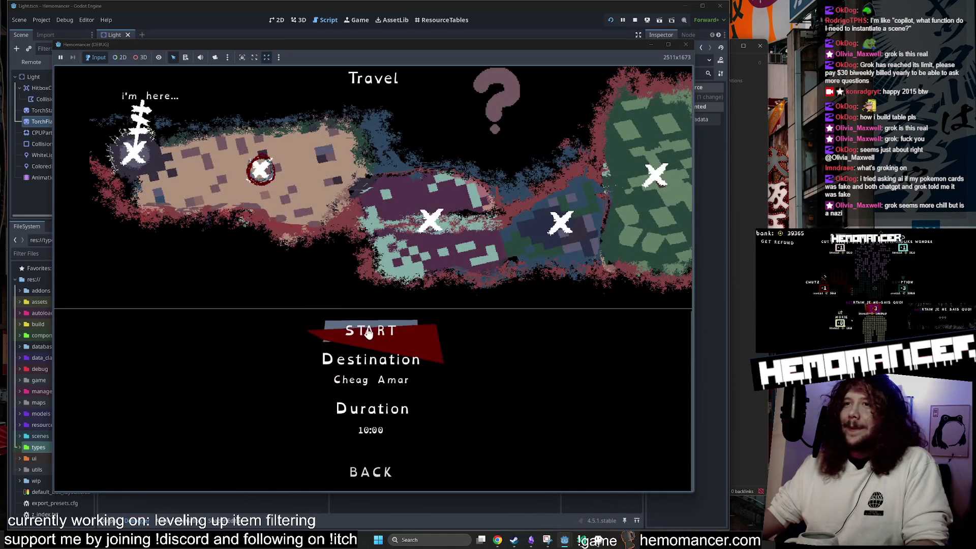
left_click(437, 230)
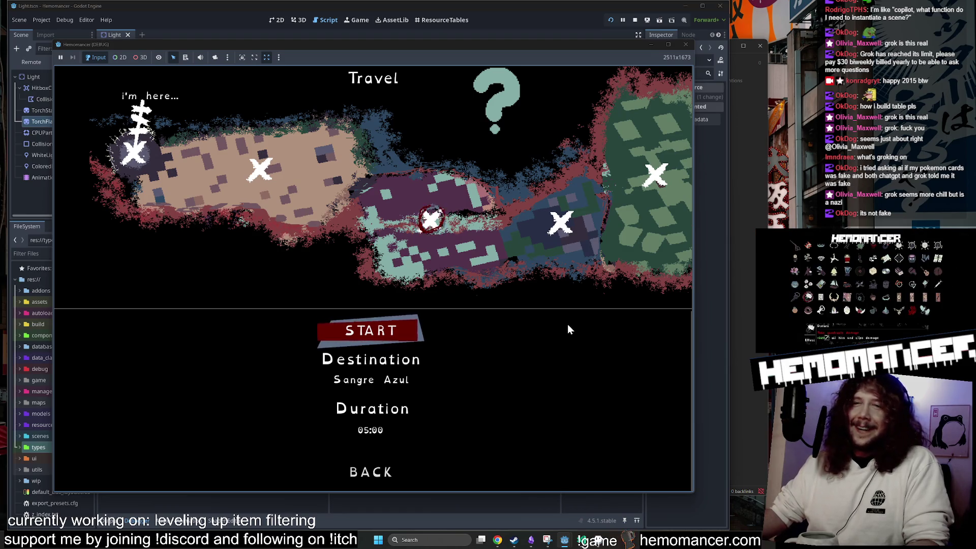
left_click(561, 223)
left_click(387, 331)
key("w+d")
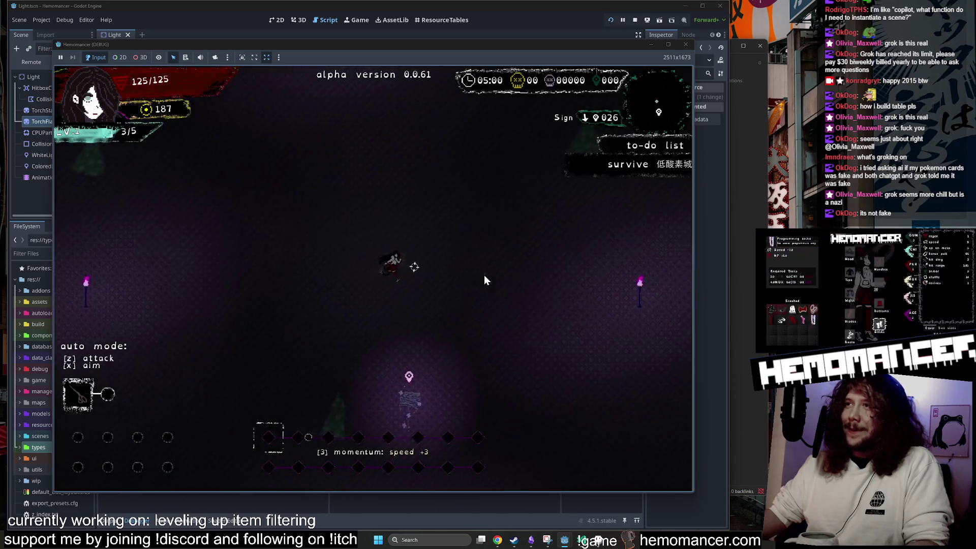
Pause and resume the run, then take Wunder Tree, Hypotenuse and Crown at level-ups
key("Escape")
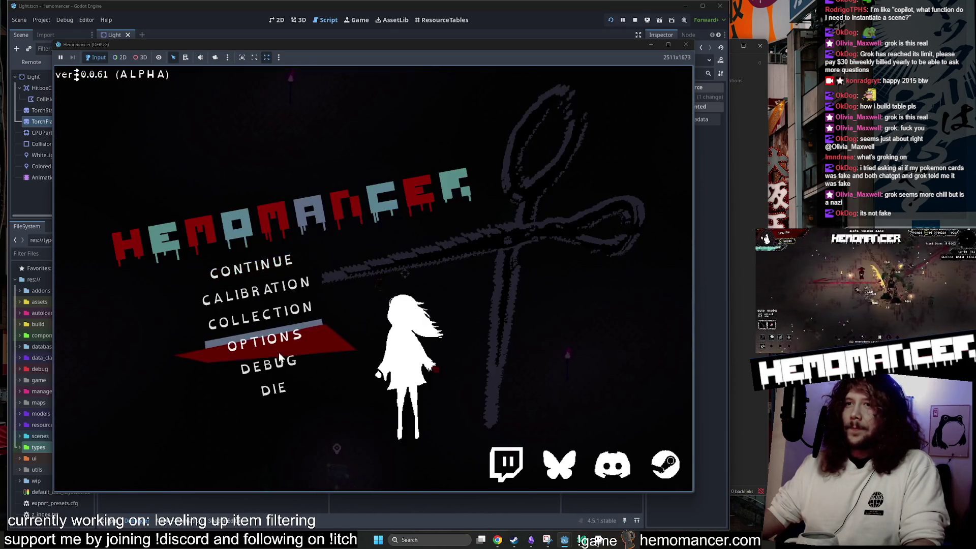
left_click(313, 364)
left_click(381, 480)
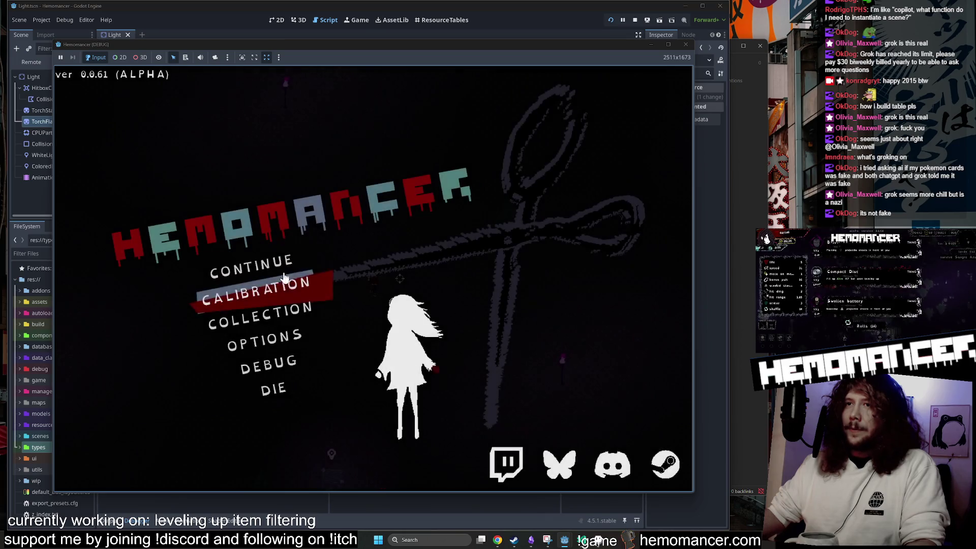
left_click(285, 264)
key("w+d")
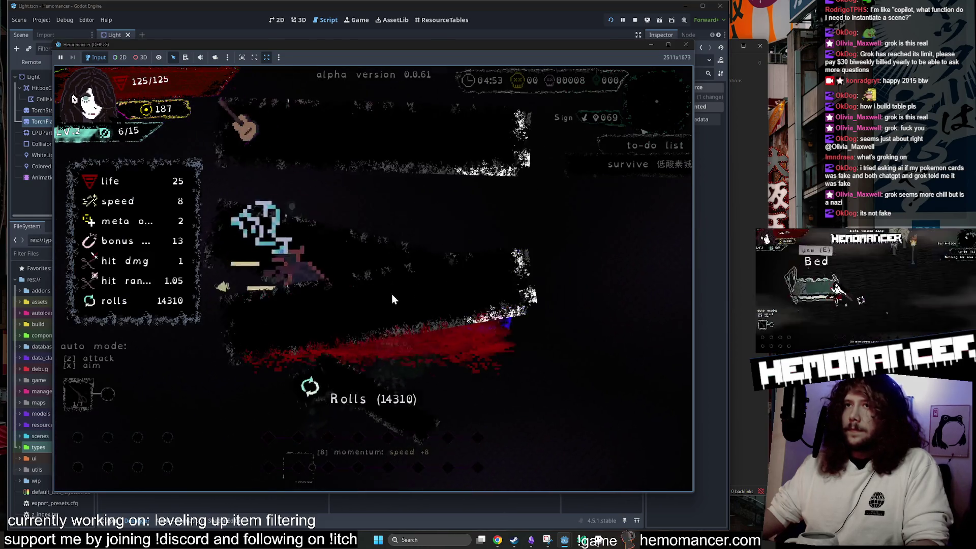
left_click(364, 344)
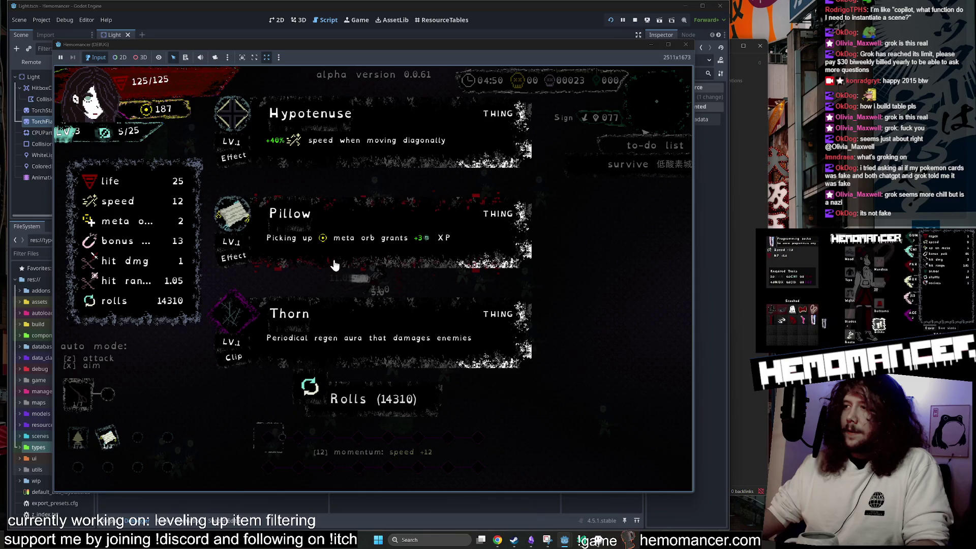
left_click(351, 144)
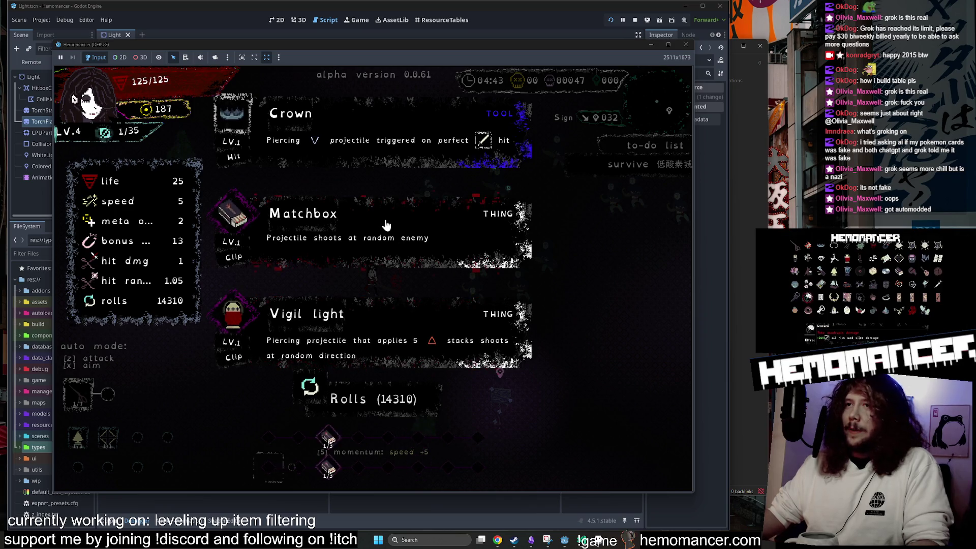
left_click(359, 141)
Move the character up through the enemies and pause back to the title menu
key("w+a")
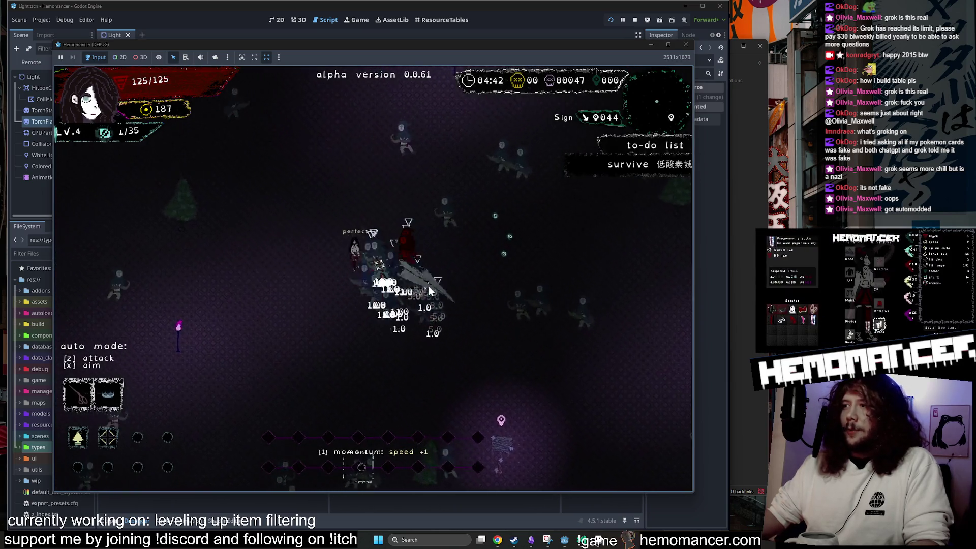
key("w+a")
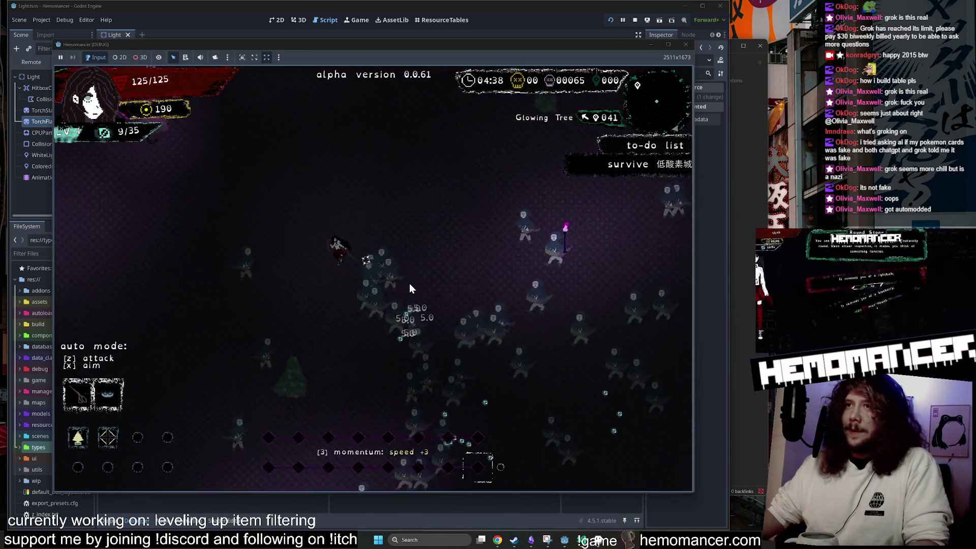
key("w+a")
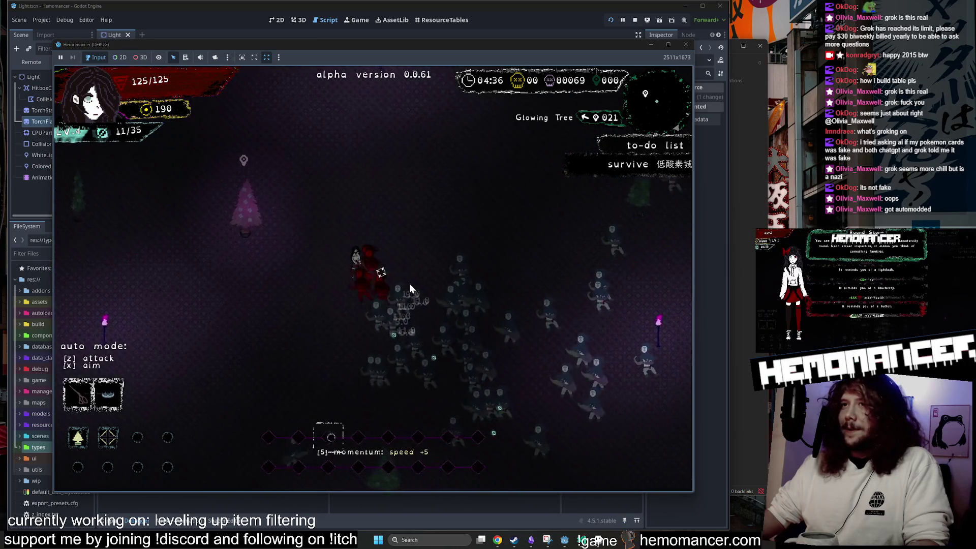
key("w")
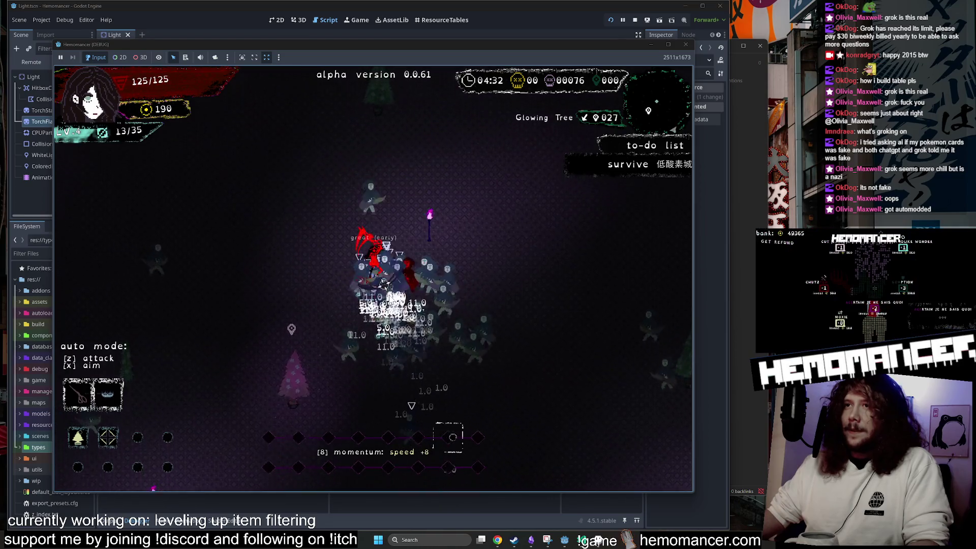
key("w")
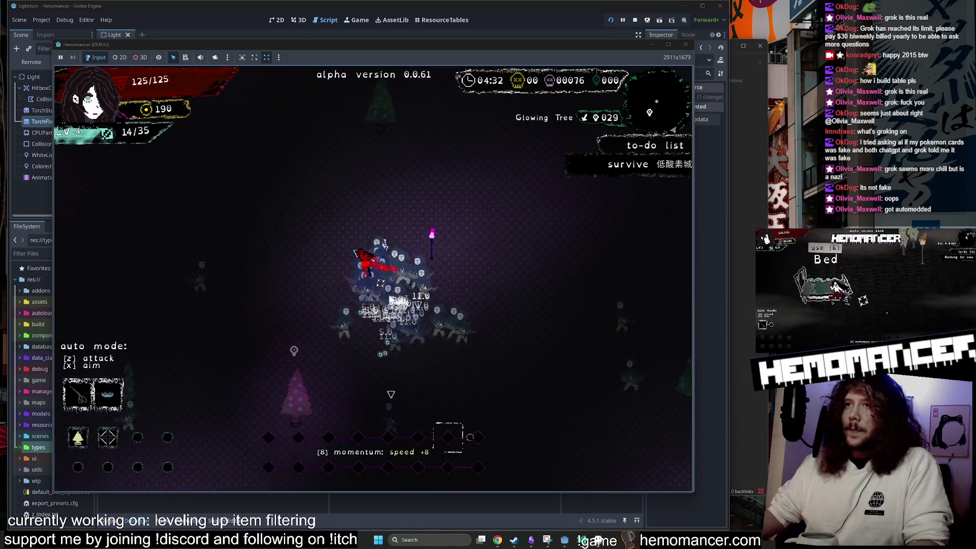
key("Escape")
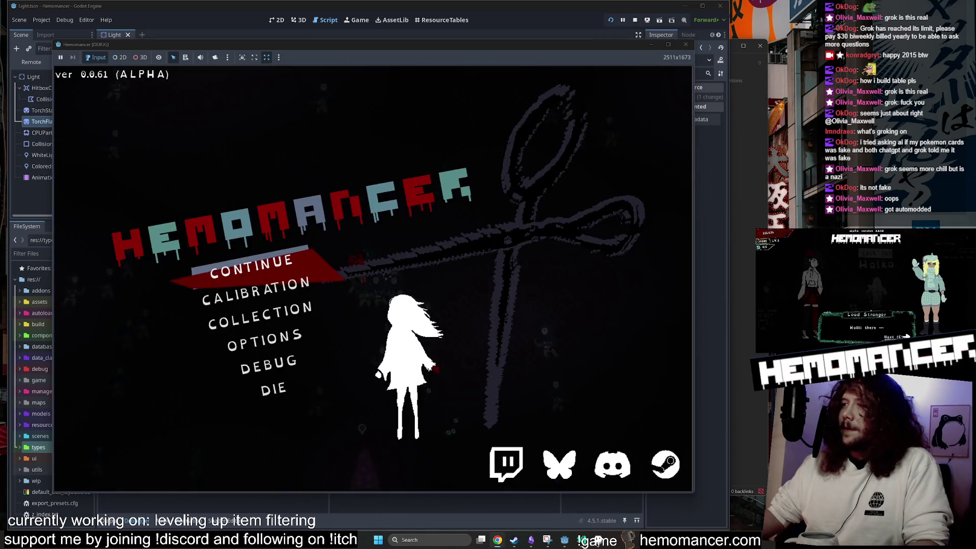
Resume, take Shoe stickers, choose max health at the Round Stone, then open Options
left_click(257, 266)
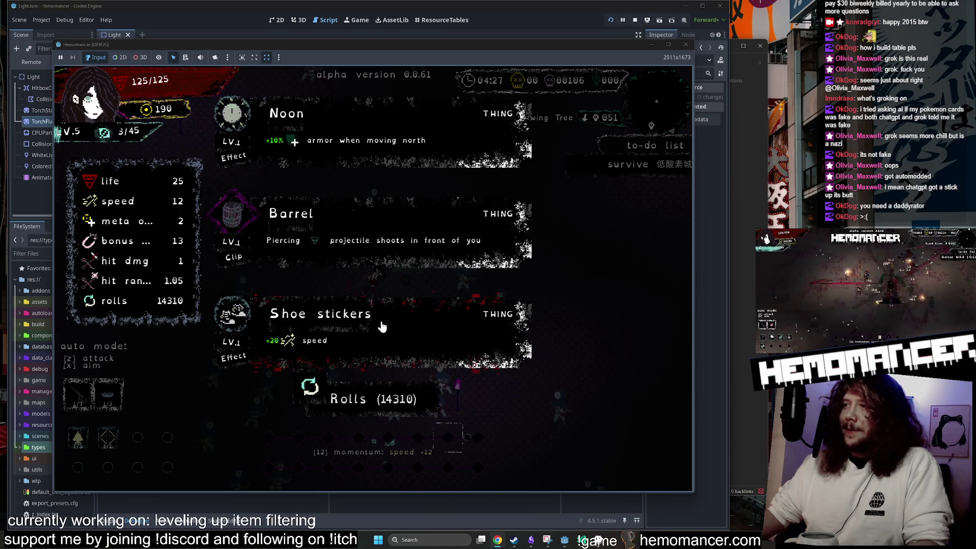
left_click(342, 344)
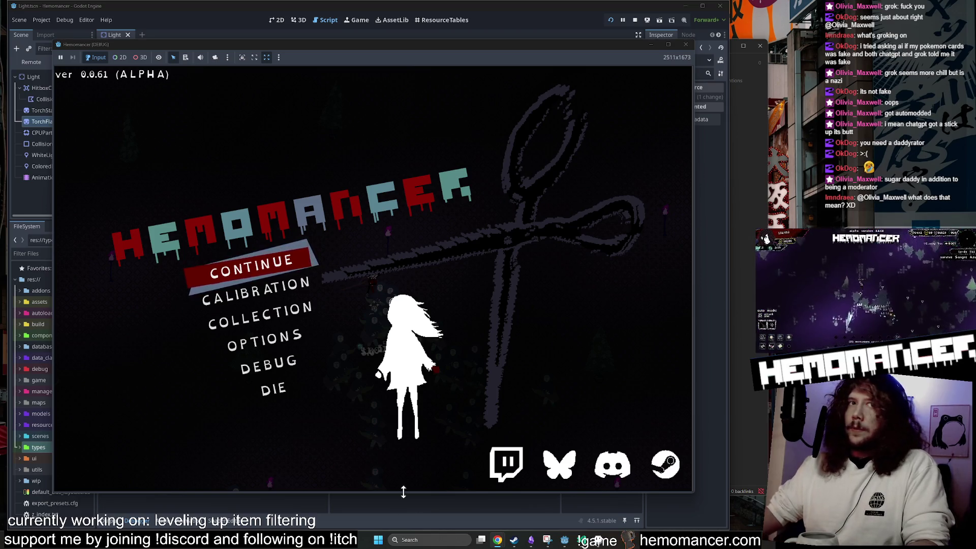
left_click(284, 337)
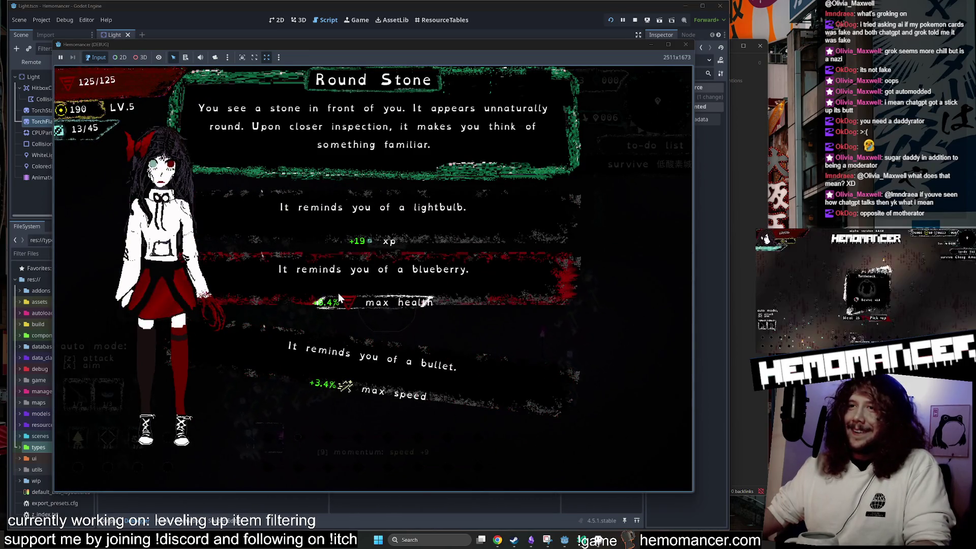
left_click(328, 308)
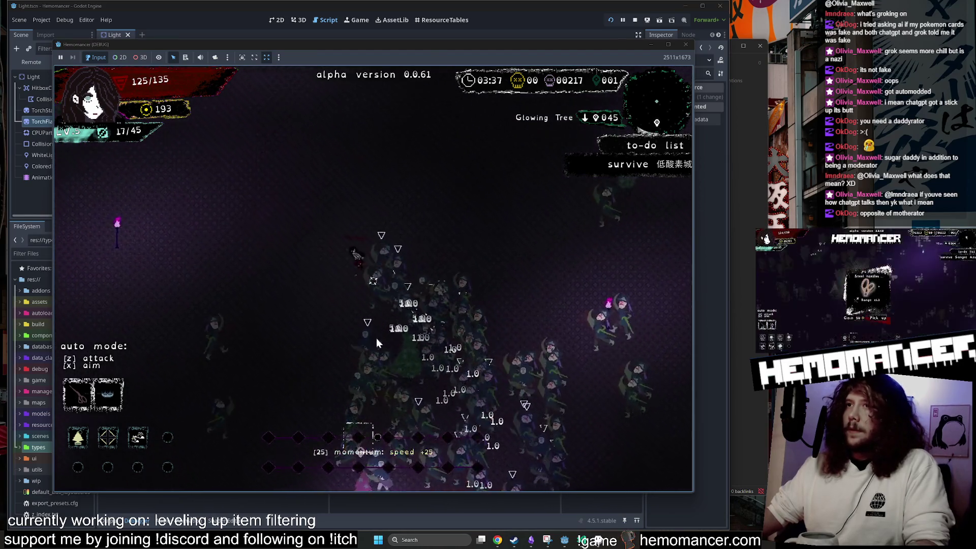
key("Escape")
left_click(288, 338)
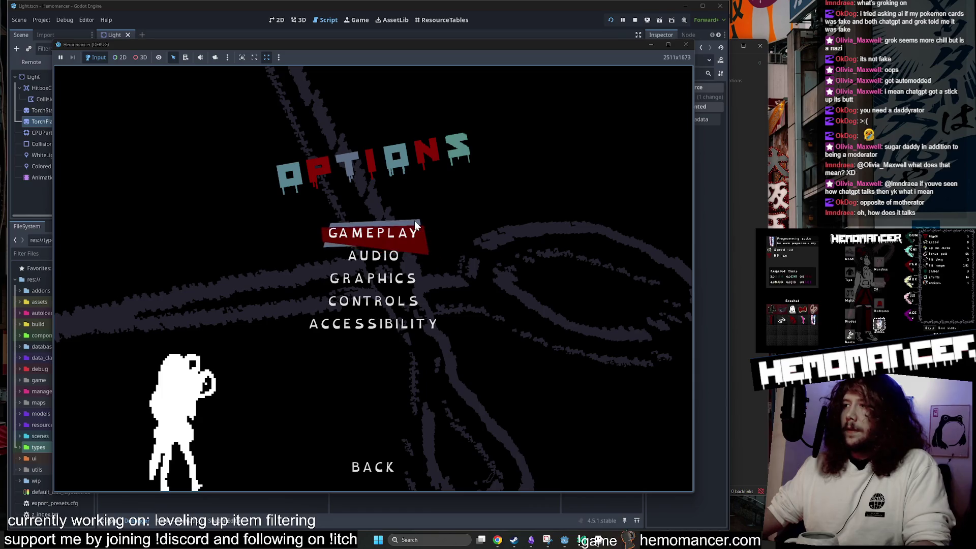
left_click(385, 259)
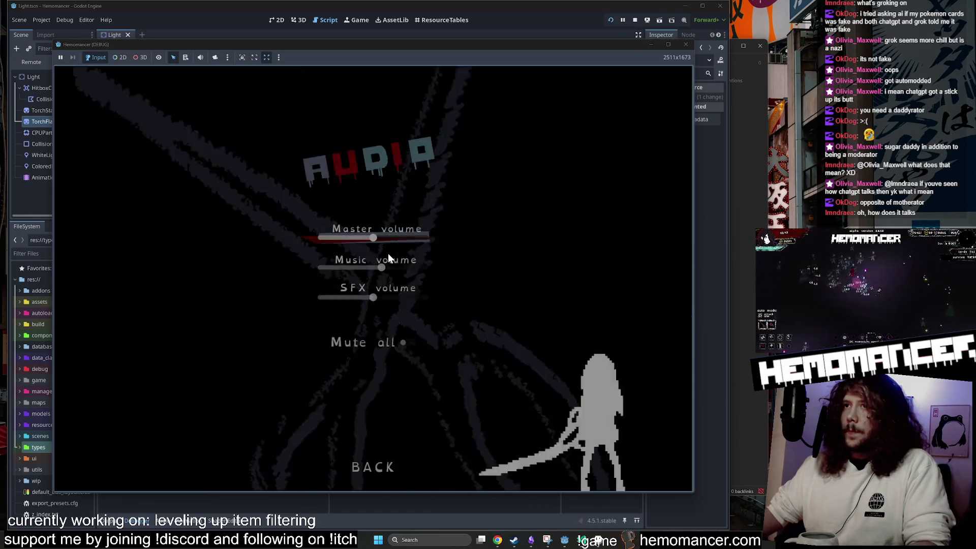
left_click(373, 465)
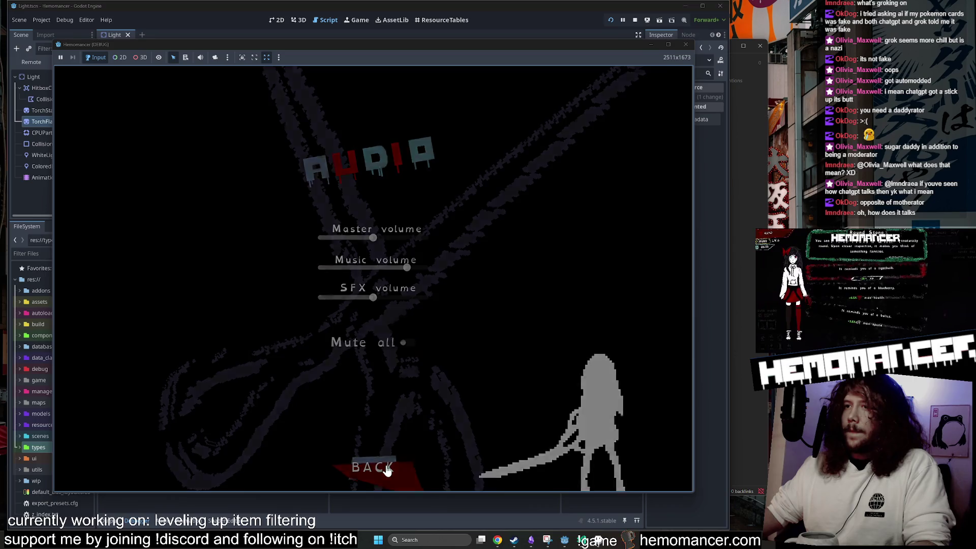
key("Return")
key("Return")
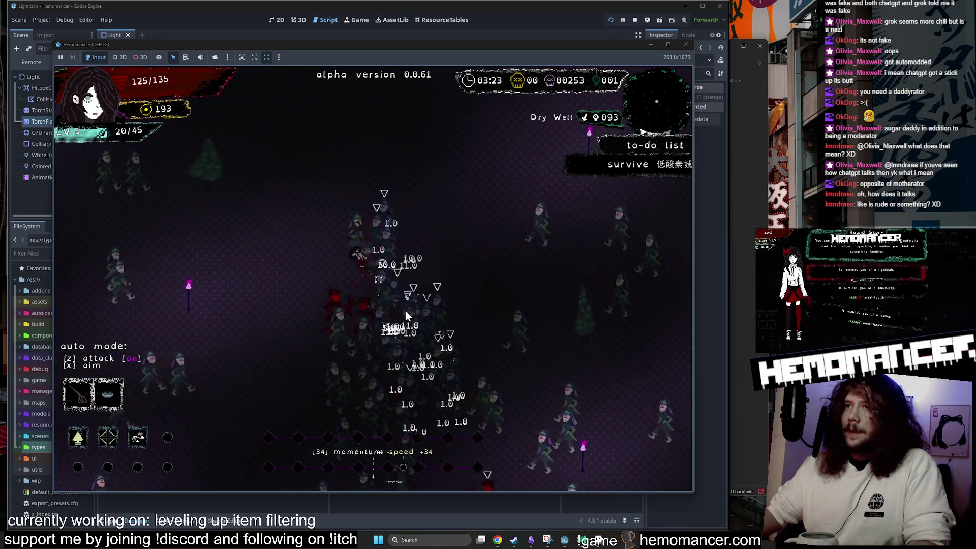
Enable auto-attack with Z, take two level-up items, reroll, and pick Orange for 155 max health
key("z")
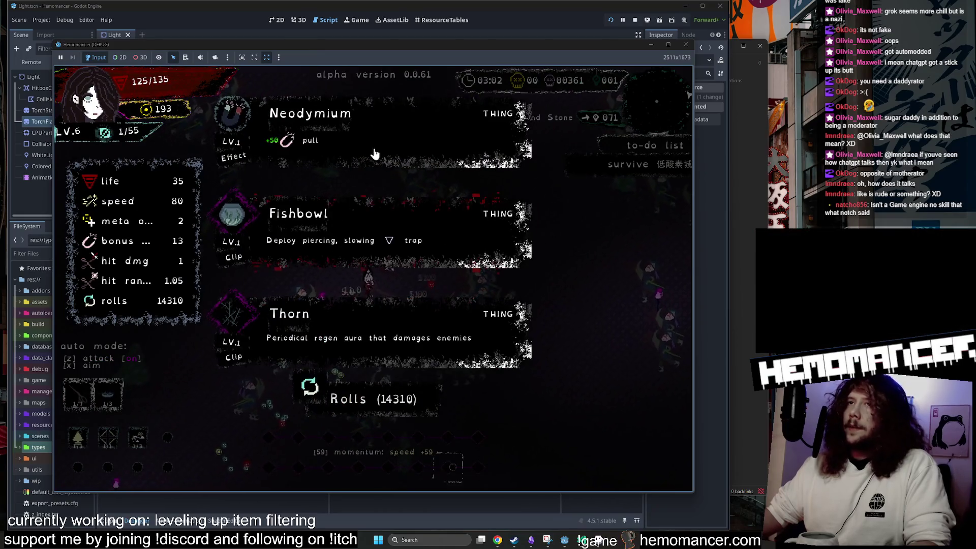
left_click(374, 150)
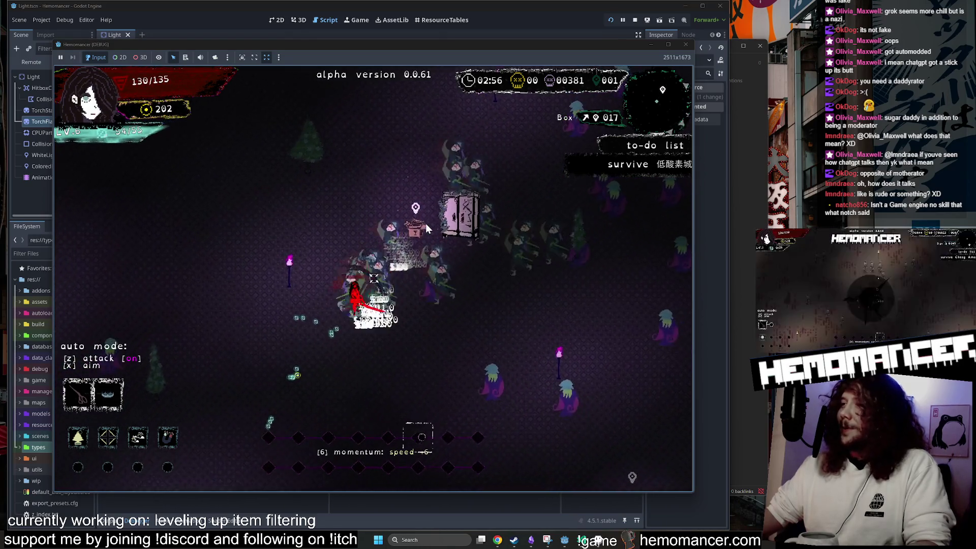
left_click(366, 220)
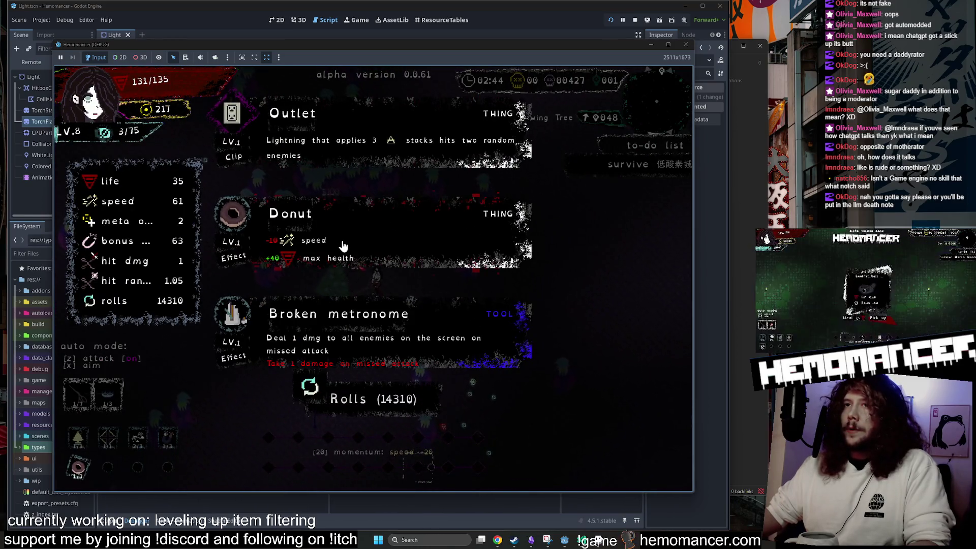
left_click(360, 407)
left_click(320, 221)
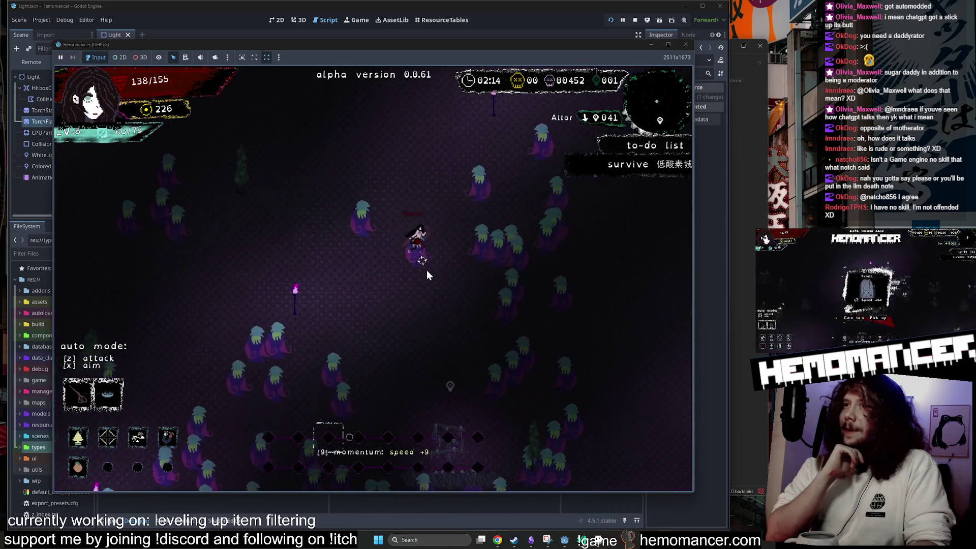
Weave left and right past the swarm with WASD until reaching the Altar of the fifth step
key("w")
key("a")
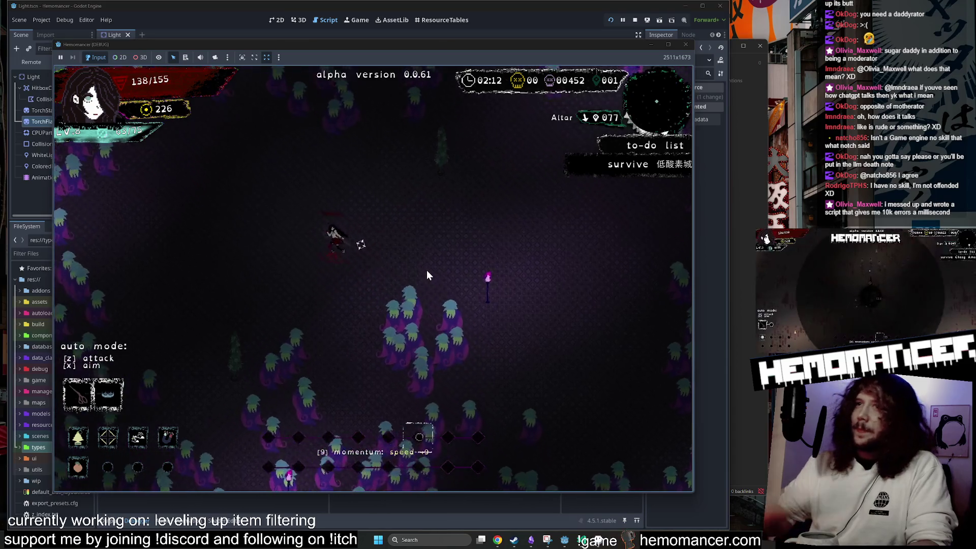
key("a")
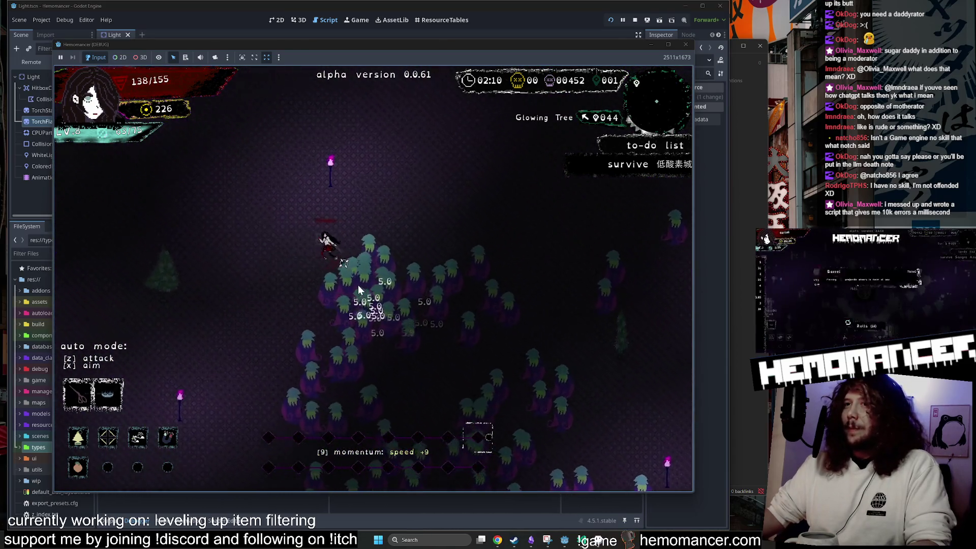
key("w")
key("d")
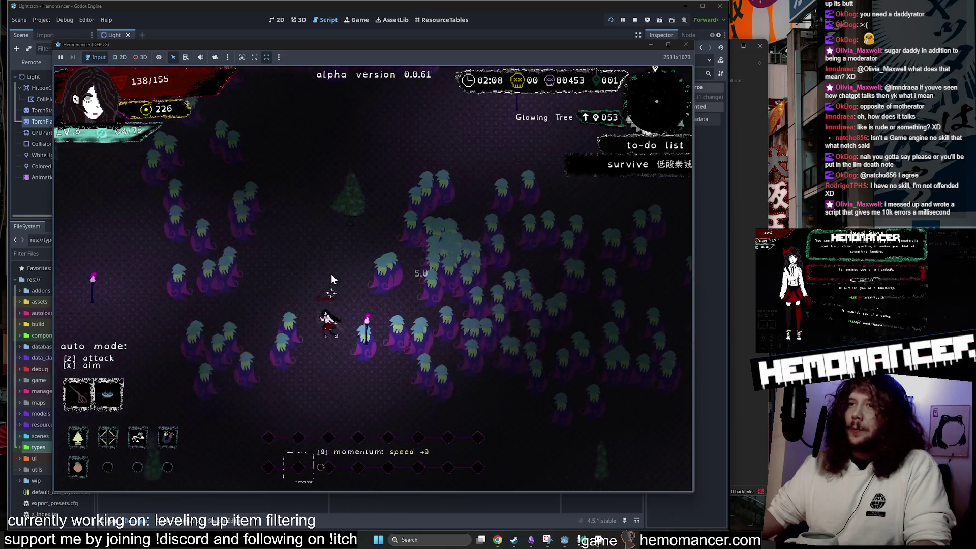
key("a")
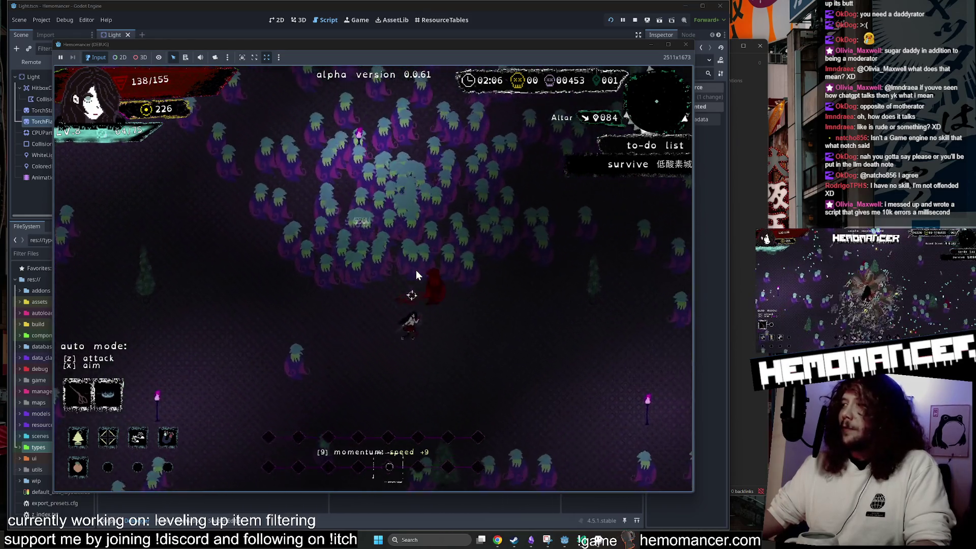
key("d")
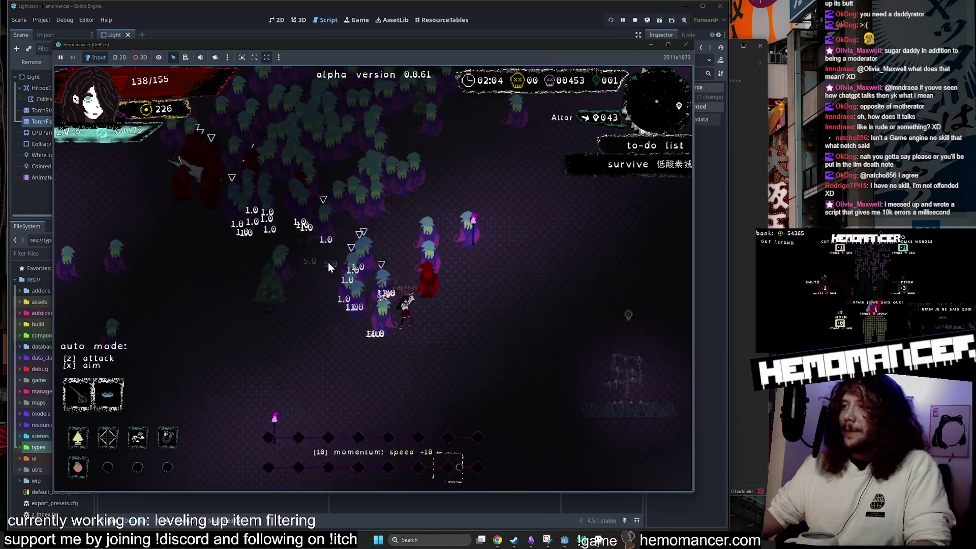
key("d")
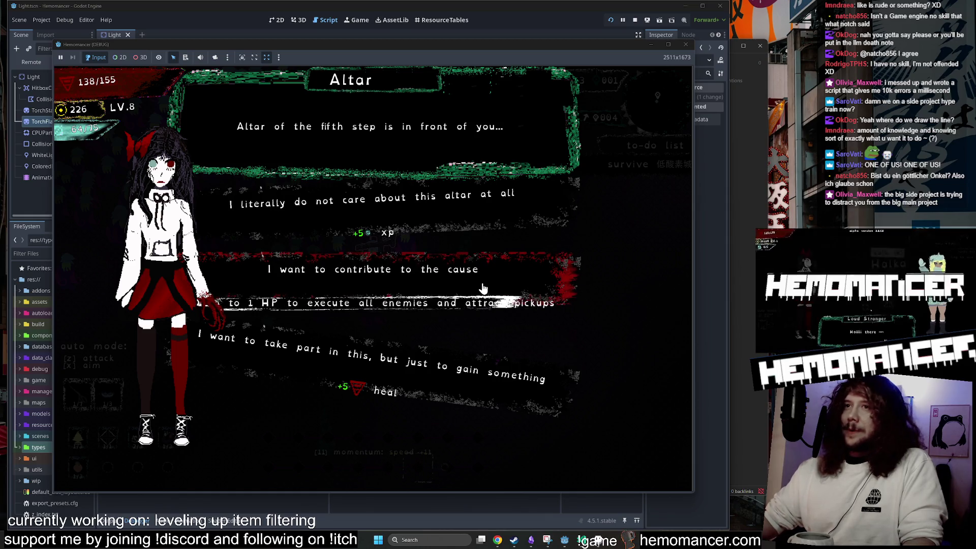
Contribute at the Altar, take Syringe, Ice cream, Dark diamond, Pendant and Scissors, then drink at the Dry Well
left_click(482, 288)
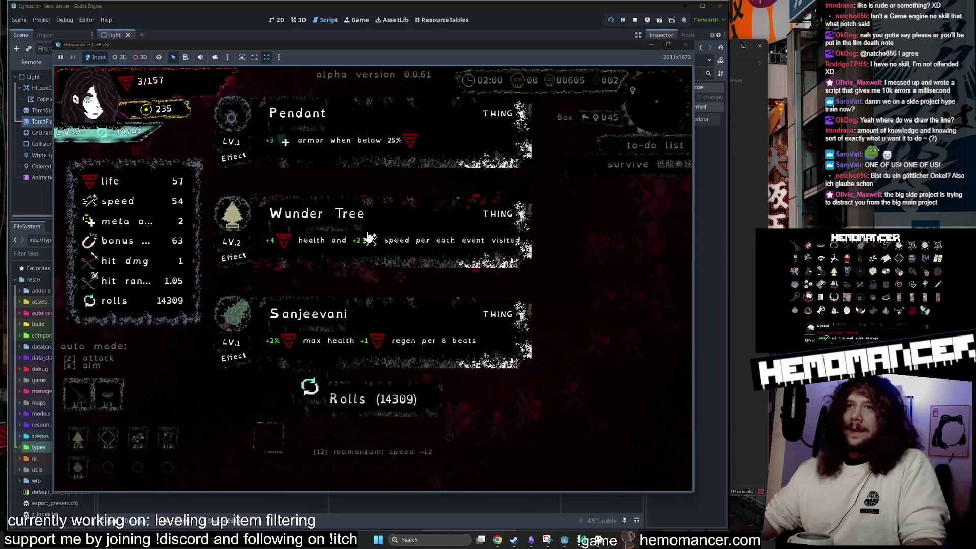
left_click(377, 129)
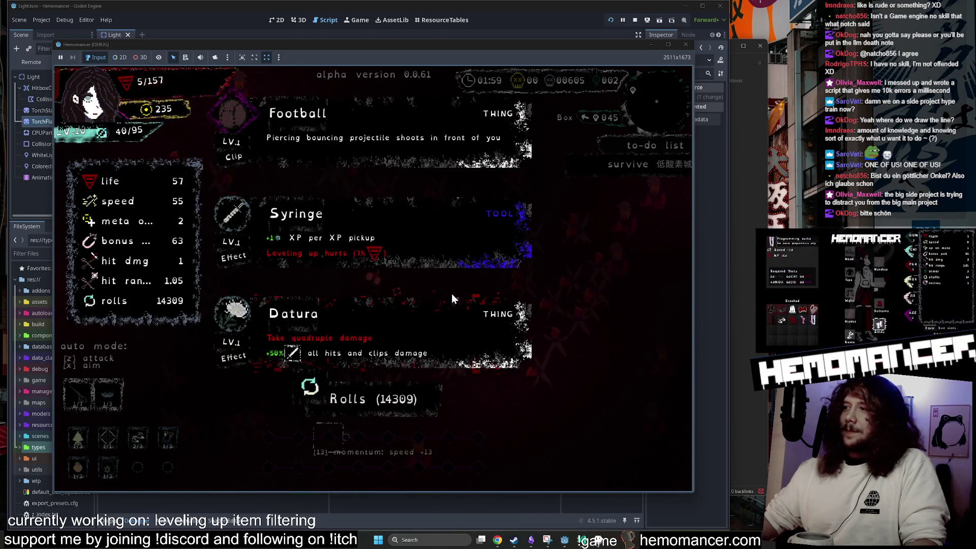
left_click(359, 238)
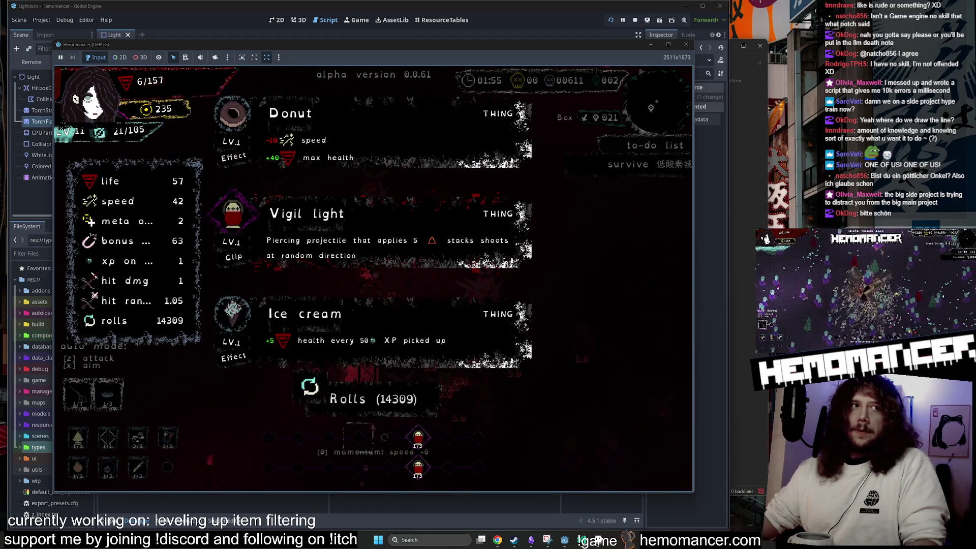
left_click(456, 338)
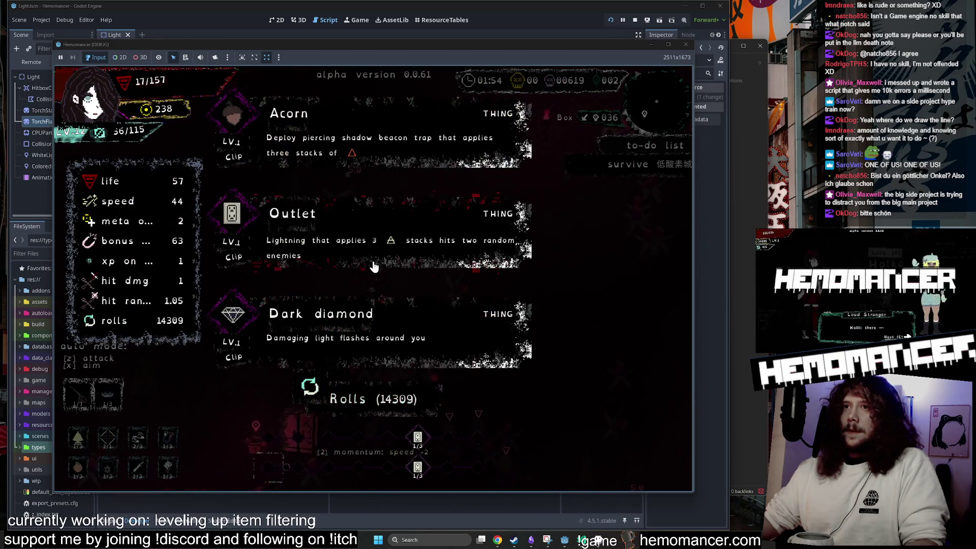
left_click(387, 325)
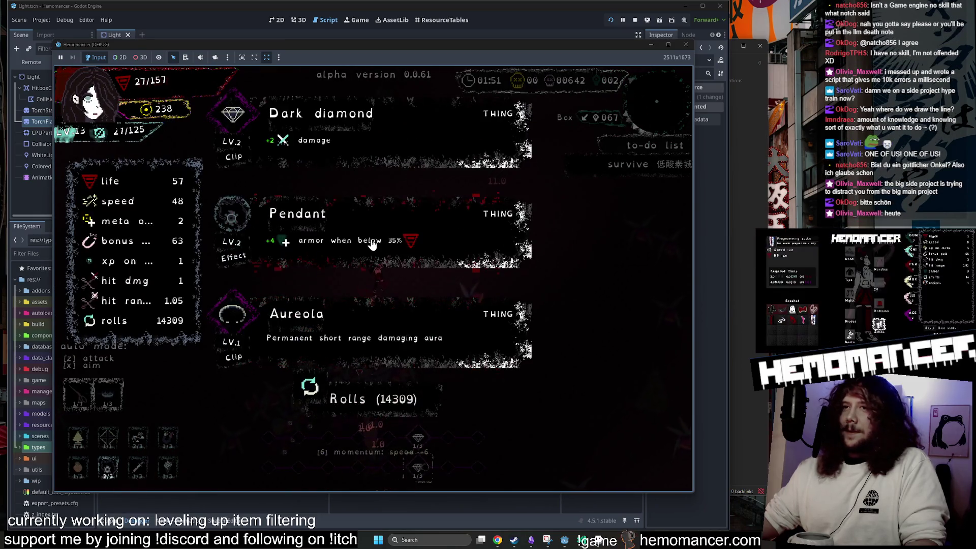
left_click(382, 237)
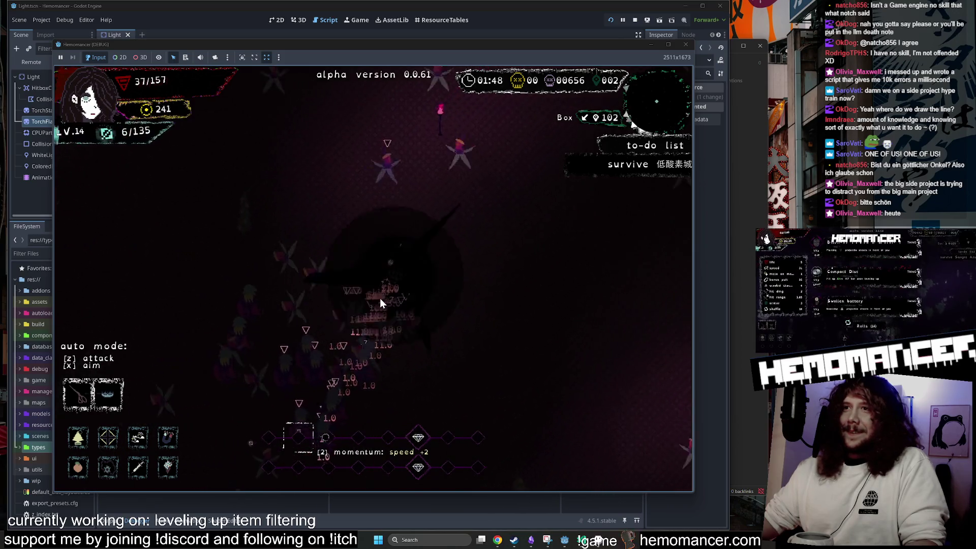
left_click(364, 224)
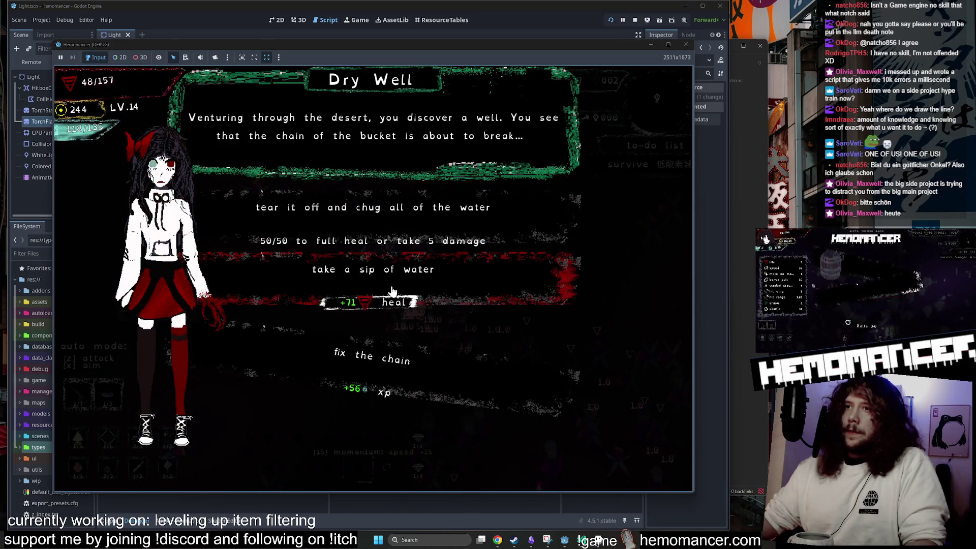
left_click(392, 290)
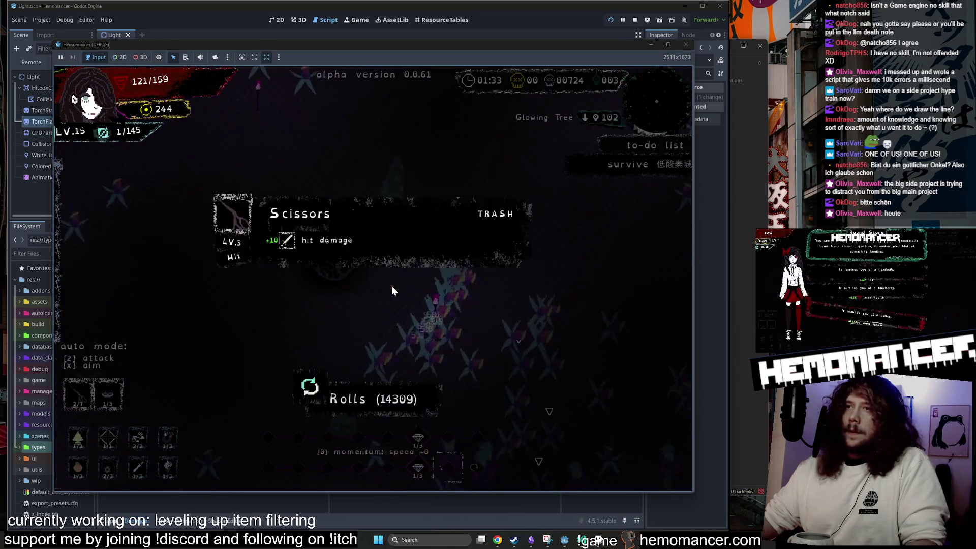
Take Scissors, Dark diamond, Scissors again and Wunder Tree from the following level-up offers
left_click(336, 237)
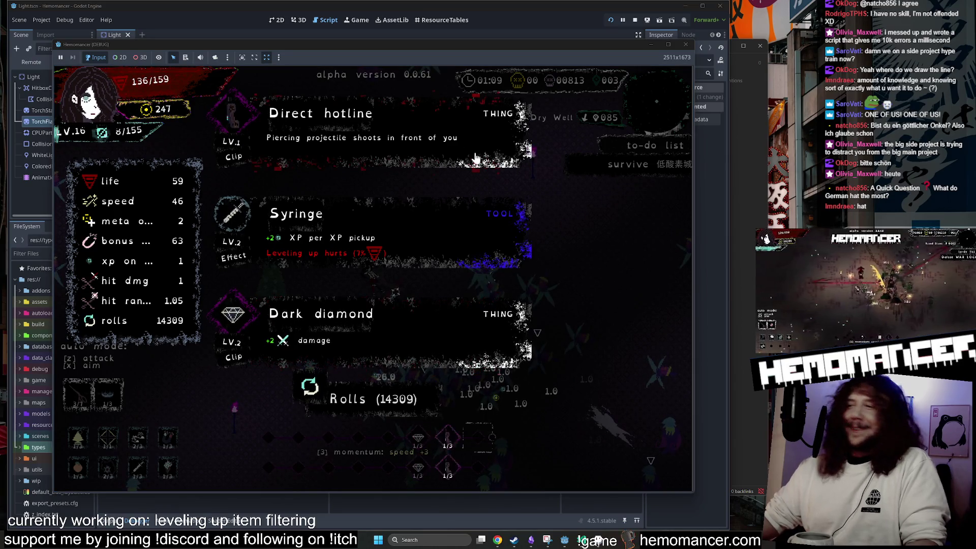
left_click(374, 316)
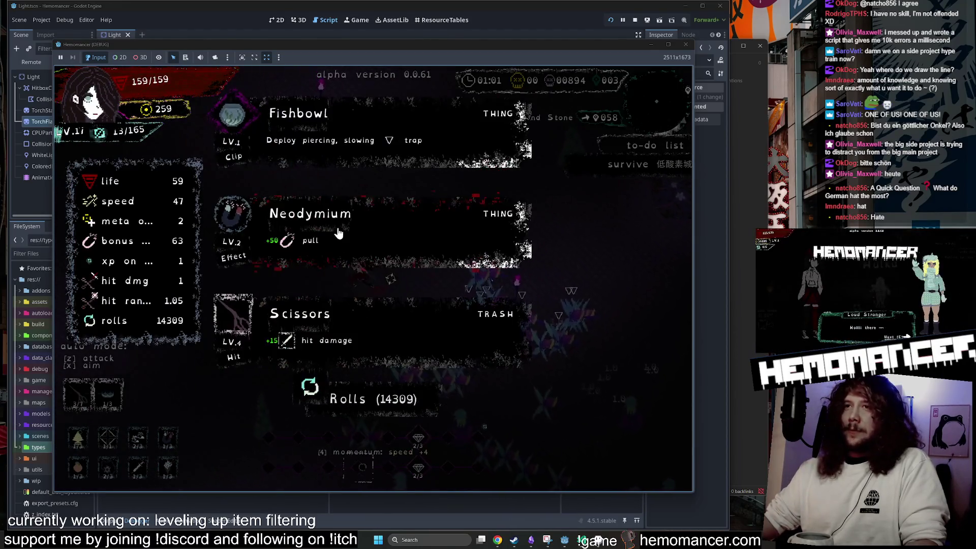
left_click(336, 313)
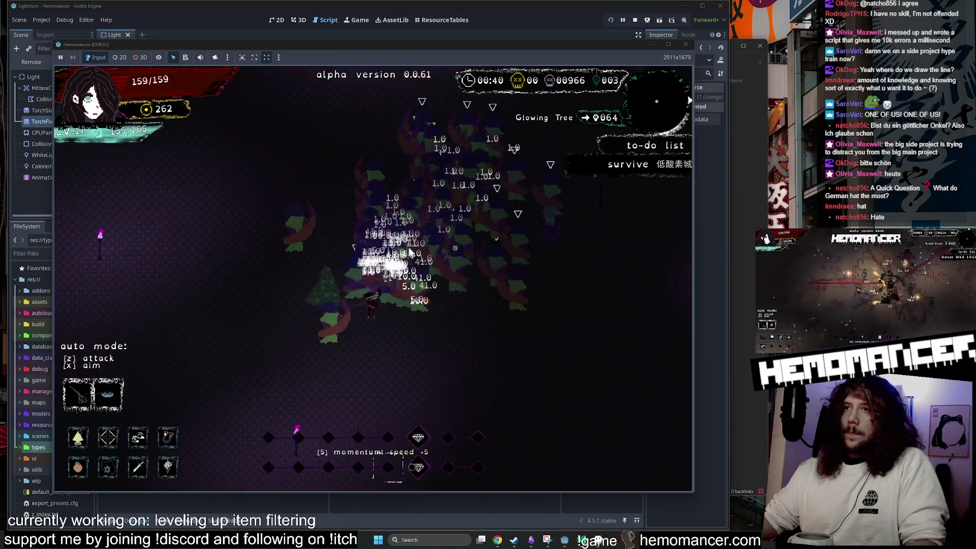
left_click(362, 251)
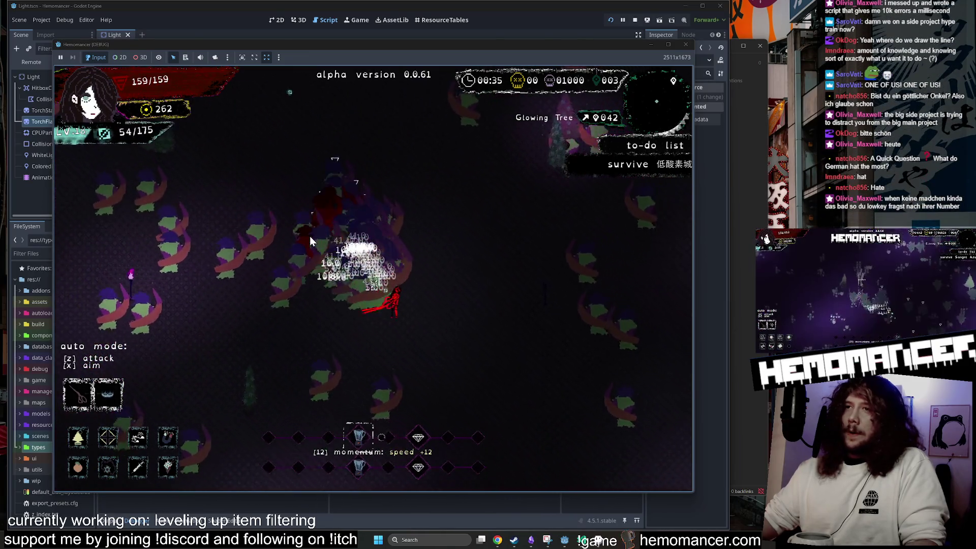
Steer the character up and right through the arena, dodging the enemy swarm
key("w")
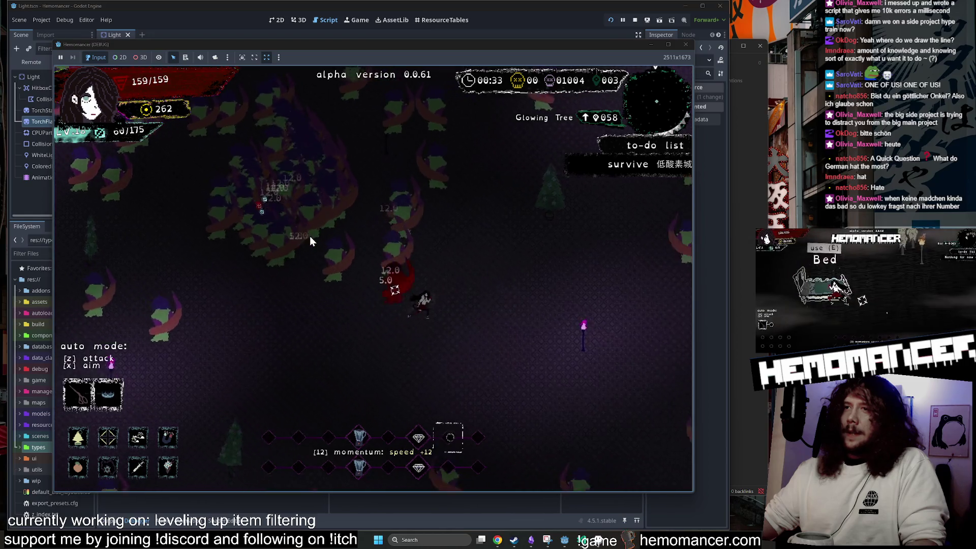
key("w")
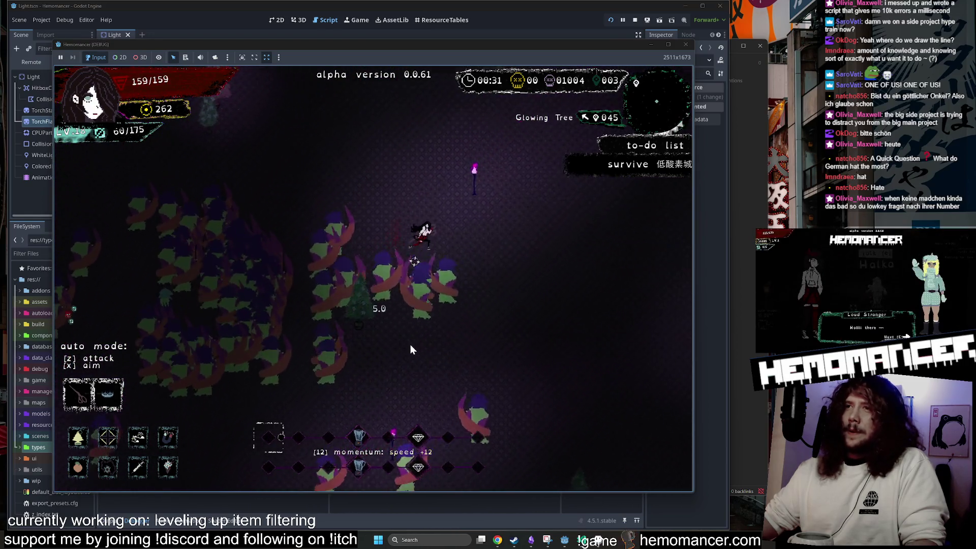
key("w")
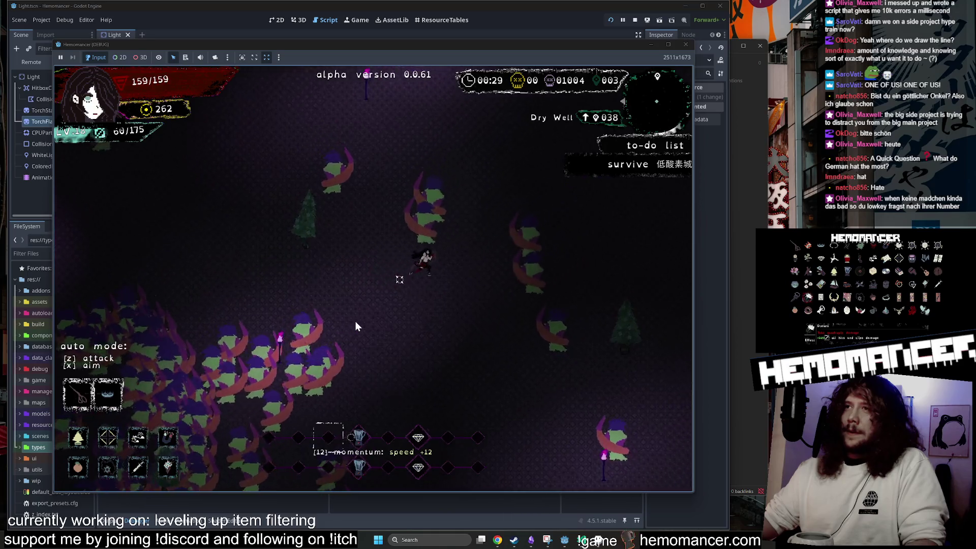
key("w")
key("d")
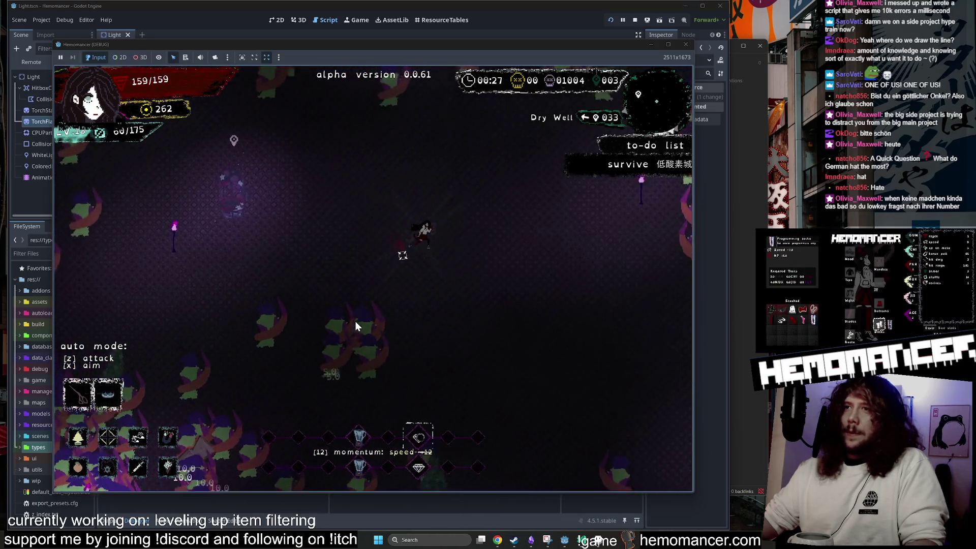
key("w")
key("d")
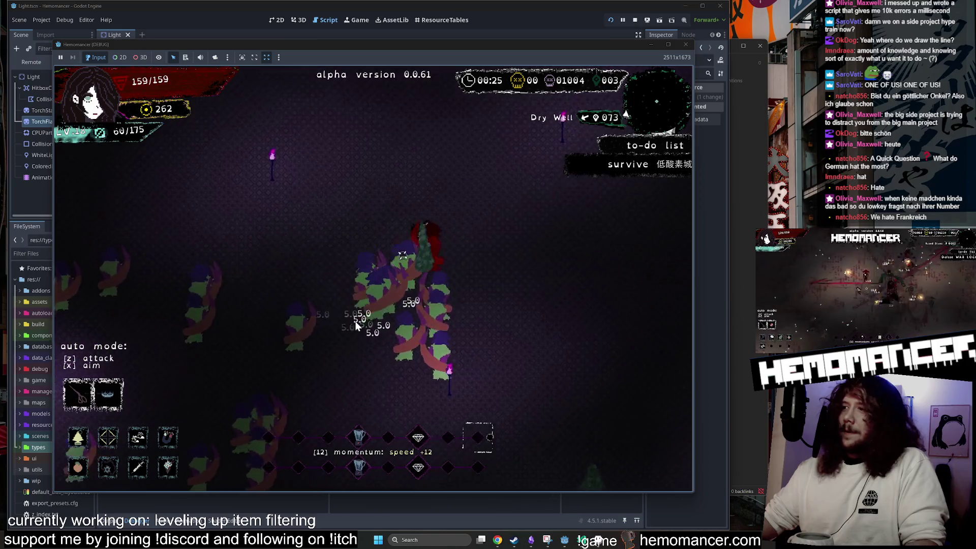
key("w")
key("d")
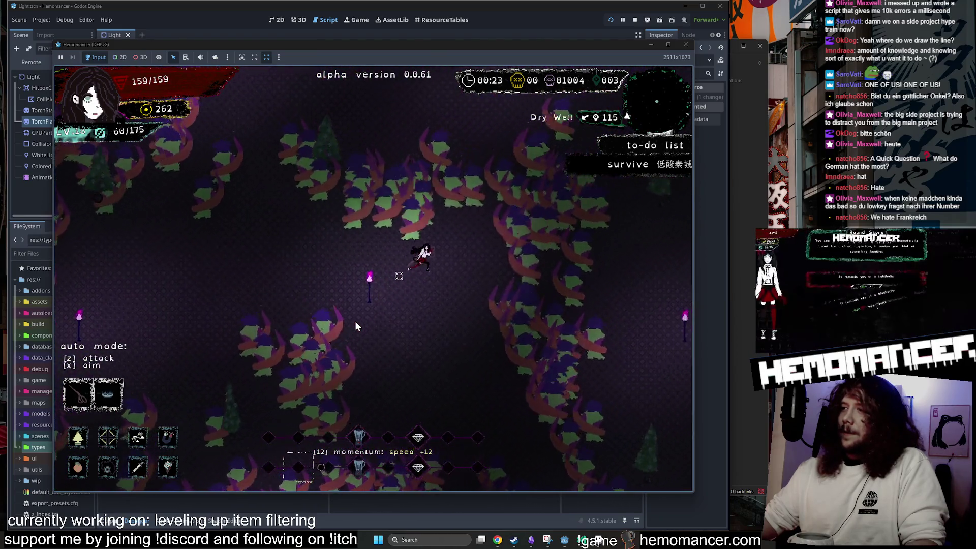
key("s")
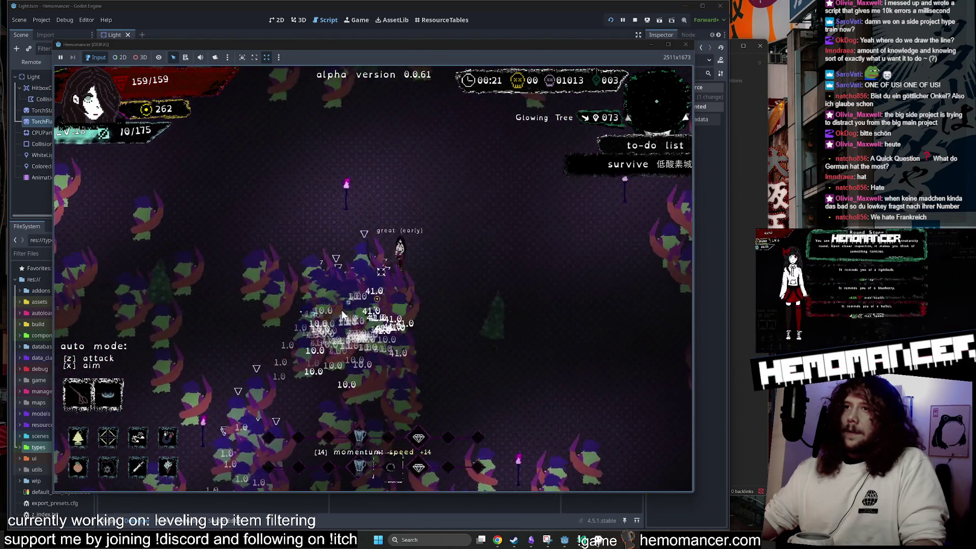
key("a")
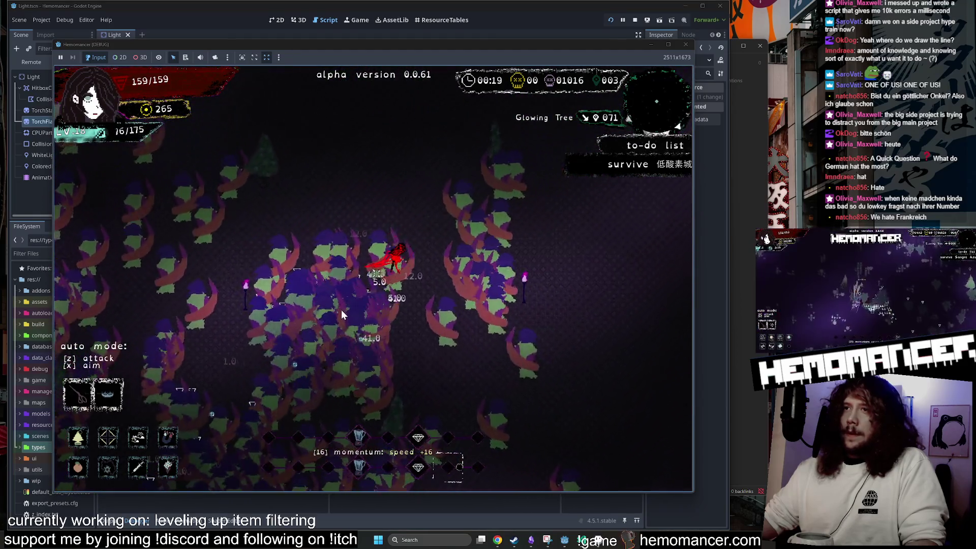
Keep dodging away from the Glowing Tree and head right toward the Countess
key("a")
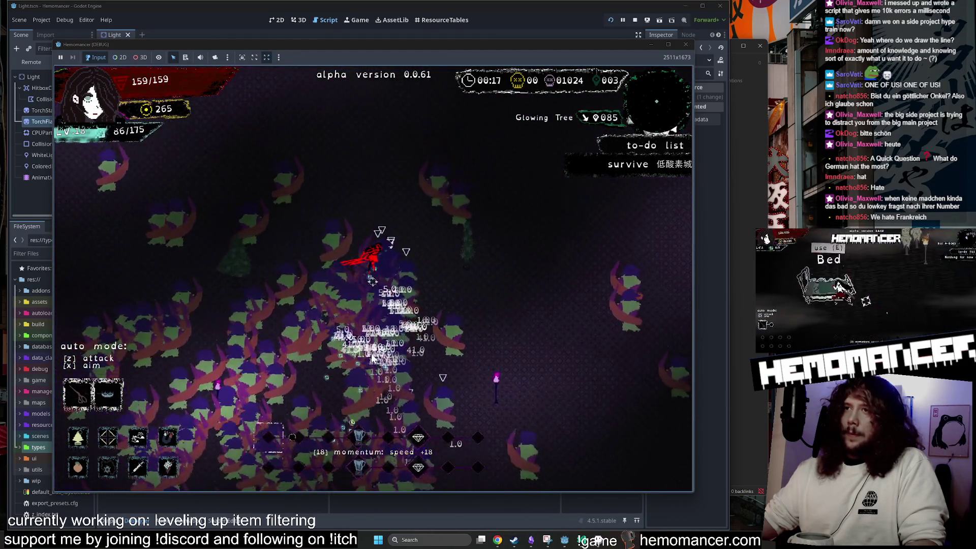
key("a")
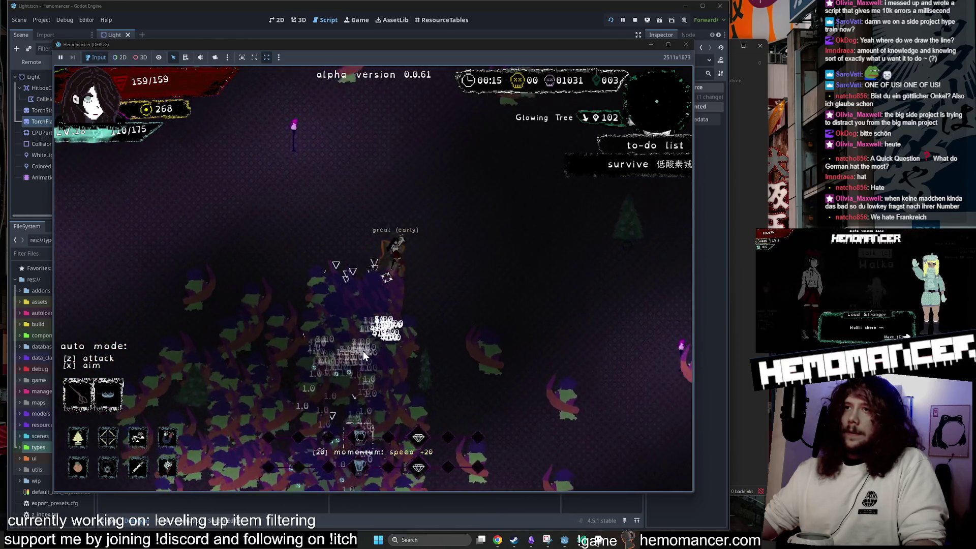
key("a")
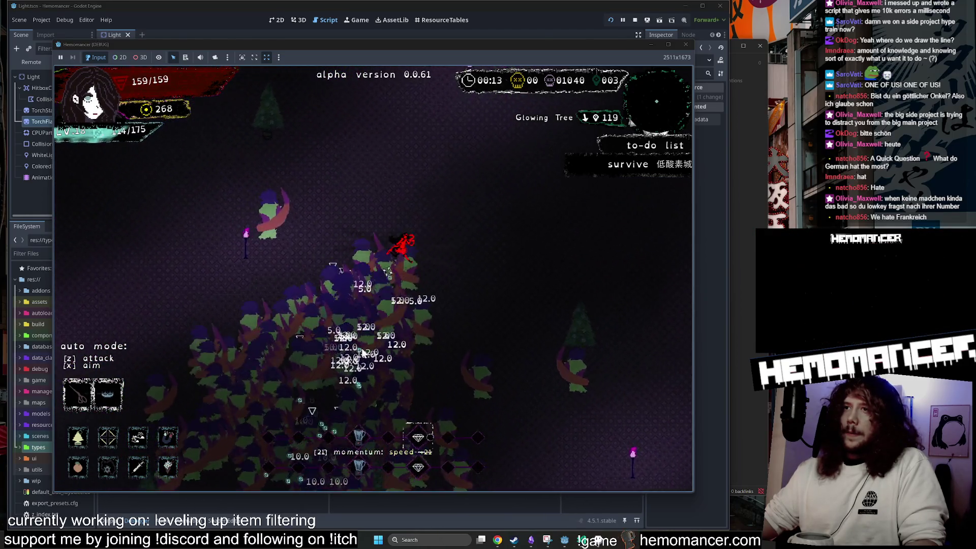
key("s")
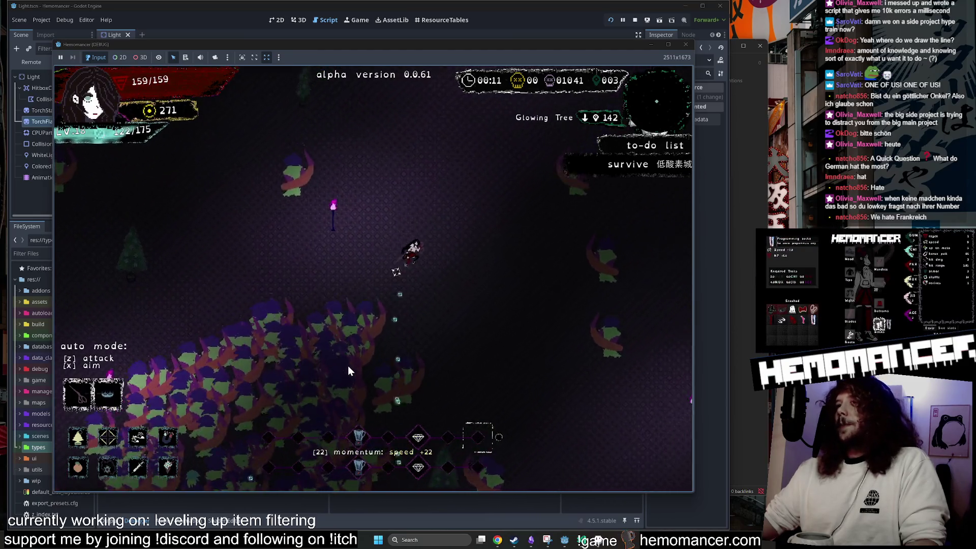
key("s")
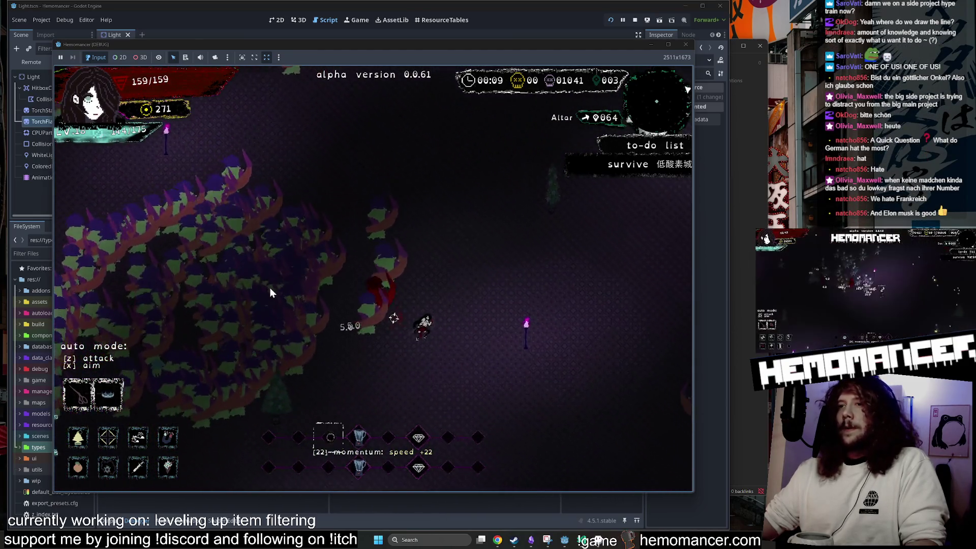
key("d")
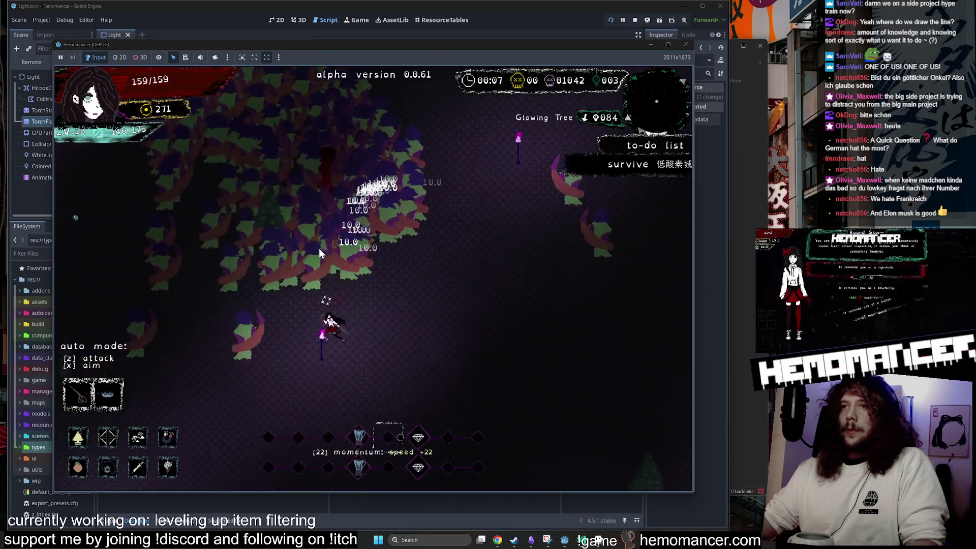
key("d")
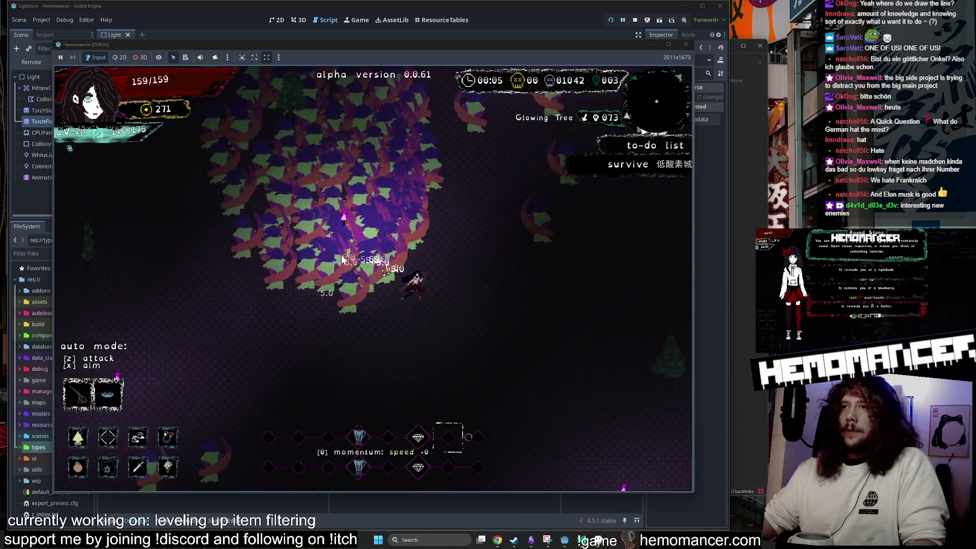
key("s")
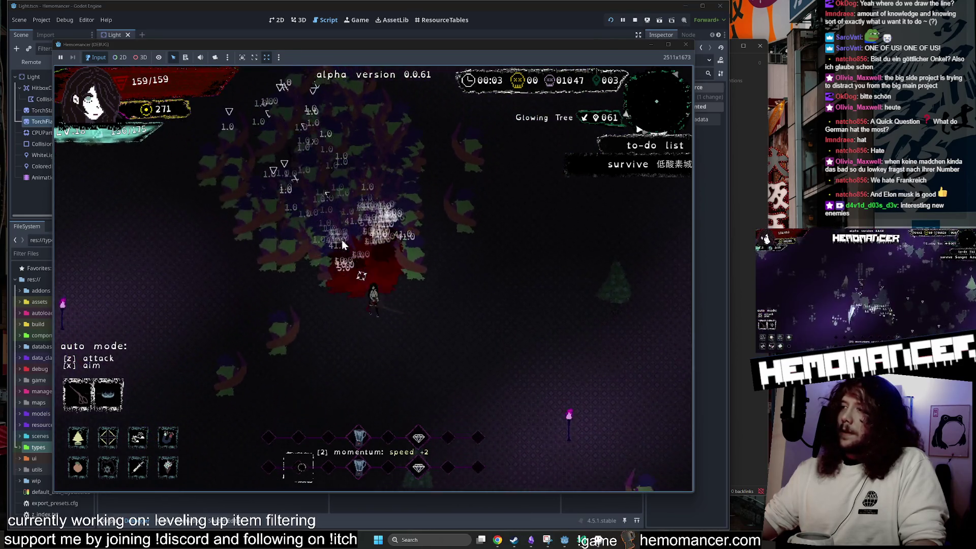
key("d")
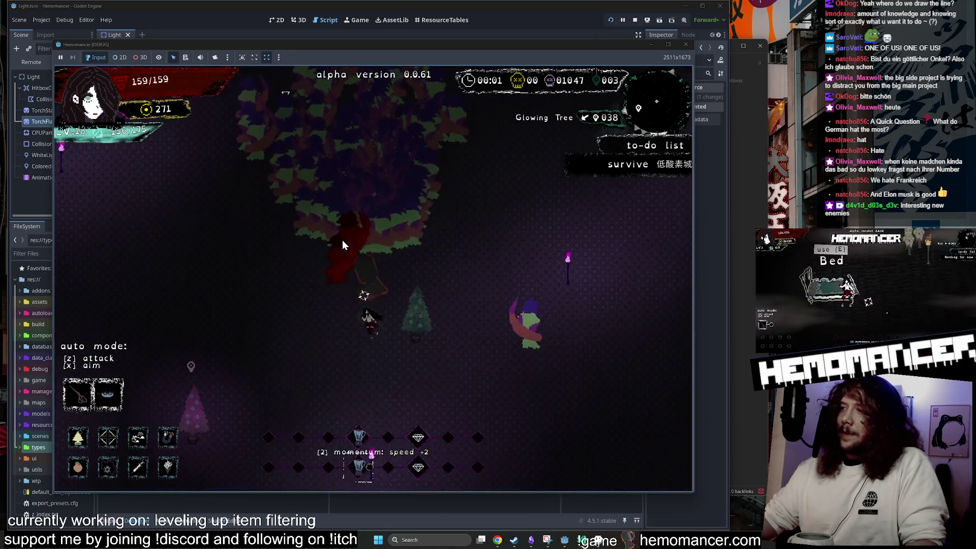
key("d")
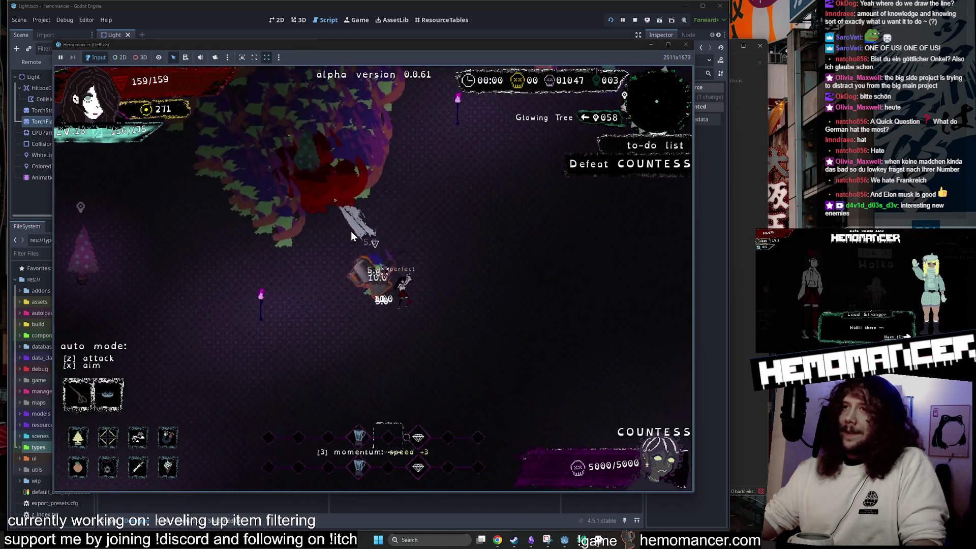
Turn on auto-attack, take the shuriken at level 19, fight the boss, then stop the game with F8
key("s")
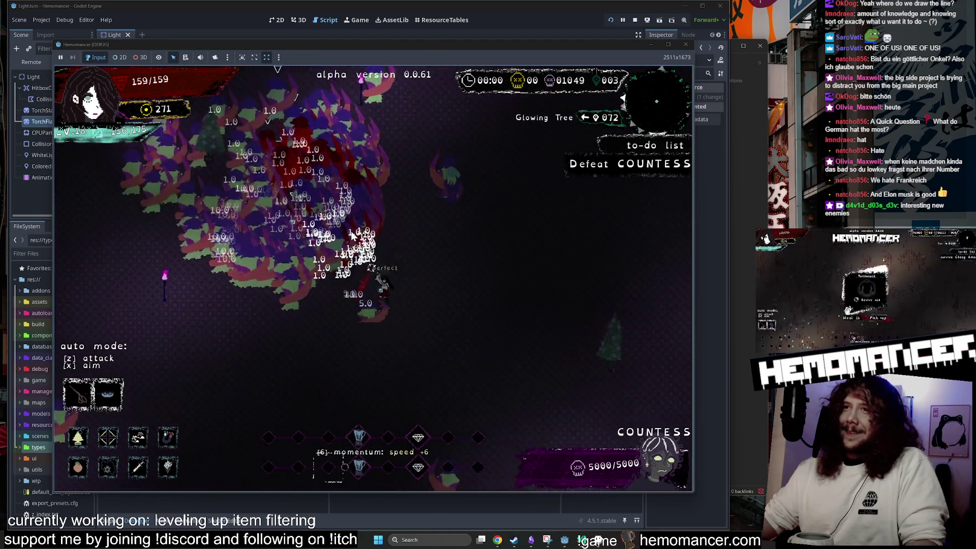
key("z")
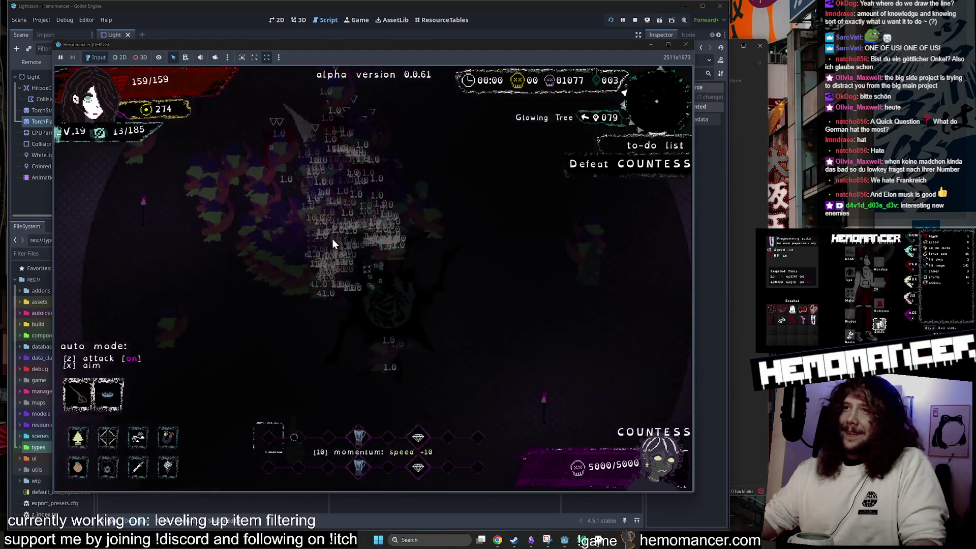
left_click(326, 233)
key("s")
key("d")
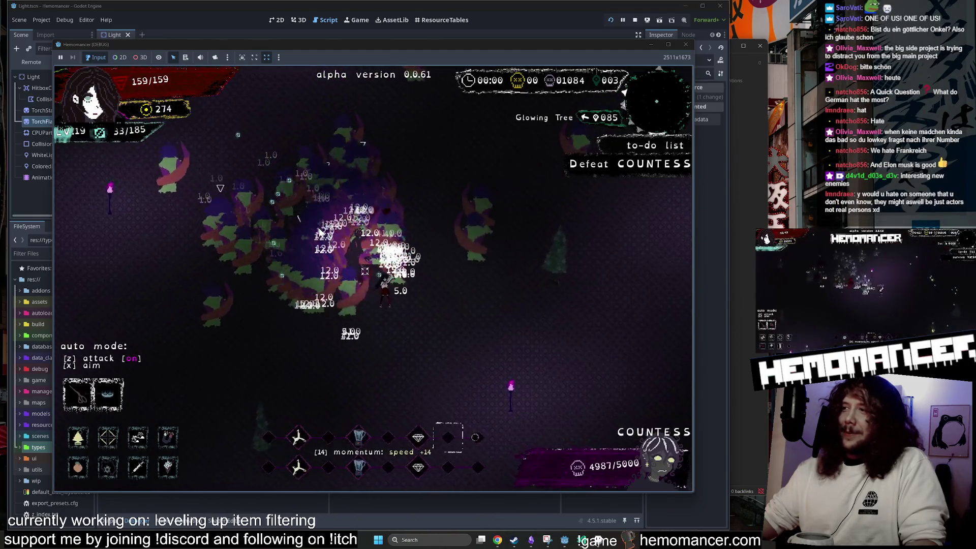
key("z")
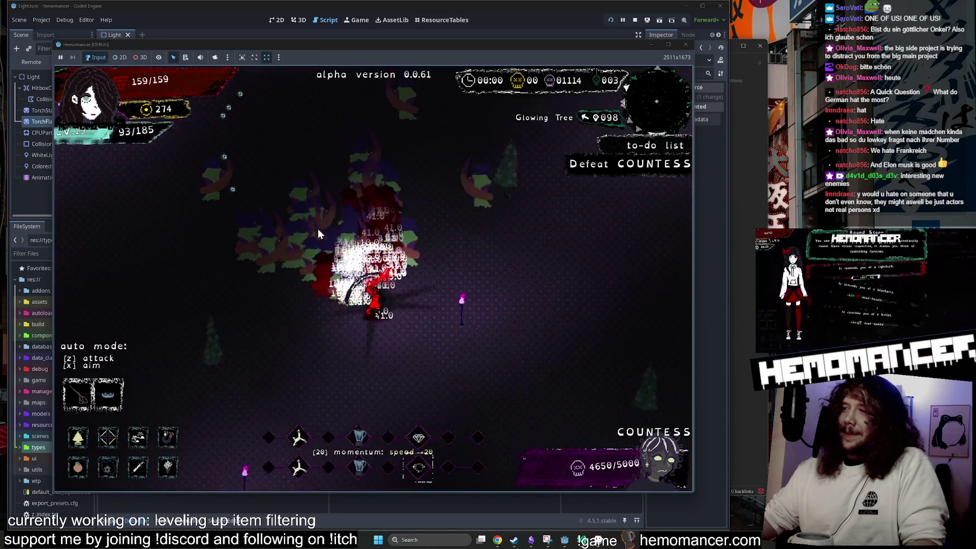
key("z")
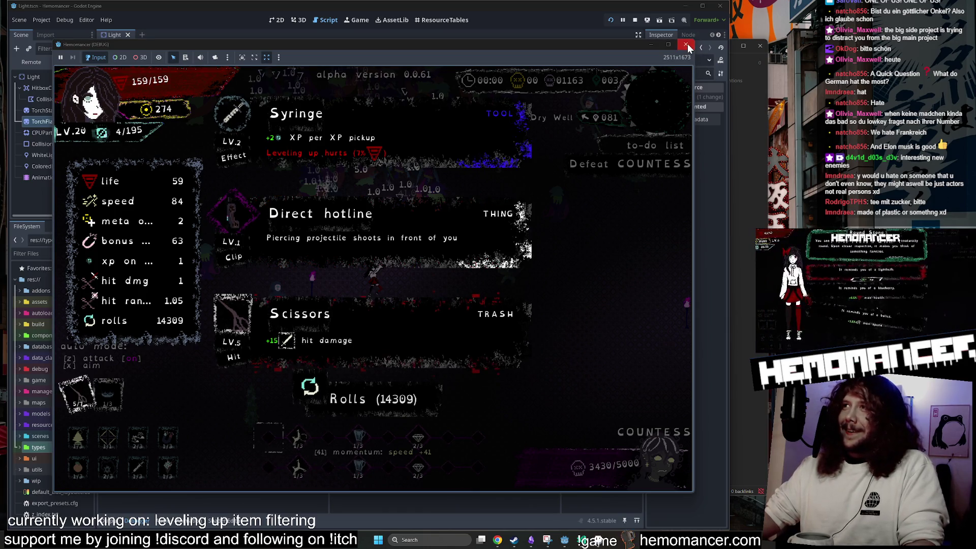
key("F8")
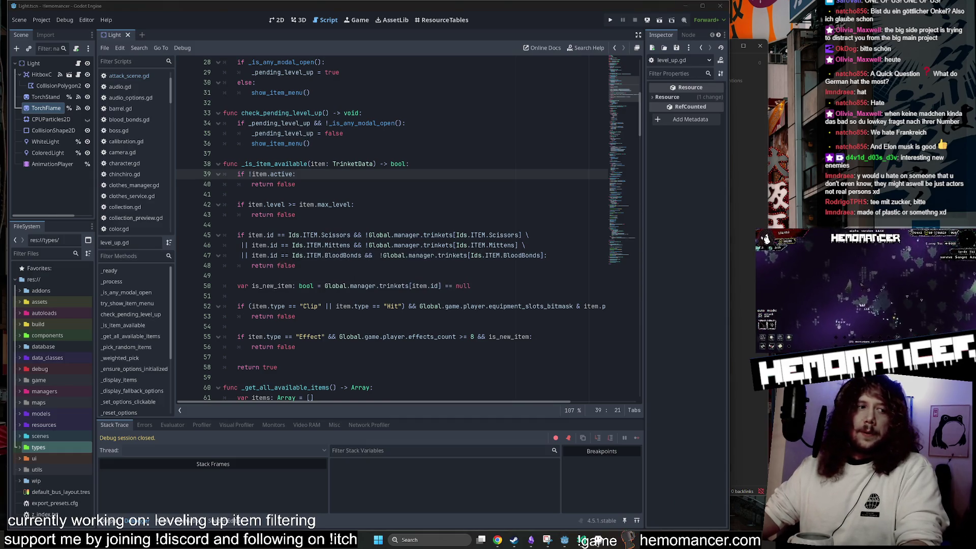
Scroll item_option.gd up to the setup(item) function and place the cursor at line 25
scroll(391, 229, "up", 4)
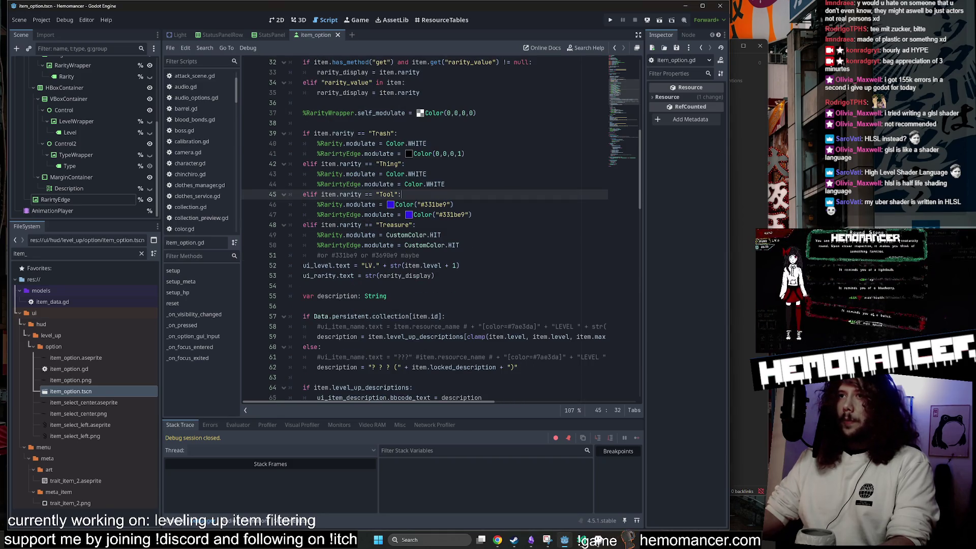
scroll(441, 229, "up", 7)
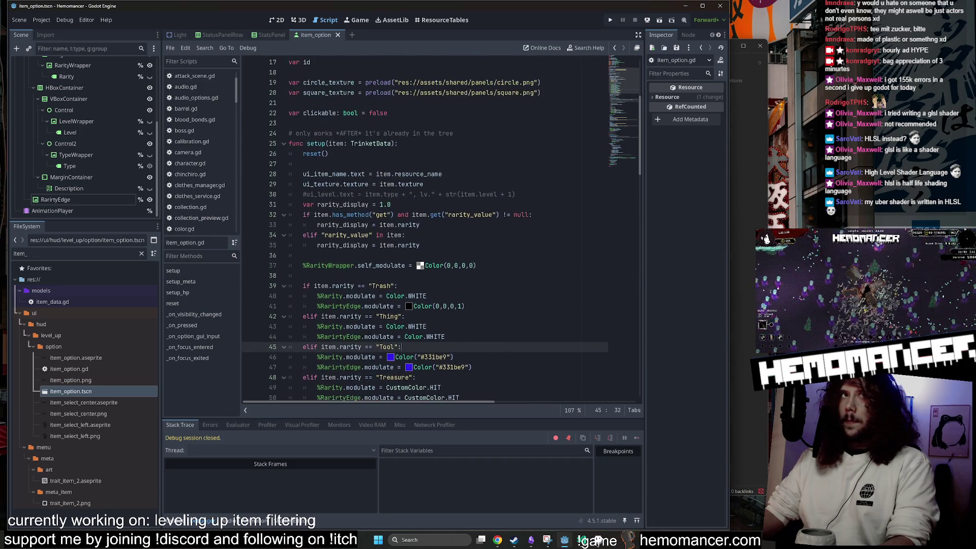
left_click(402, 204)
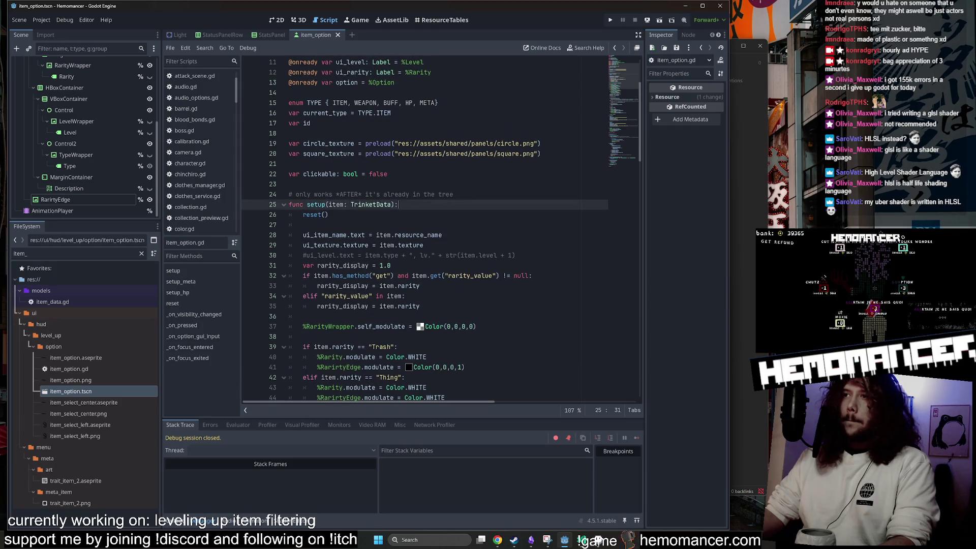
key("F5")
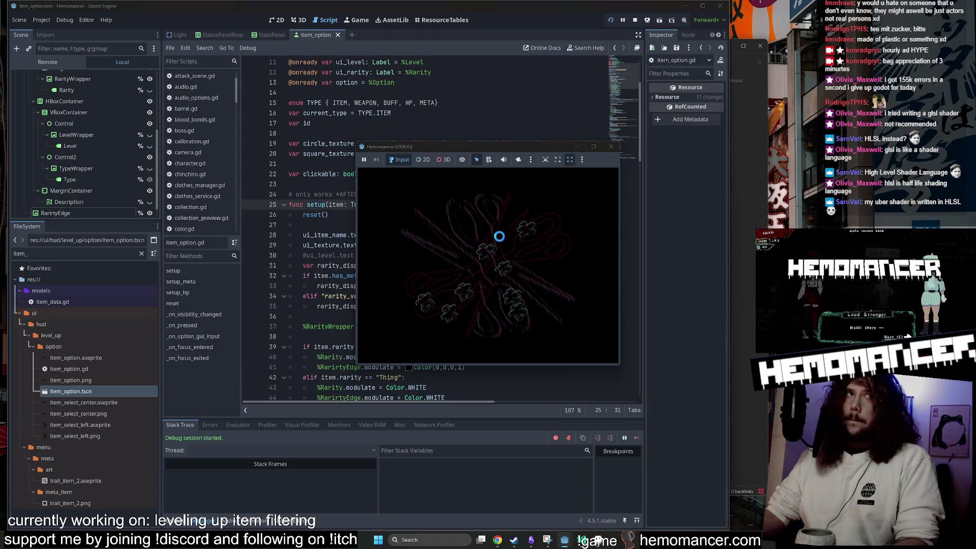
mouse_move(356, 367)
left_mouse_down()
mouse_move(273, 458)
mouse_move(182, 511)
left_mouse_up()
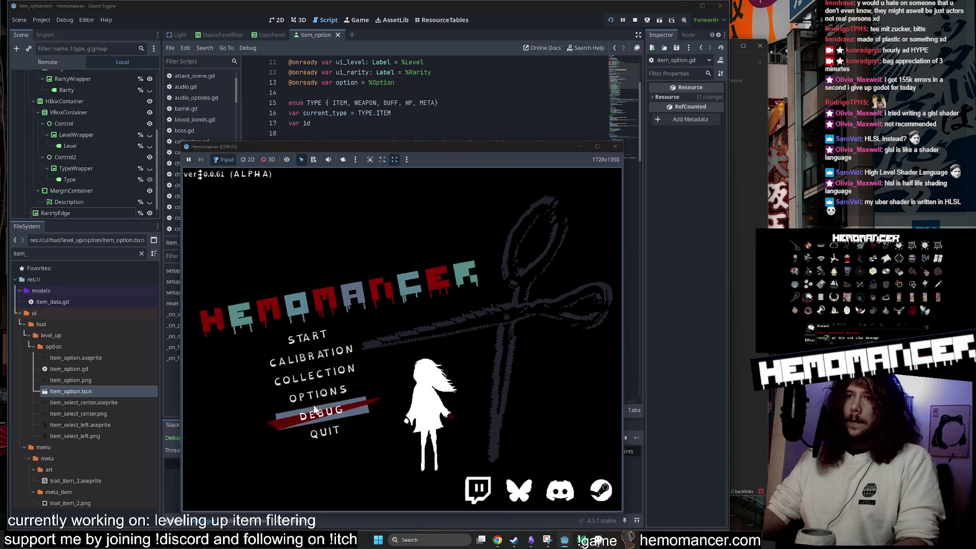
left_click(312, 338)
left_click_drag(538, 145, 517, 103)
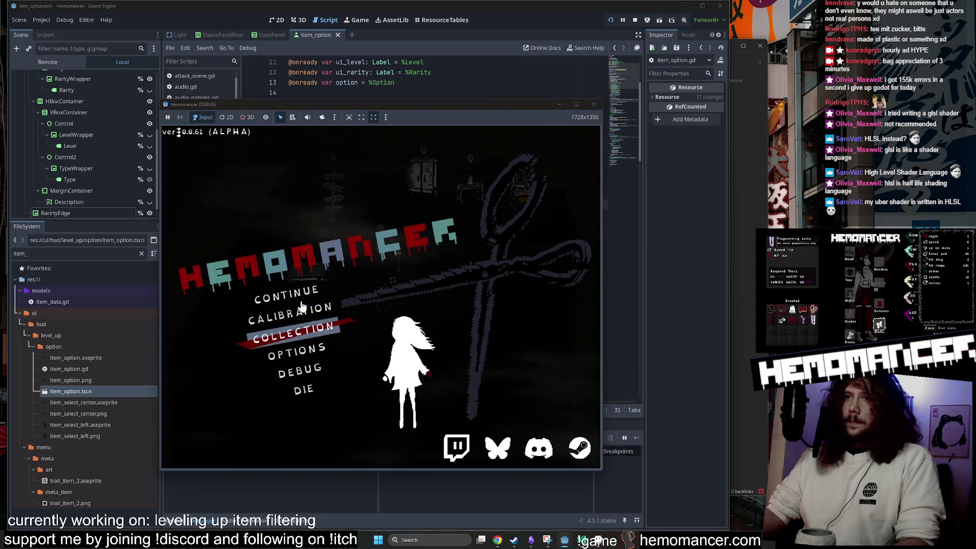
key("d")
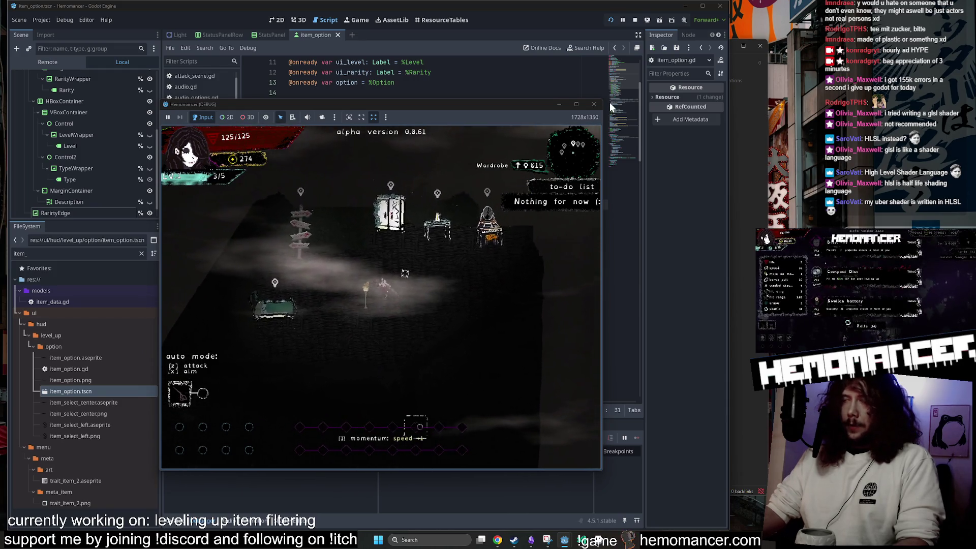
key("F8")
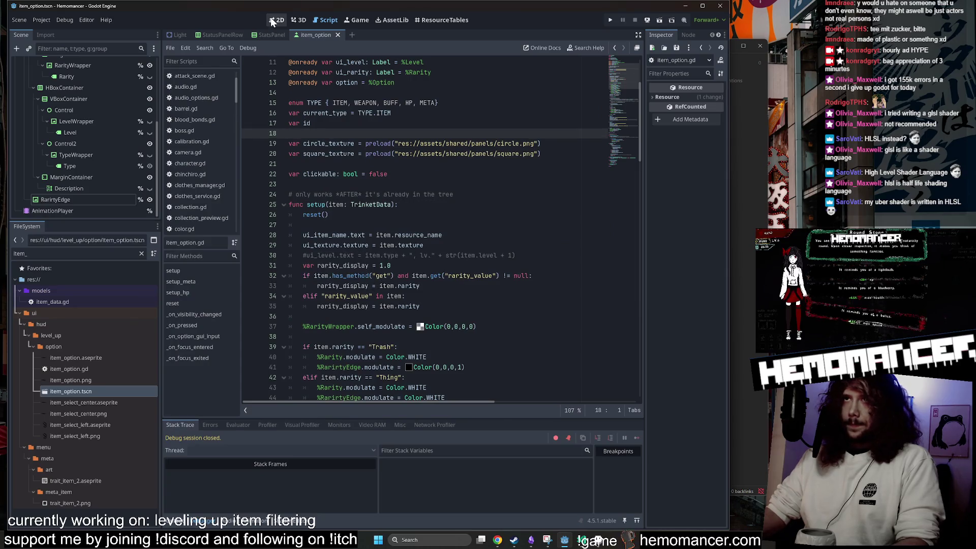
In the 2D workspace, quick-open the LobbyScissorsMap.tscn scene
left_click(272, 21)
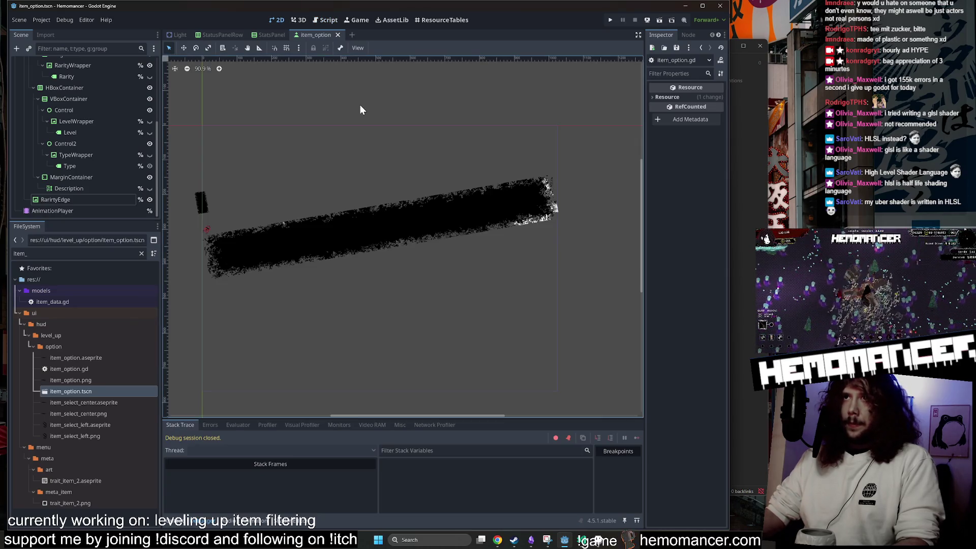
key("shift+alt+o")
type("sciss")
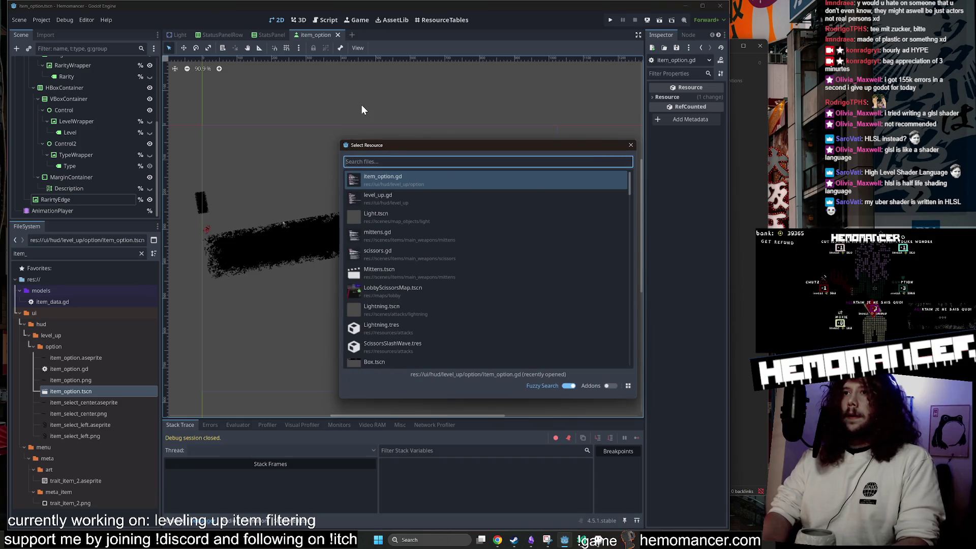
type("orsLobby")
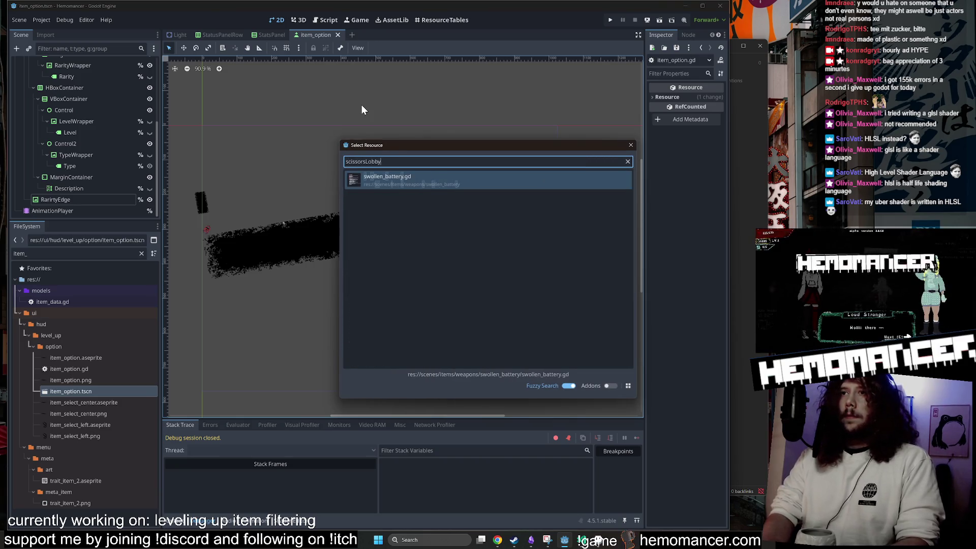
key("ctrl+a")
type("Map")
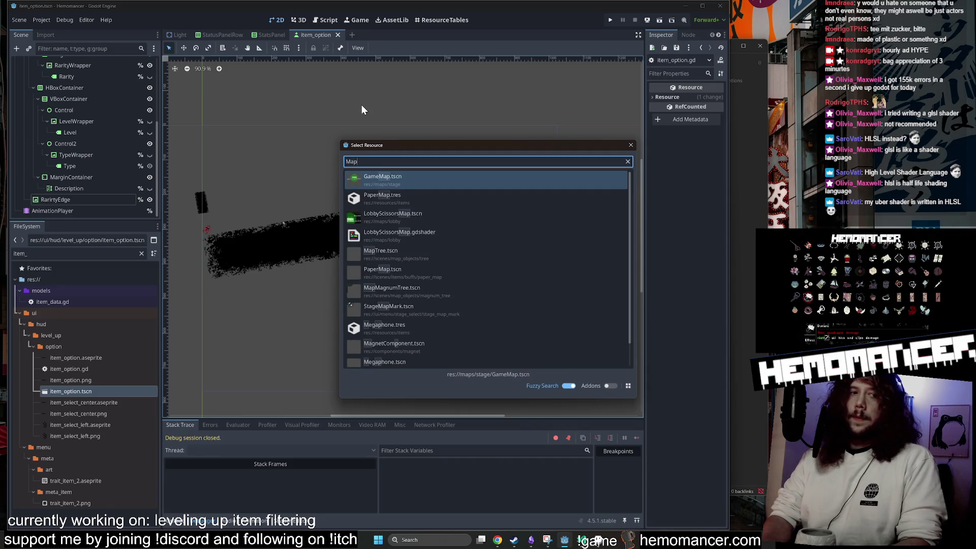
key("ctrl+a")
type("Lobby")
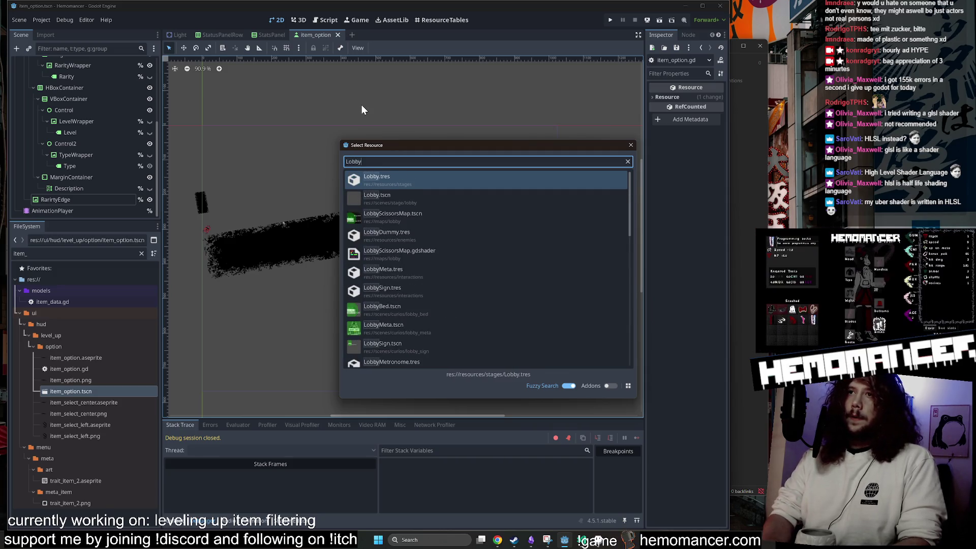
key("Down")
key("Down")
key("Return")
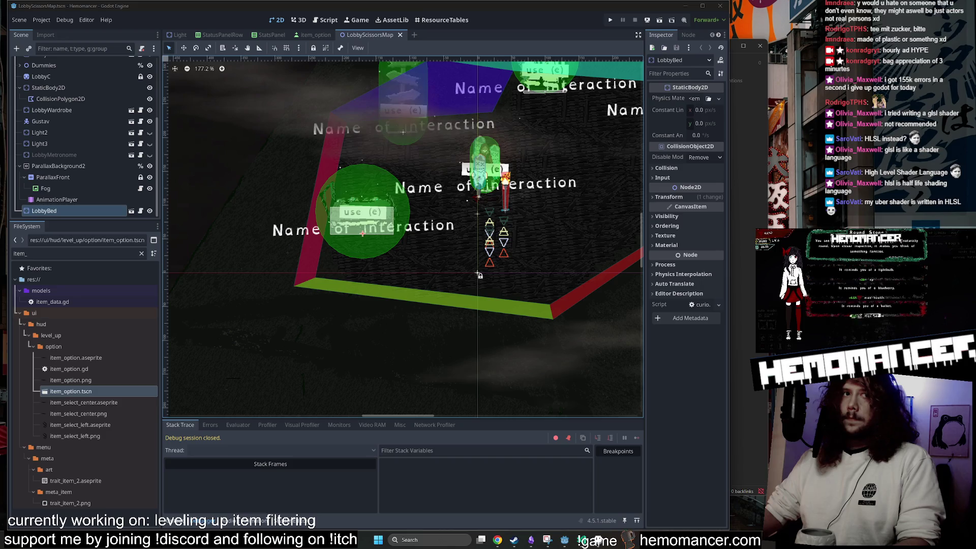
Duplicate LobbyDummy3 under Dummies into LobbyDummy4 and LobbyDummy5, then save and run the game
scroll(503, 298, "down", 4)
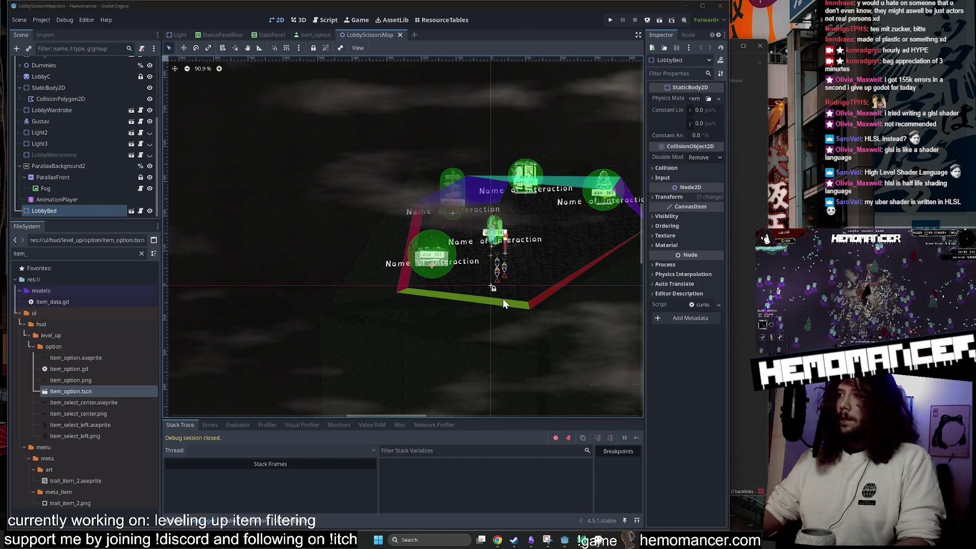
scroll(310, 202, "up", 2)
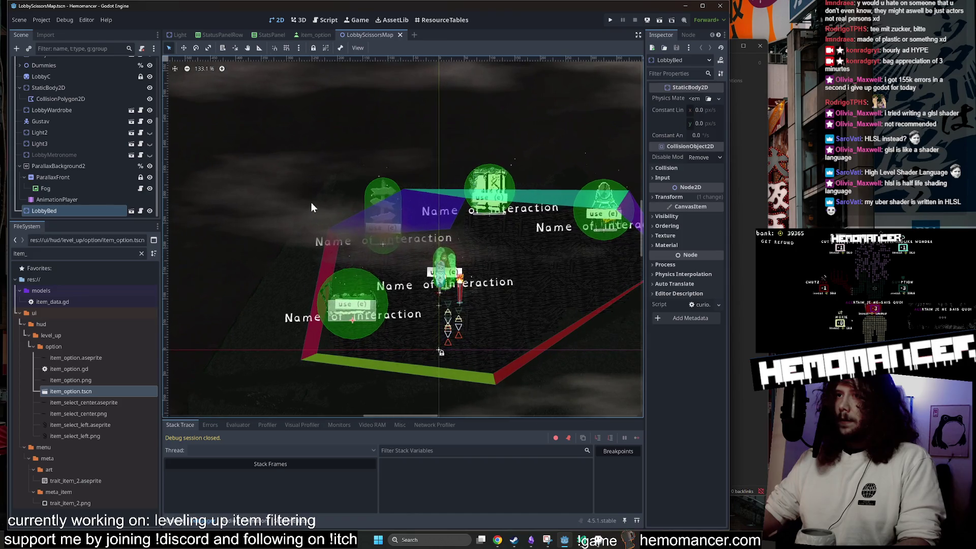
scroll(433, 356, "up", 9)
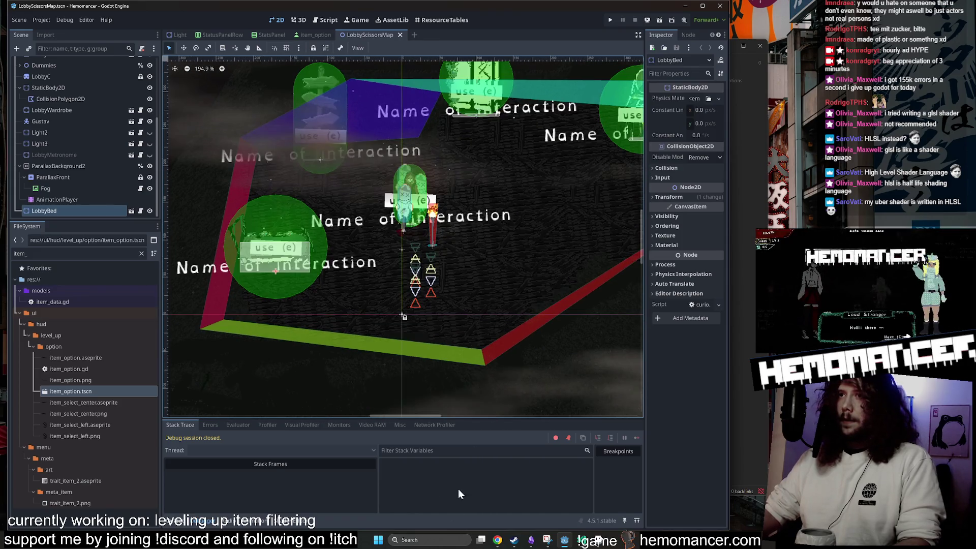
scroll(433, 145, "up", 1)
scroll(466, 142, "up", 2)
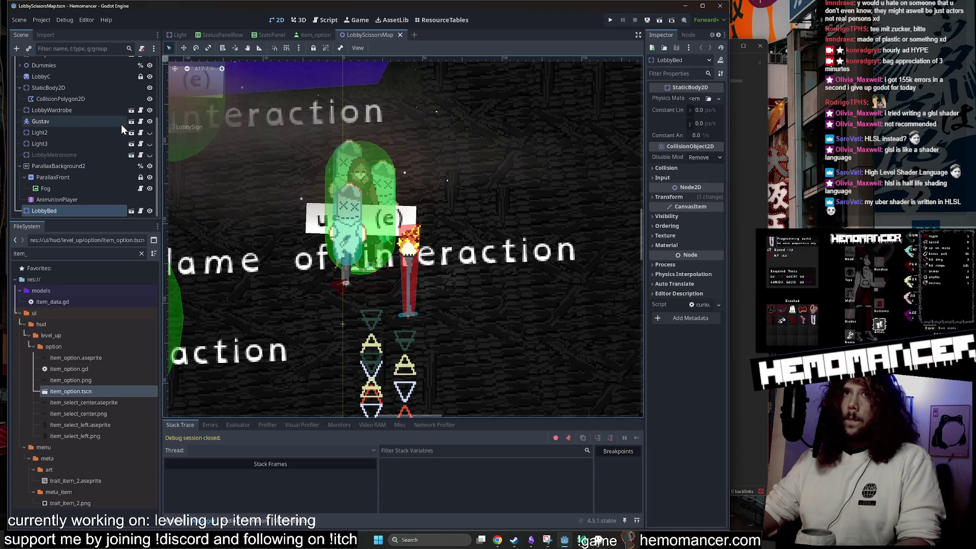
scroll(105, 108, "up", 3)
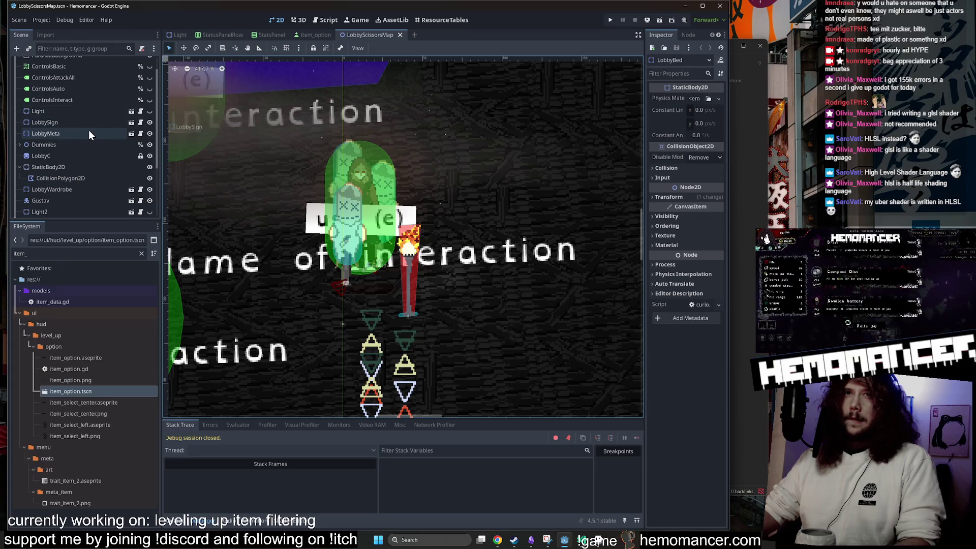
scroll(88, 130, "up", 1)
scroll(88, 130, "down", 3)
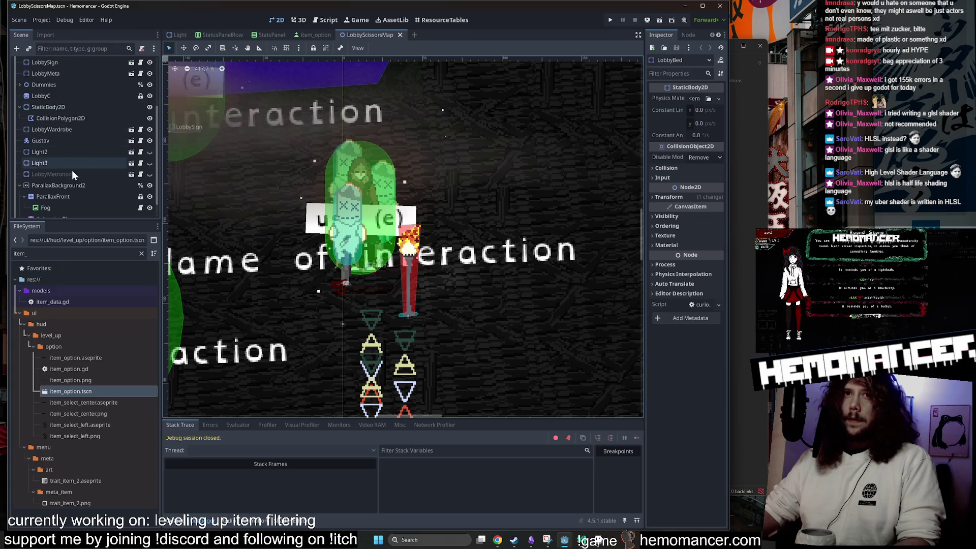
scroll(46, 173, "down", 1)
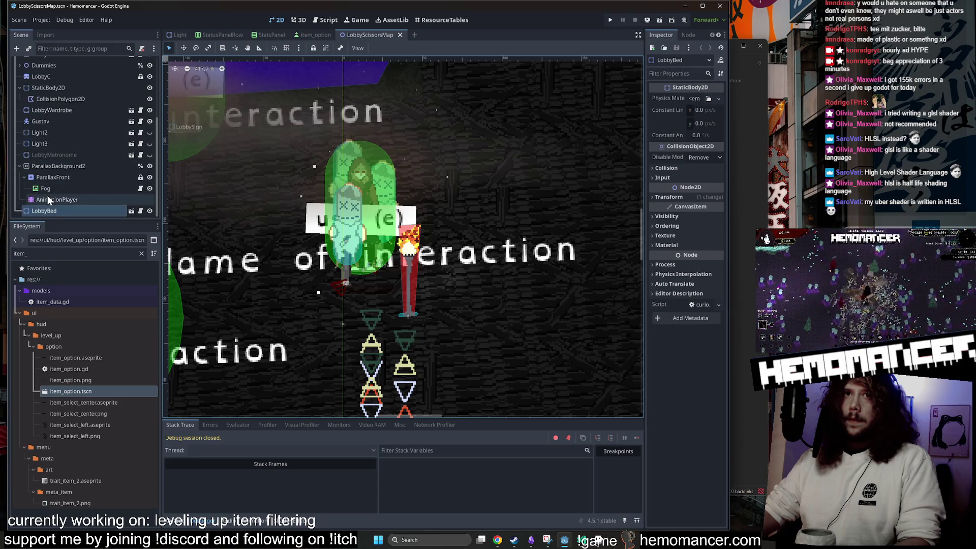
scroll(53, 190, "up", 2)
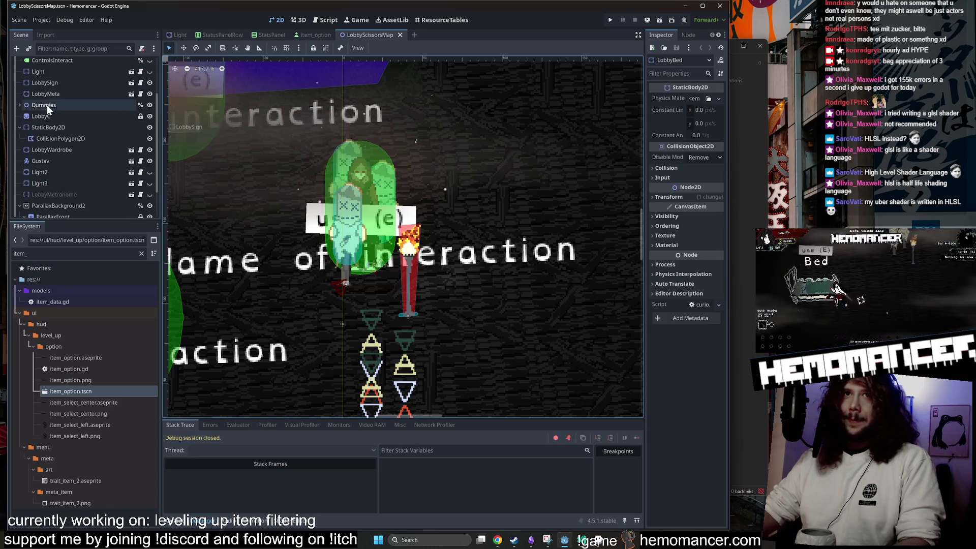
left_click(20, 105)
left_click(74, 138)
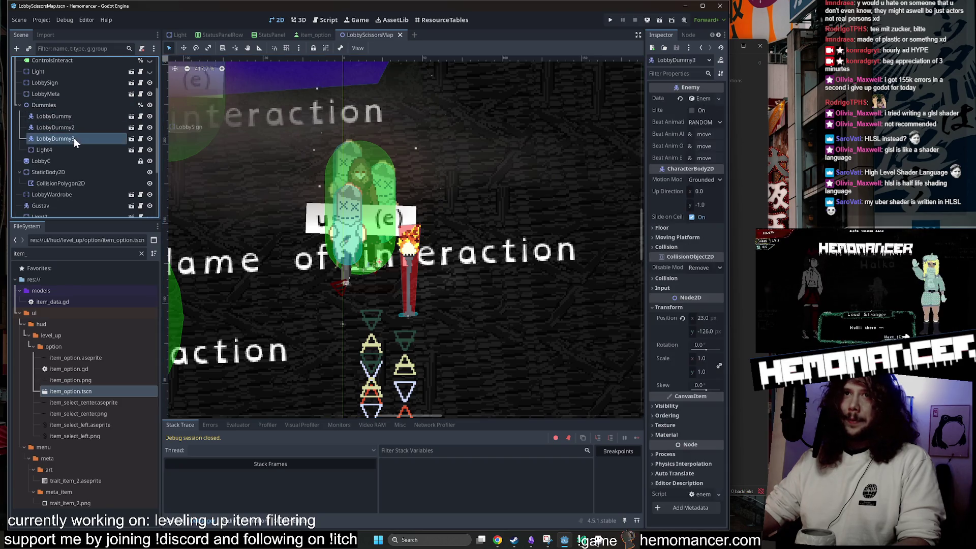
key("ctrl+d")
key("ctrl+d")
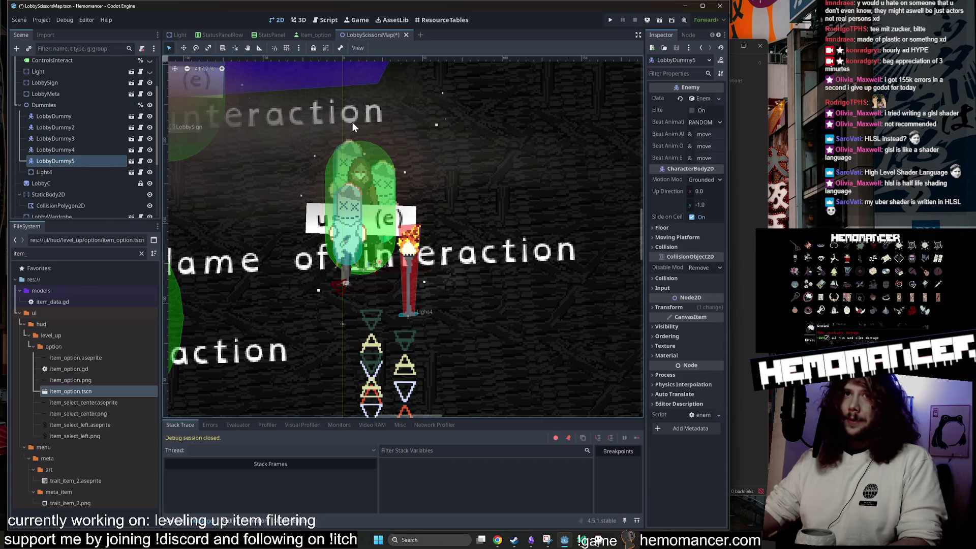
scroll(352, 124, "down", 8)
scroll(351, 132, "down", 6)
key("F5")
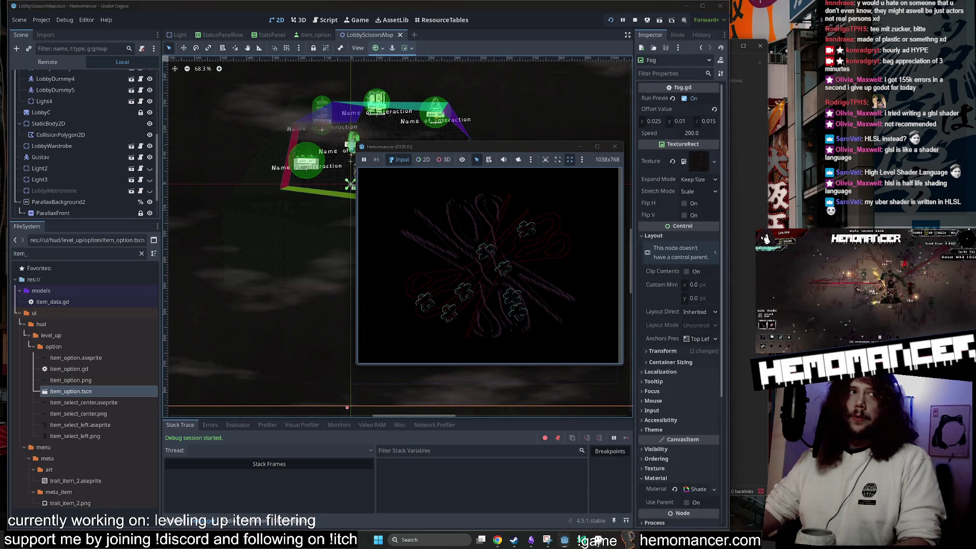
Enlarge the Hemomancer debug window and start a run from the title menu
mouse_move(355, 367)
left_mouse_down()
mouse_move(198, 511)
mouse_move(135, 526)
mouse_move(178, 503)
mouse_move(87, 503)
mouse_move(112, 508)
left_mouse_up()
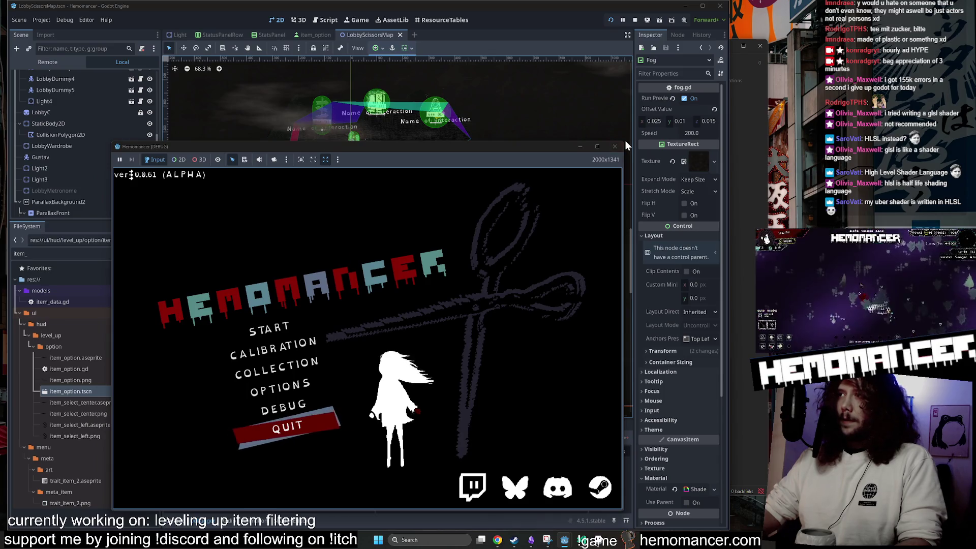
left_click_drag(625, 144, 710, 45)
left_click(284, 289)
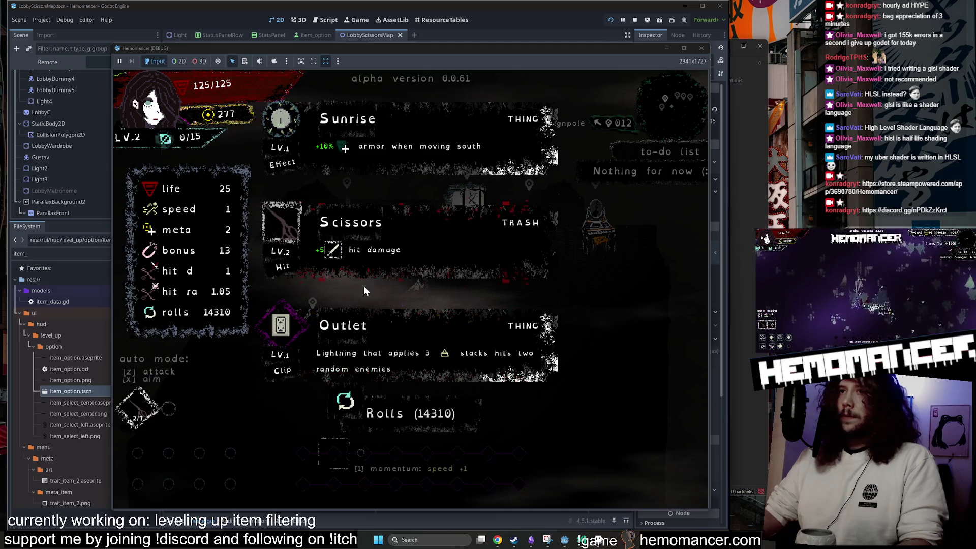
Reroll the level-up items six times, take one, and return to the title menu
left_click(414, 422)
left_click(414, 420)
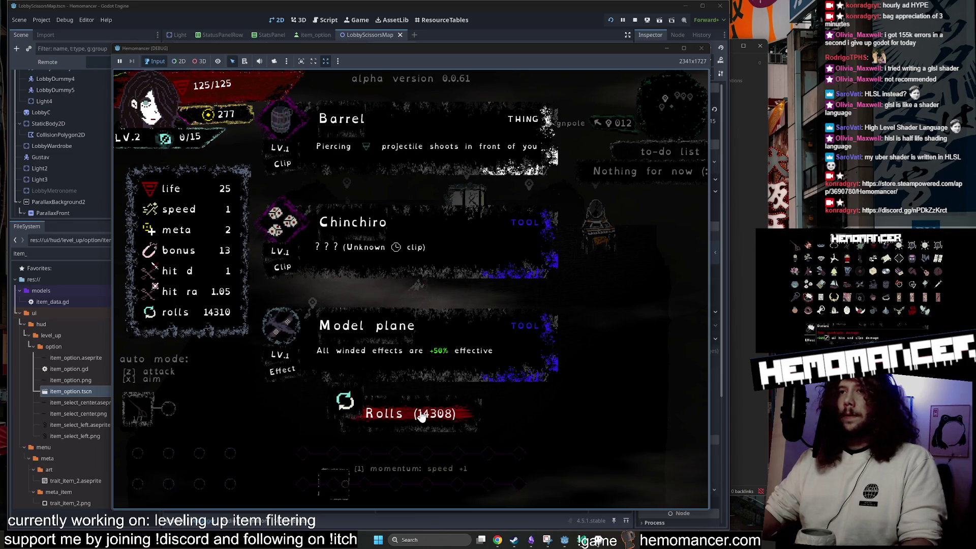
left_click(417, 415)
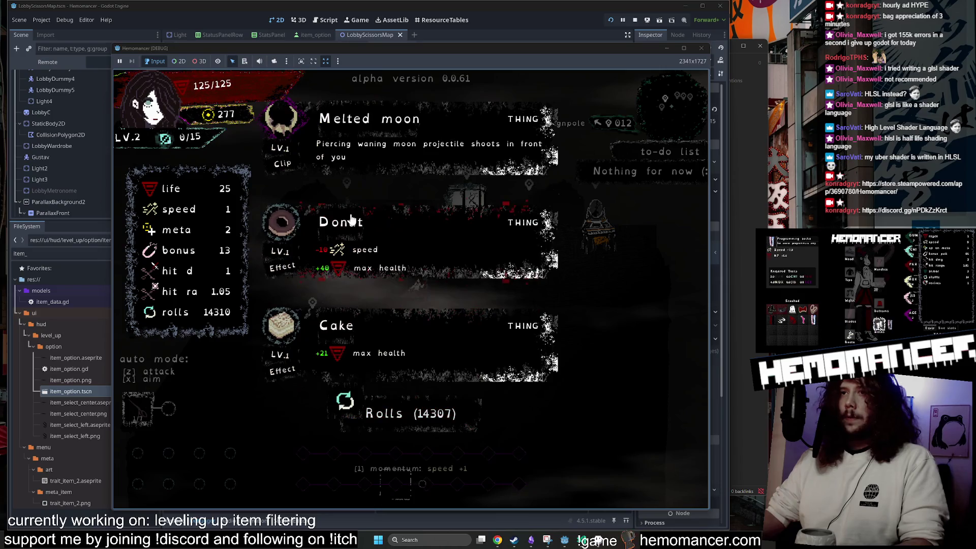
left_click(373, 413)
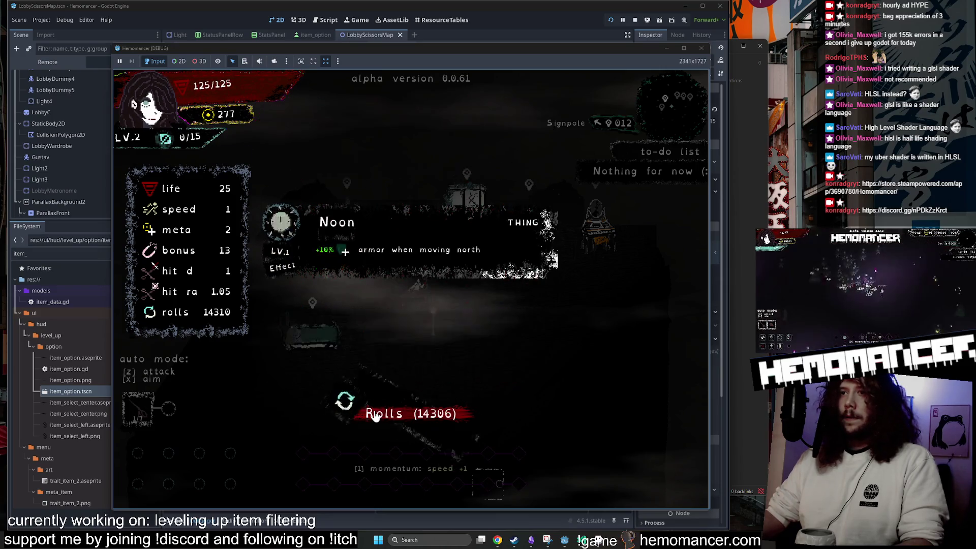
left_click(374, 413)
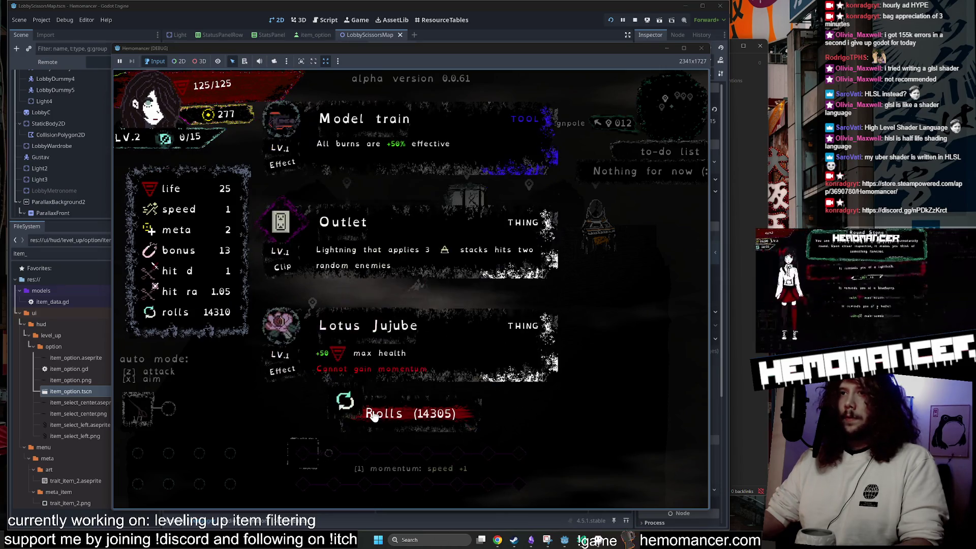
left_click(374, 414)
left_click(455, 117)
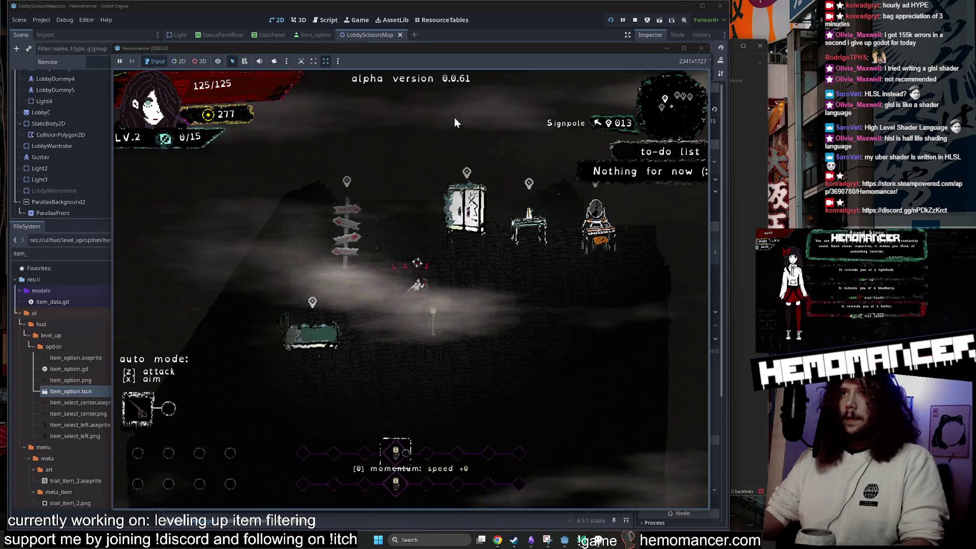
key("Escape")
End the current run to reload the lobby, then reroll the level-up items repeatedly
left_click(390, 385)
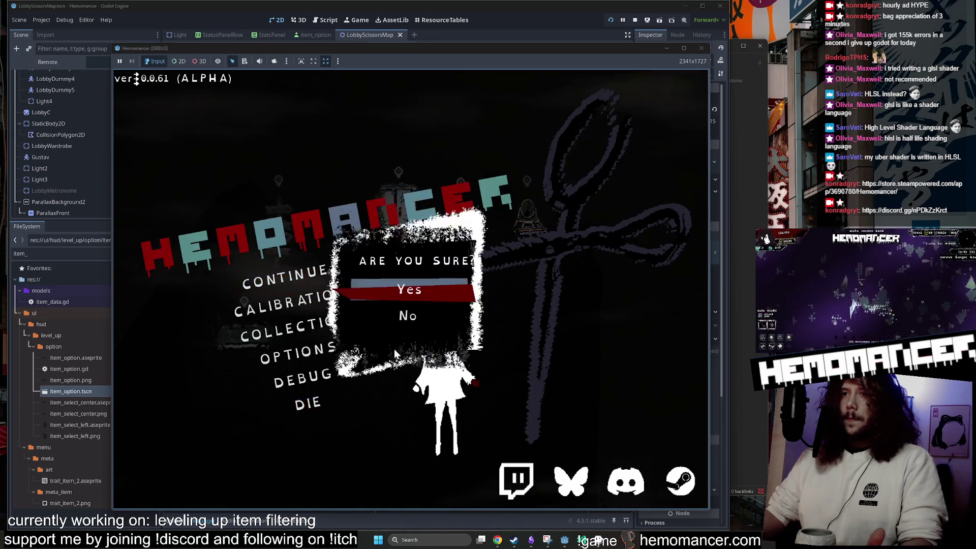
left_click(425, 294)
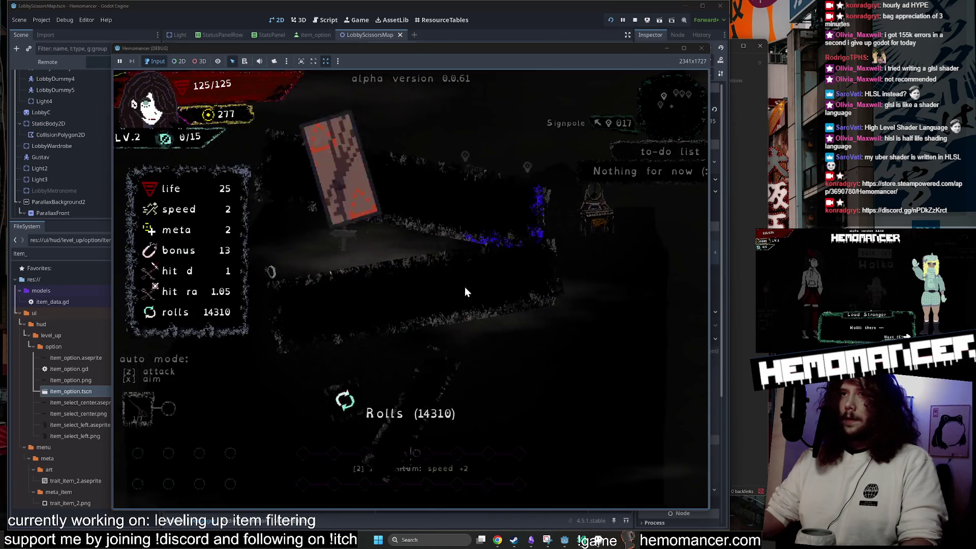
left_click(403, 420)
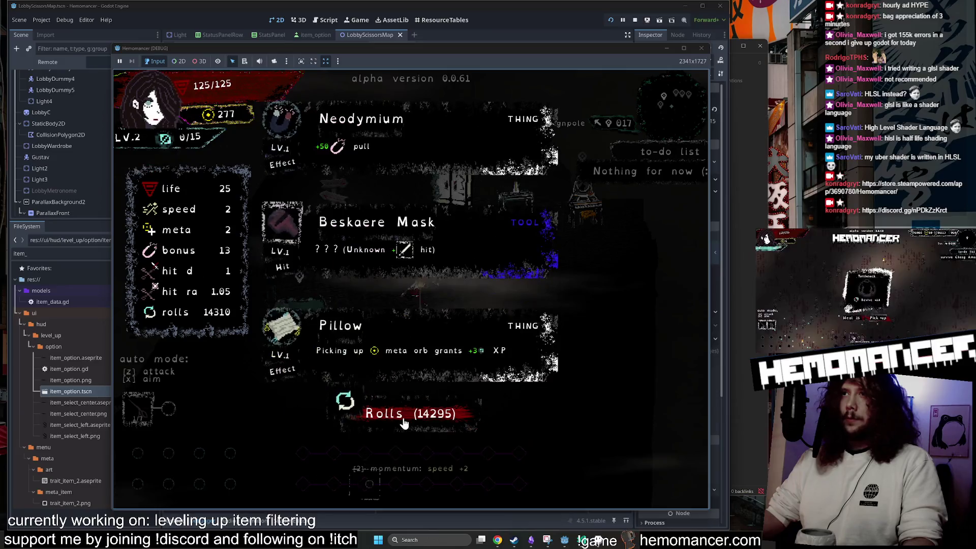
left_click(405, 422)
left_click(405, 422)
left_click(405, 422)
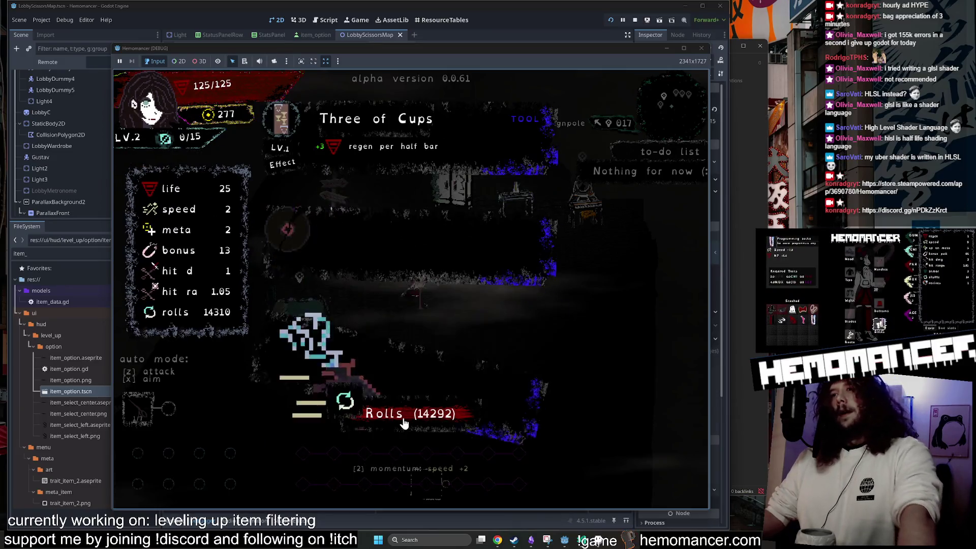
left_click(404, 422)
left_click(404, 422)
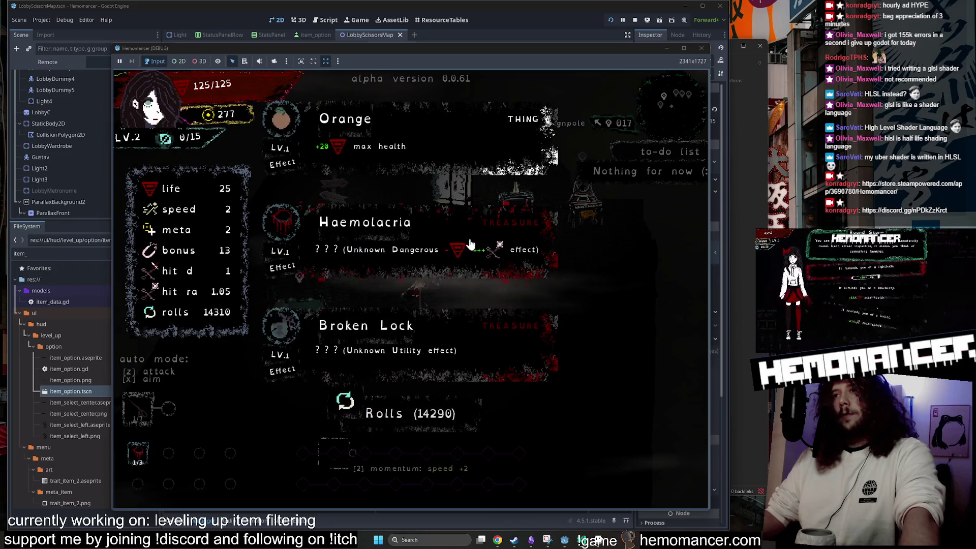
left_click(433, 424)
left_click(431, 424)
left_click(429, 424)
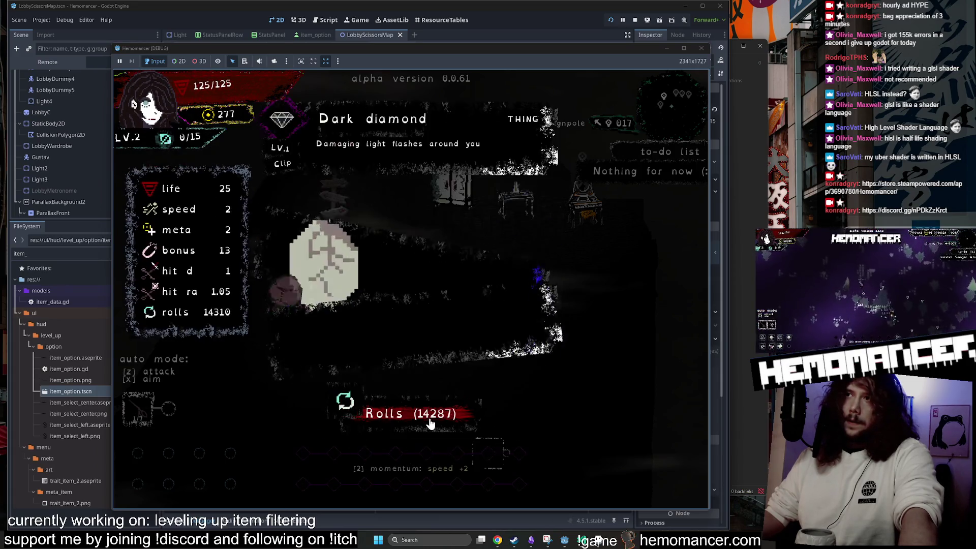
left_click(429, 424)
left_click(430, 424)
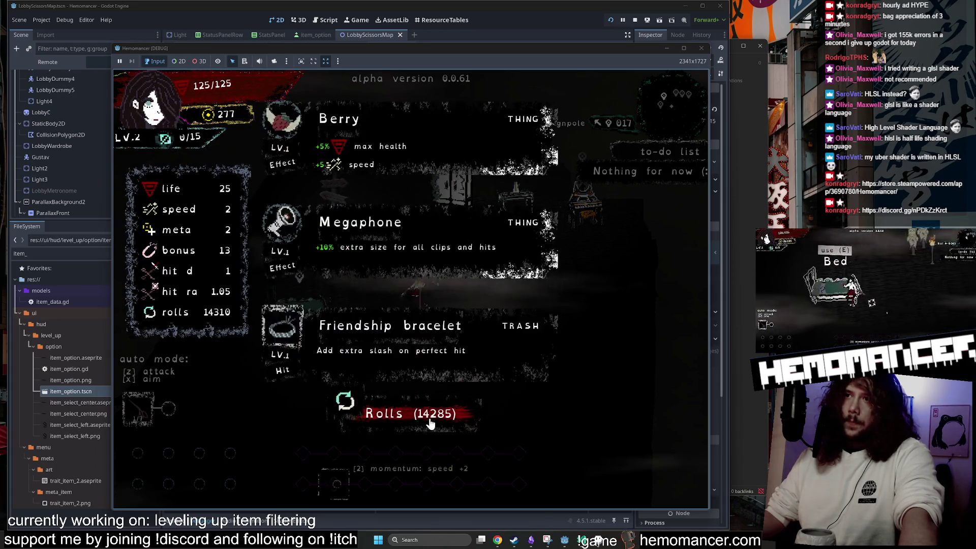
left_click(430, 423)
Keep rerolling the offered items, then pick the Sunset item
left_click(430, 423)
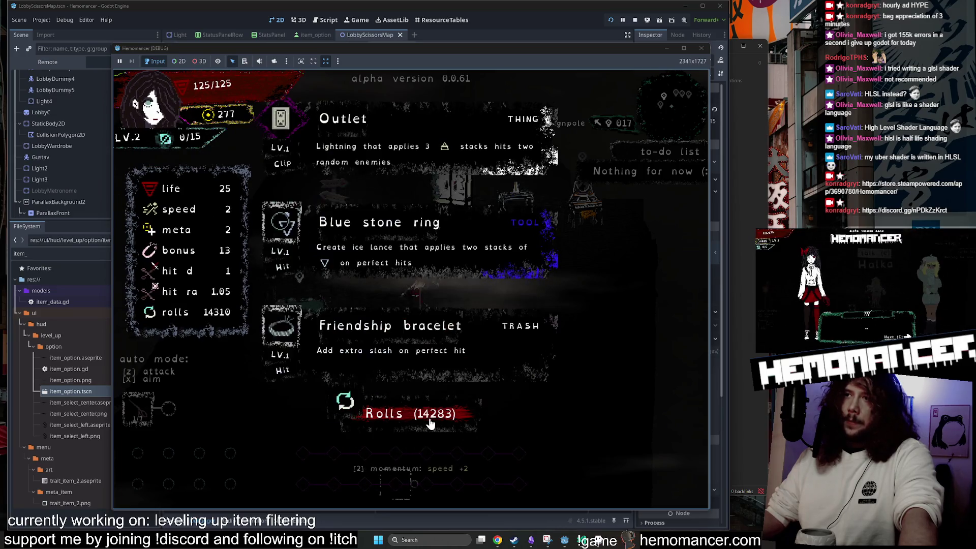
left_click(430, 424)
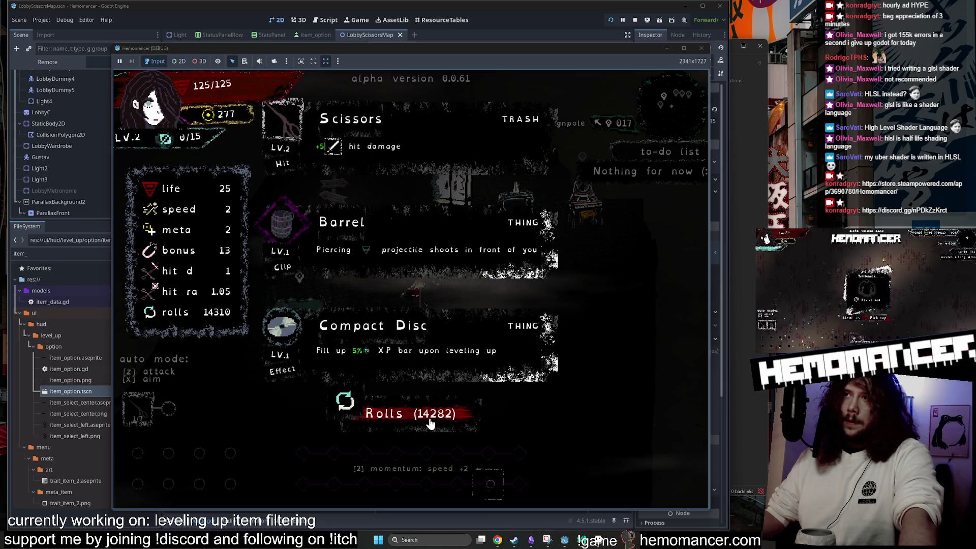
left_click(430, 424)
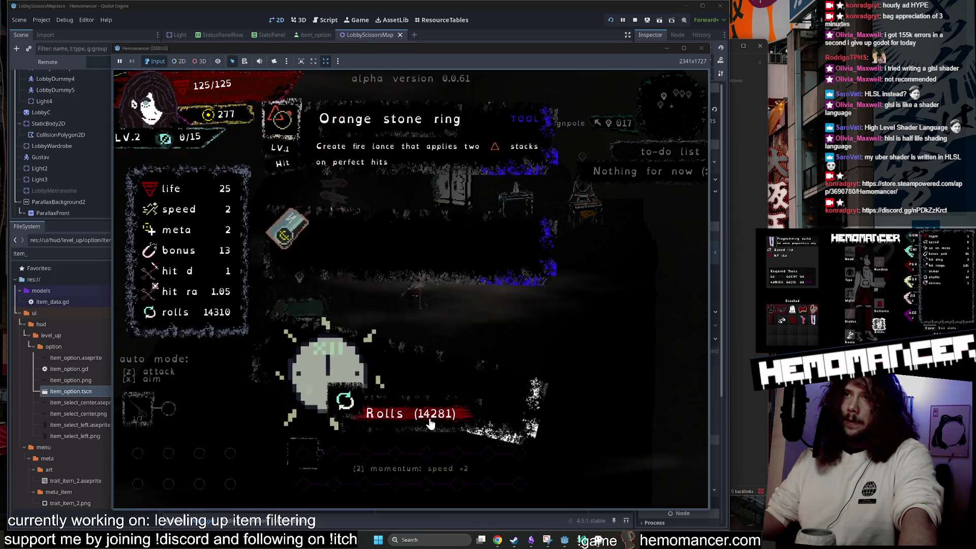
left_click(430, 424)
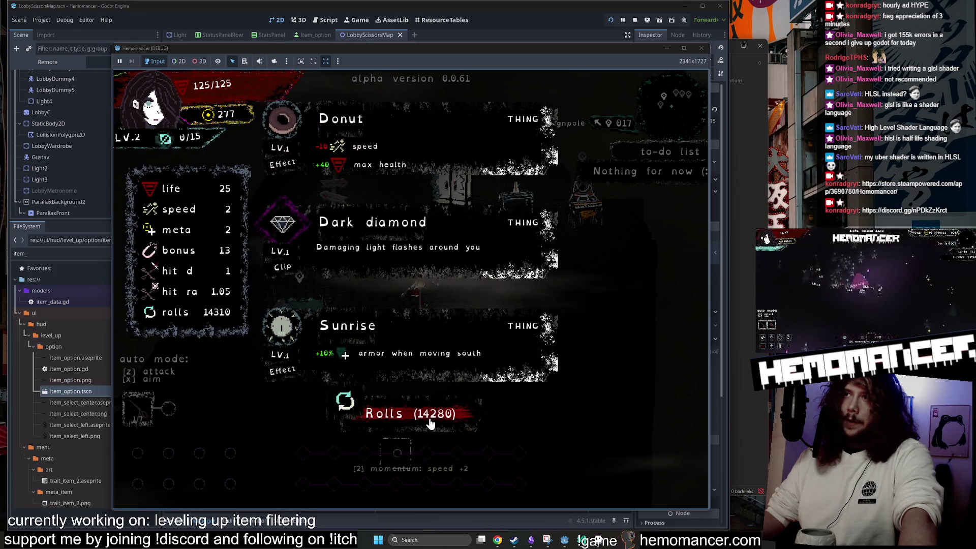
left_click(430, 423)
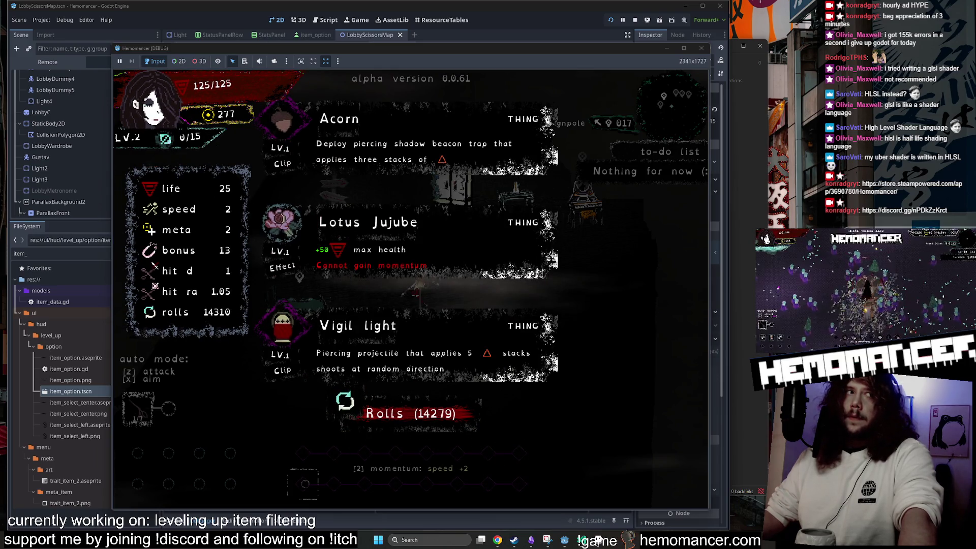
left_click(429, 416)
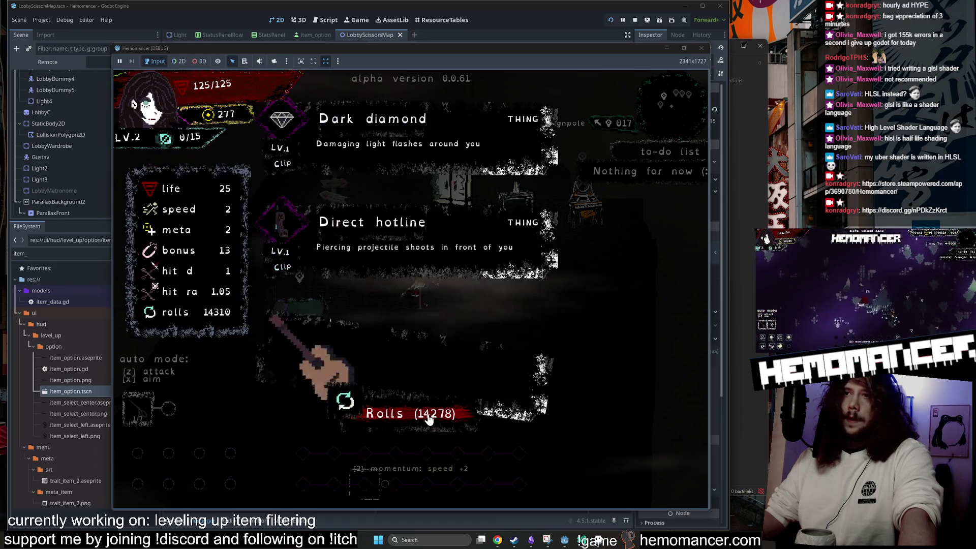
left_click(428, 418)
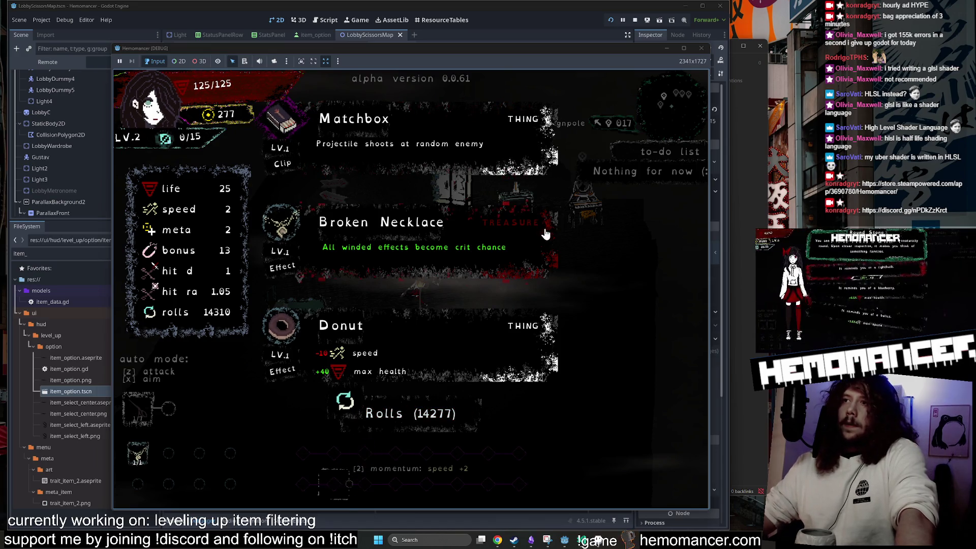
left_click(404, 417)
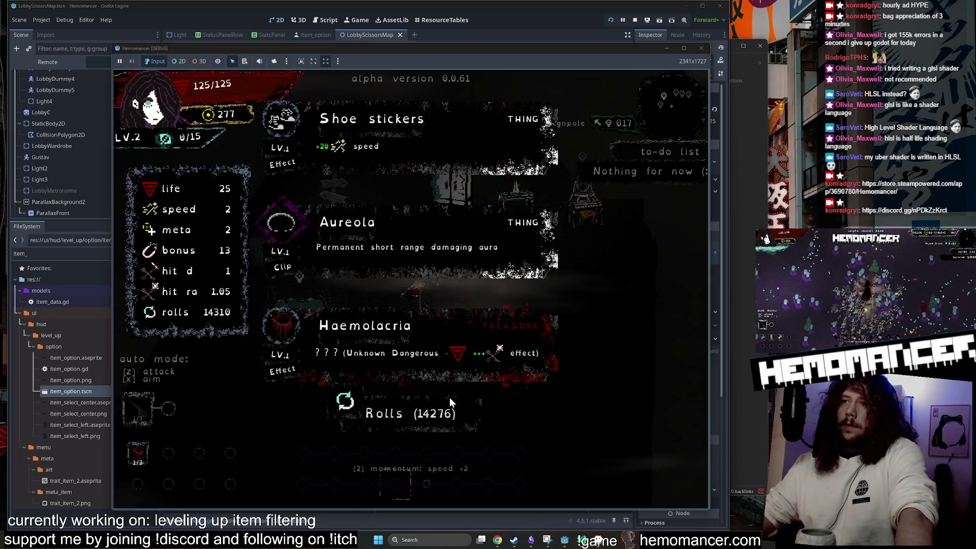
left_click(417, 420)
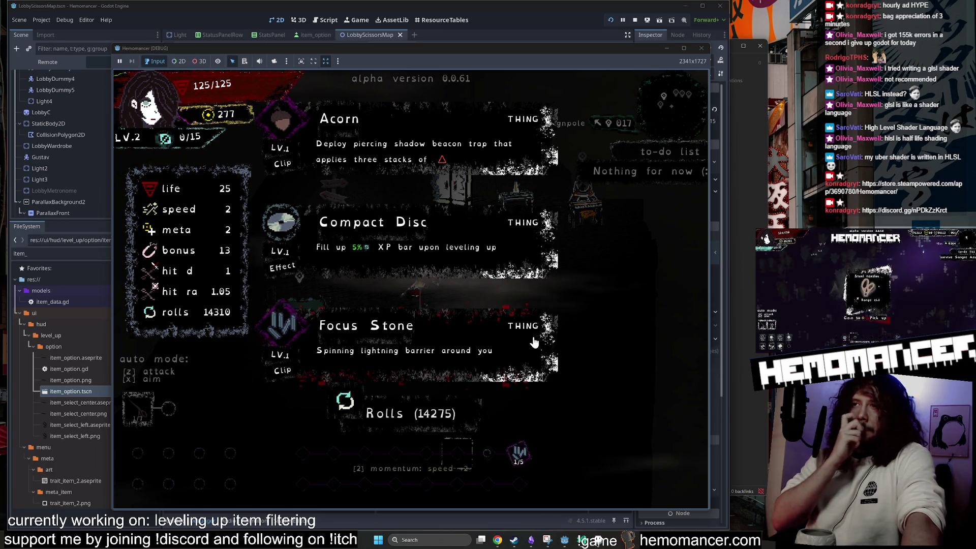
left_click(437, 425)
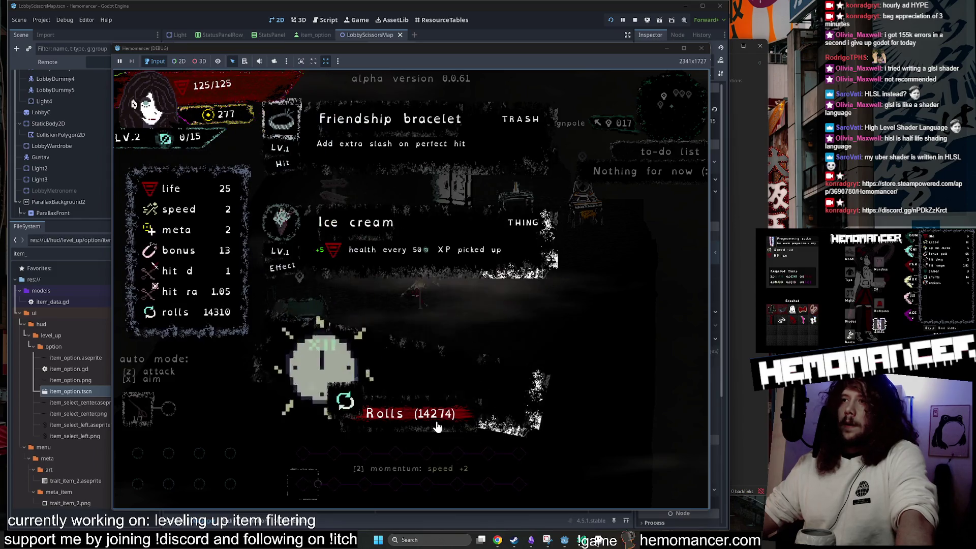
left_click(429, 426)
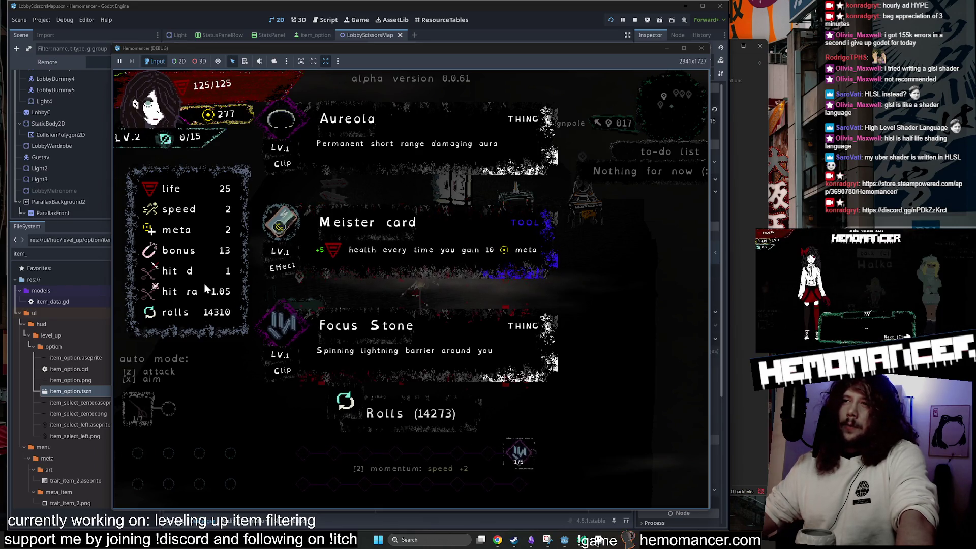
left_click(409, 415)
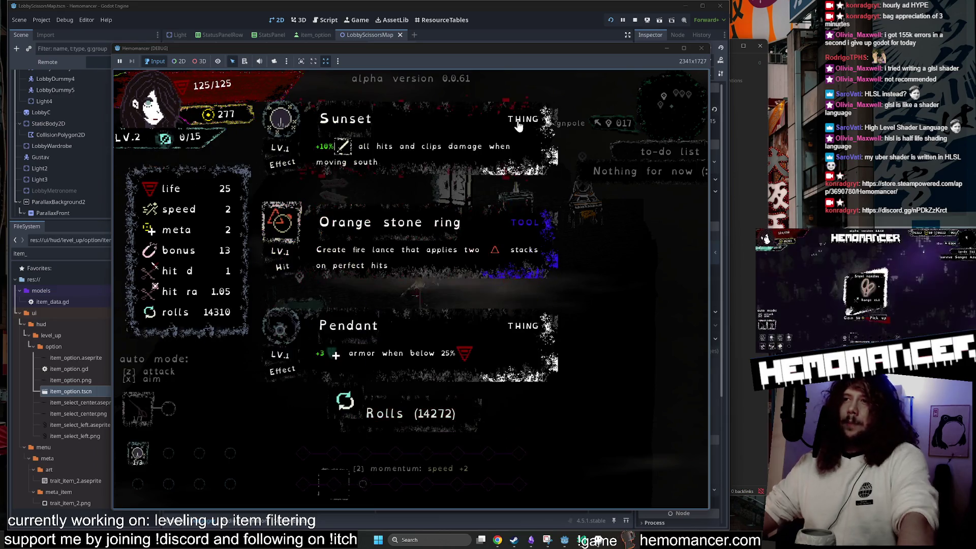
left_click(506, 127)
Open the piano's investment screen, adjust the game window, then close the debug game
key("d")
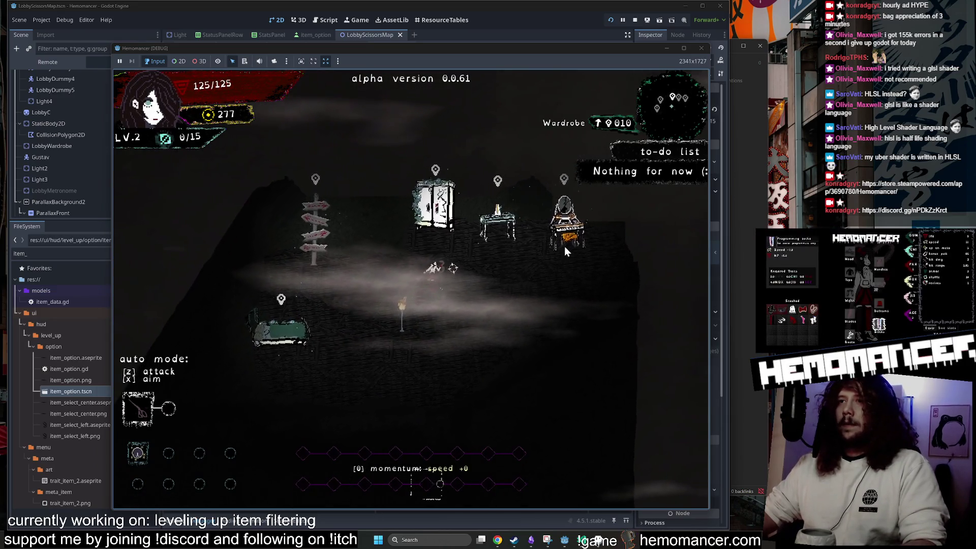
key("e")
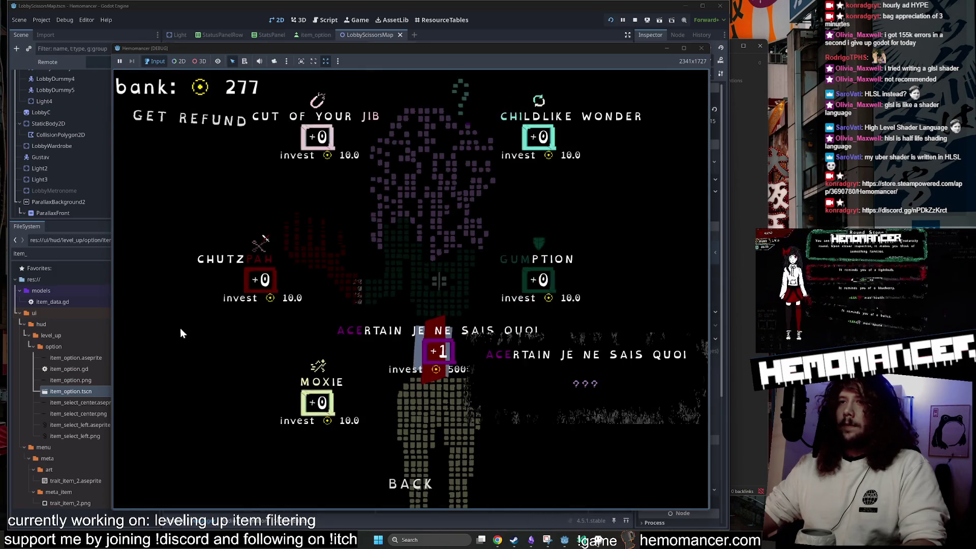
left_click_drag(110, 315, 50, 315)
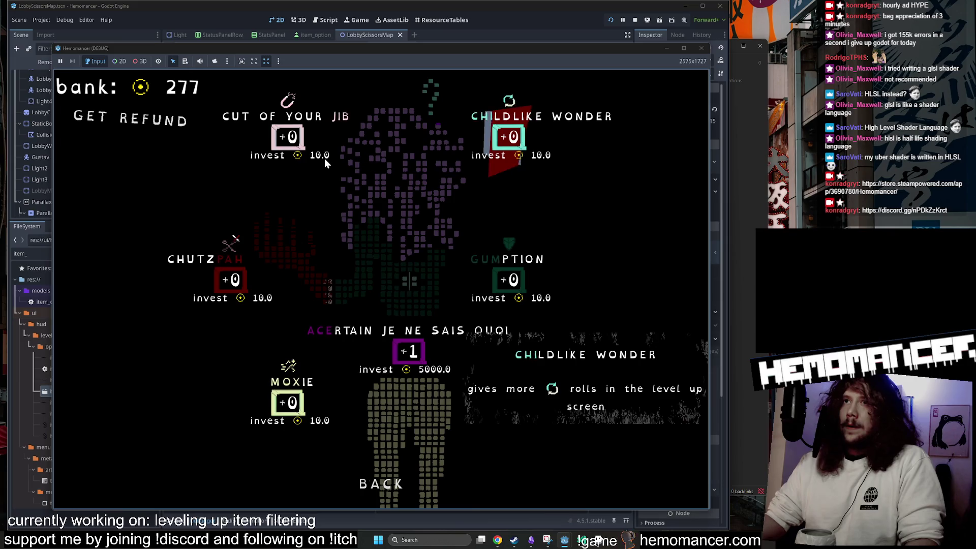
left_click_drag(461, 50, 459, 40)
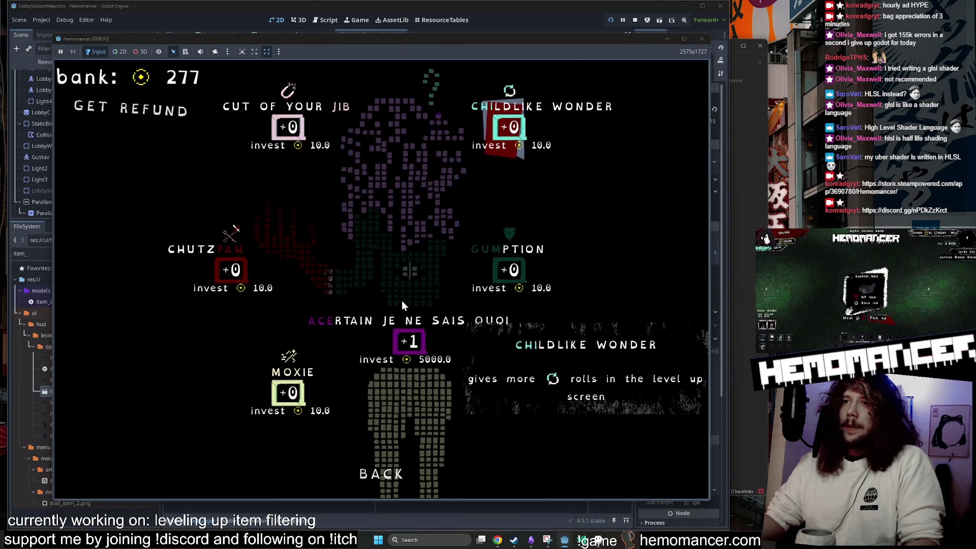
left_click(694, 38)
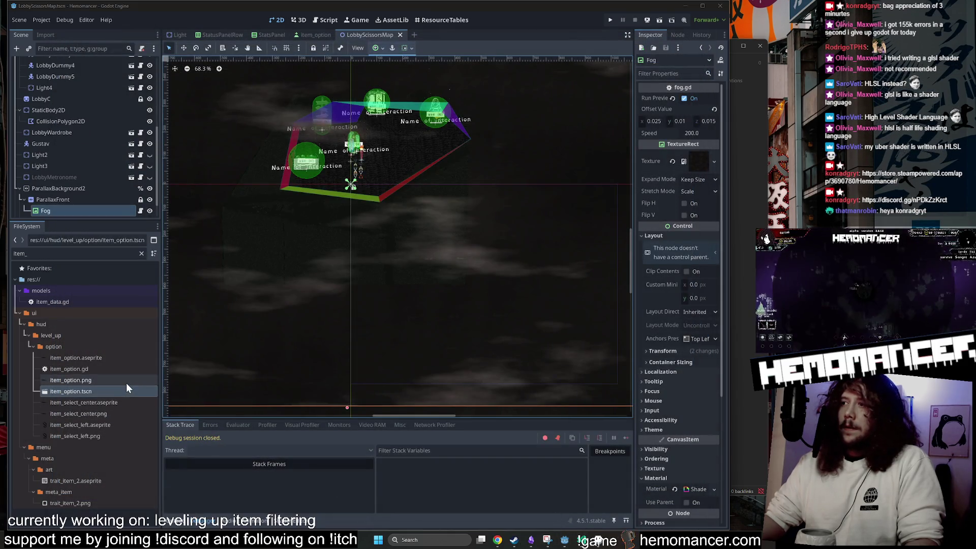
Show the res://ui/hud/level_up/option/ folder contents in the FileSystem dock
left_click(64, 346)
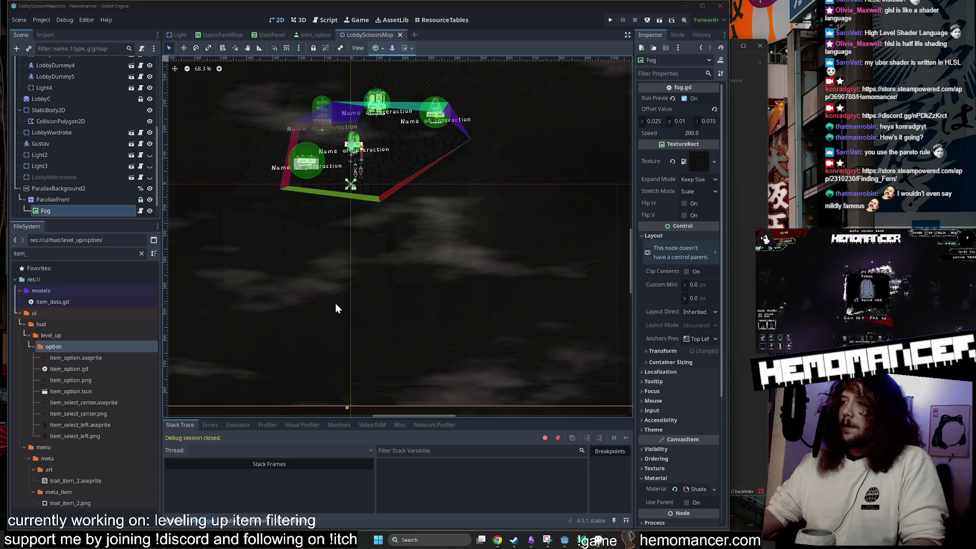
scroll(346, 287, "down", 1)
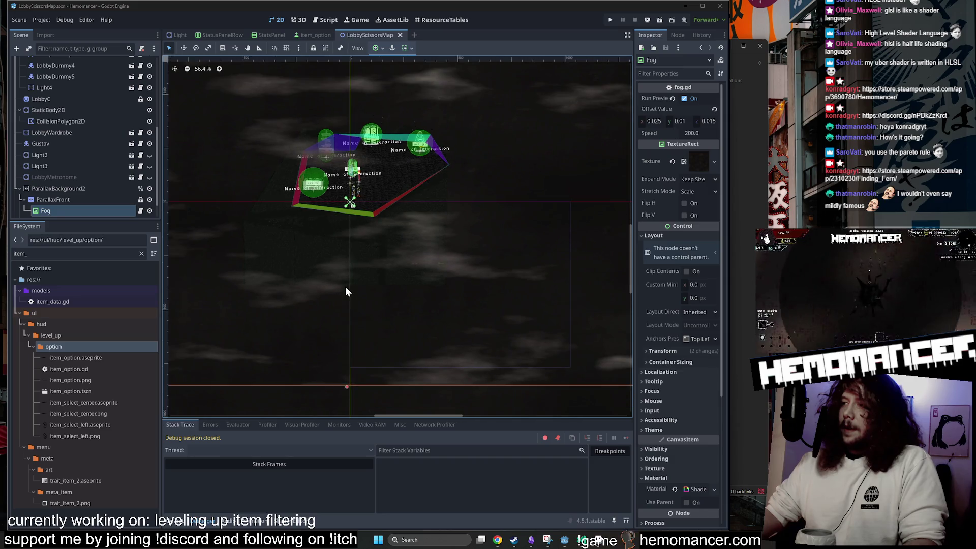
scroll(345, 287, "down", 2)
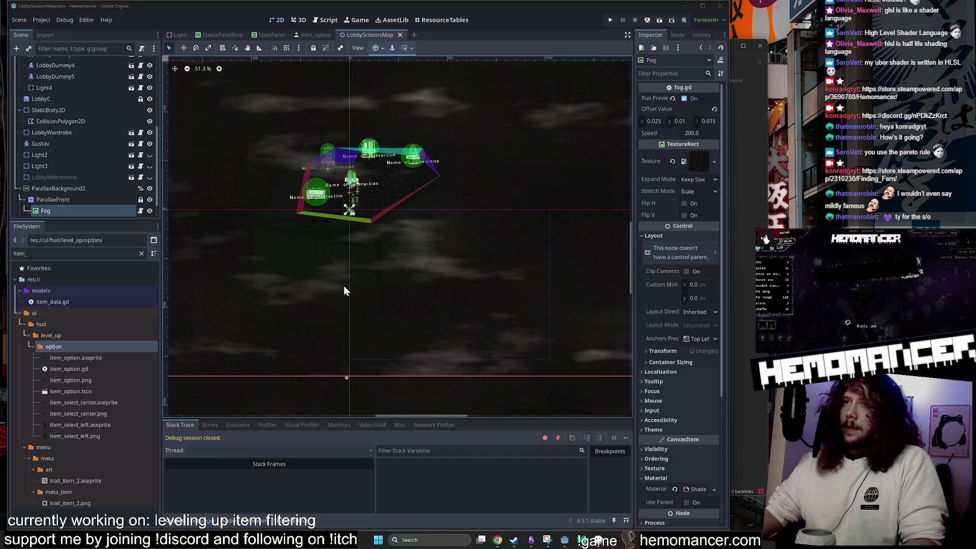
Pan and zoom around the lobby scene, then bring the Wikipedia article forward
left_click_drag(329, 402, 342, 3)
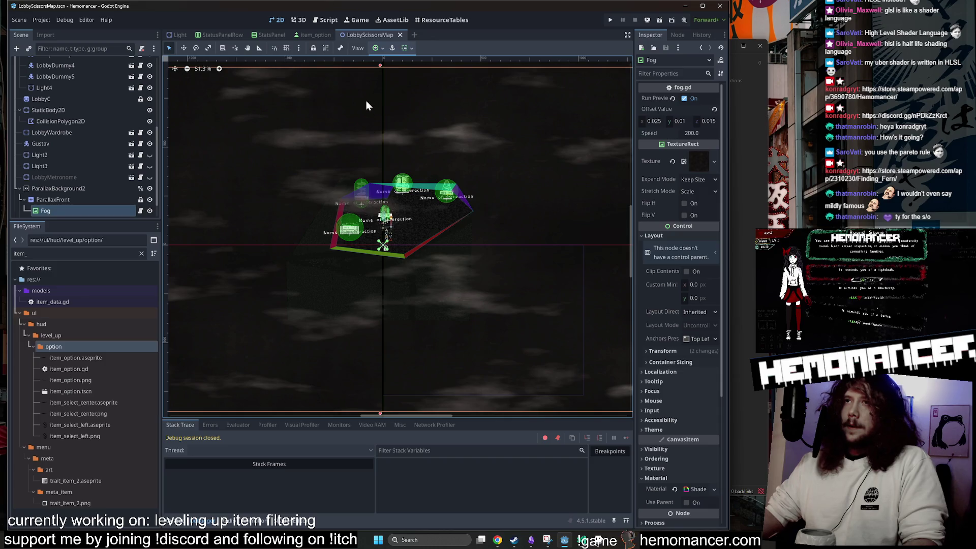
scroll(365, 124, "up", 5)
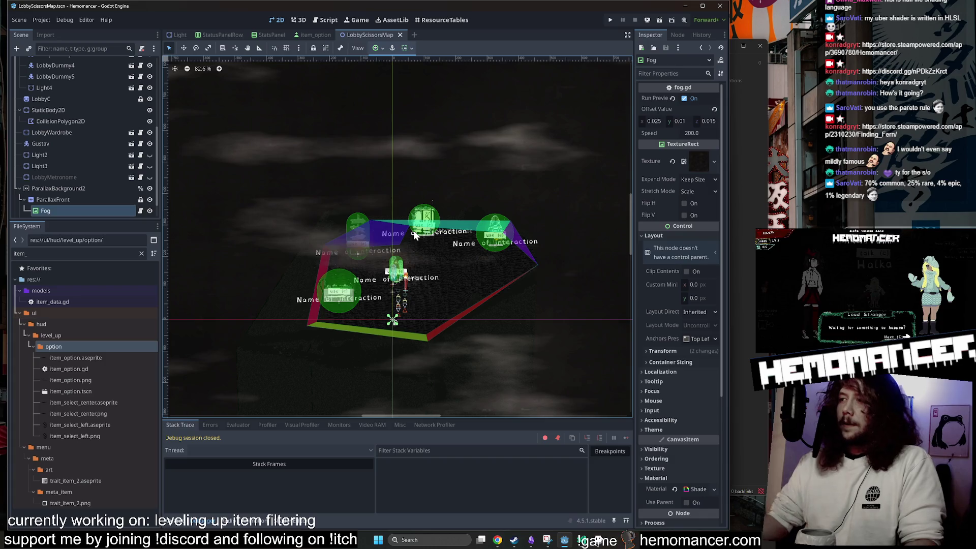
scroll(478, 246, "down", 2)
scroll(474, 245, "down", 3)
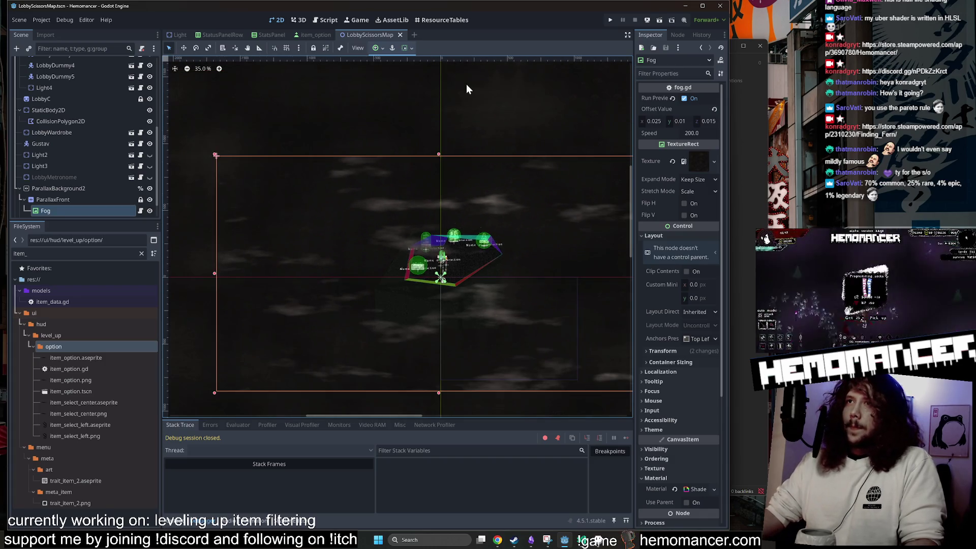
scroll(458, 77, "up", 2)
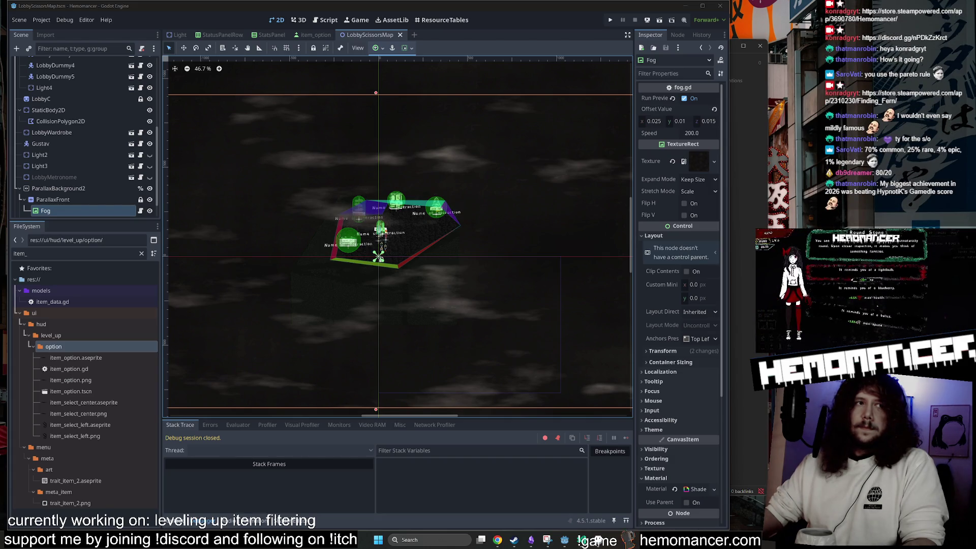
key("alt+Tab")
scroll(420, 260, "down", 2)
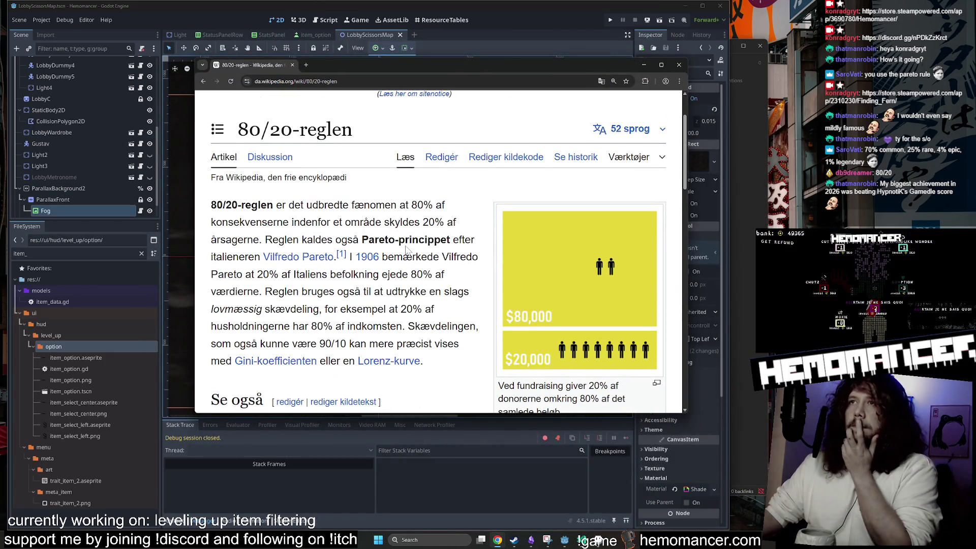
Switch the Pareto principle article from Danish to English, then close it
scroll(407, 250, "down", 1)
scroll(407, 249, "up", 2)
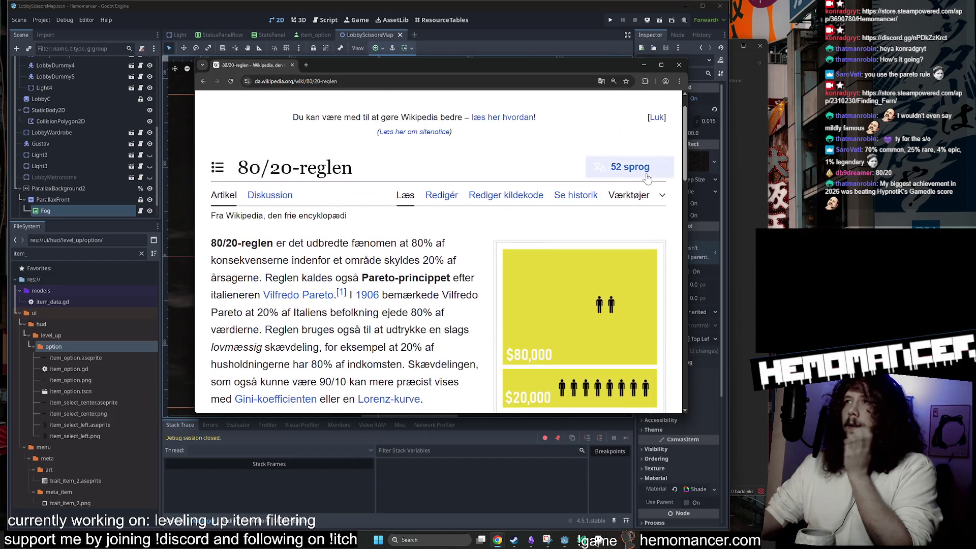
left_click(631, 154)
left_click(476, 261)
scroll(475, 260, "down", 4)
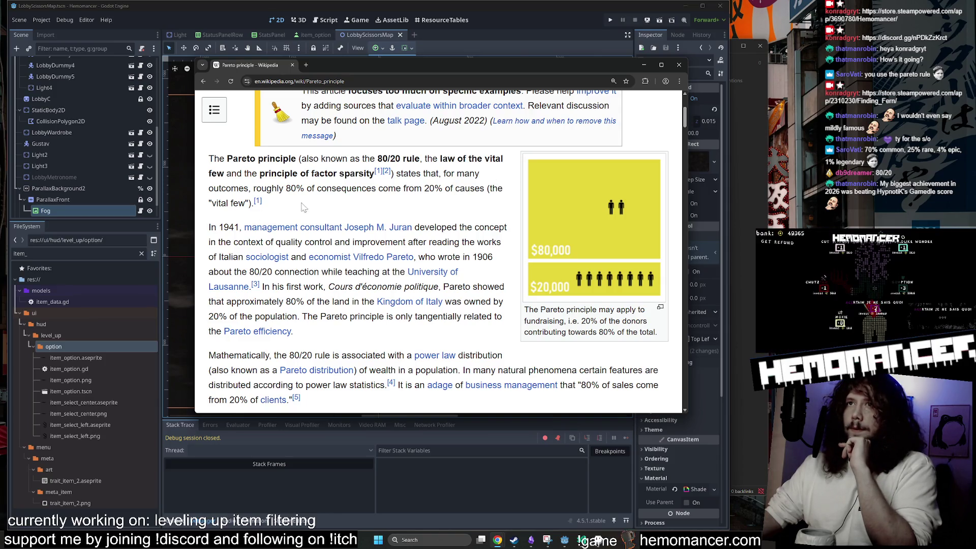
scroll(304, 207, "down", 1)
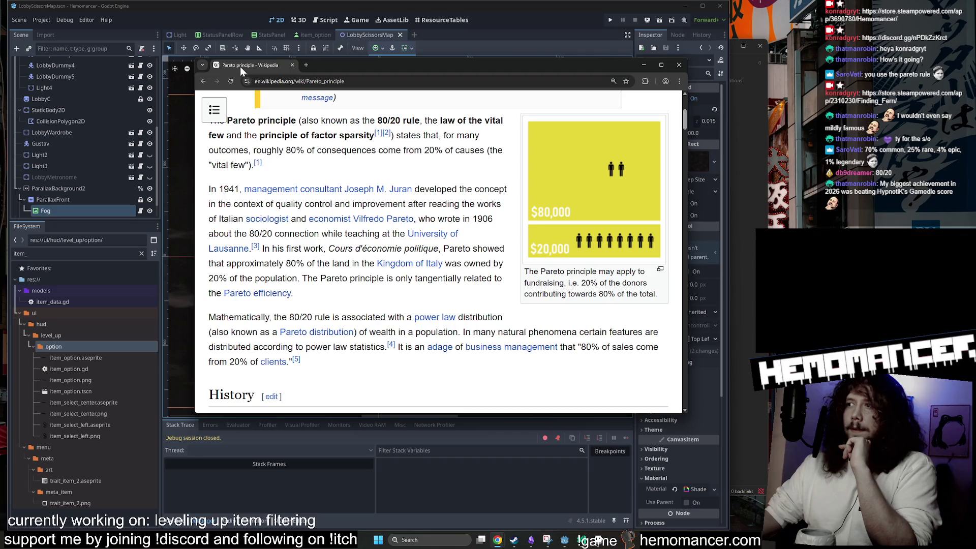
middle_click(240, 66)
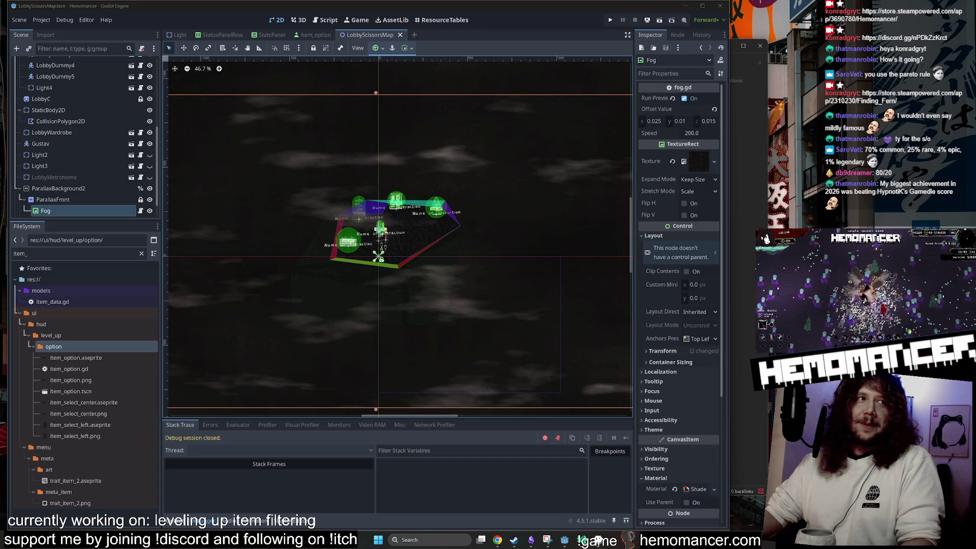
key("alt+Tab")
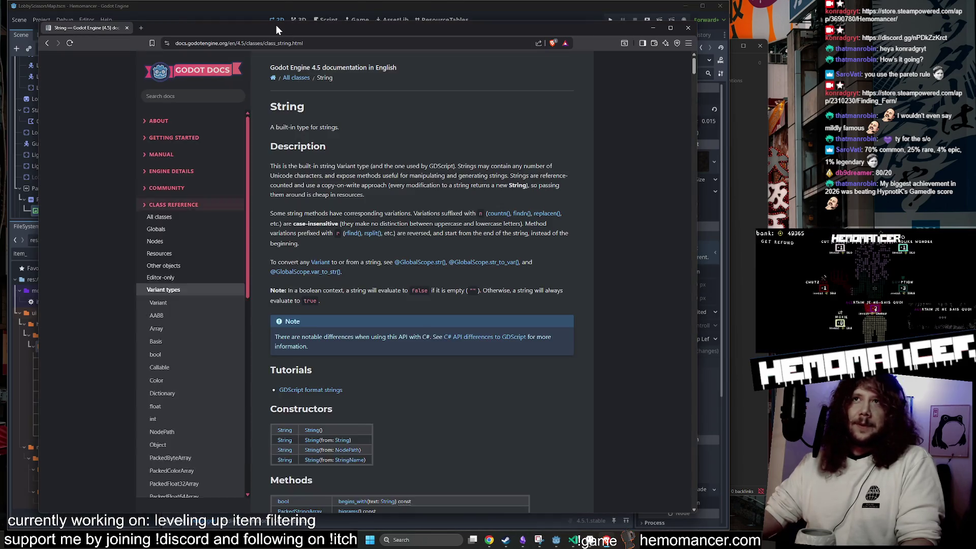
key("alt+Tab")
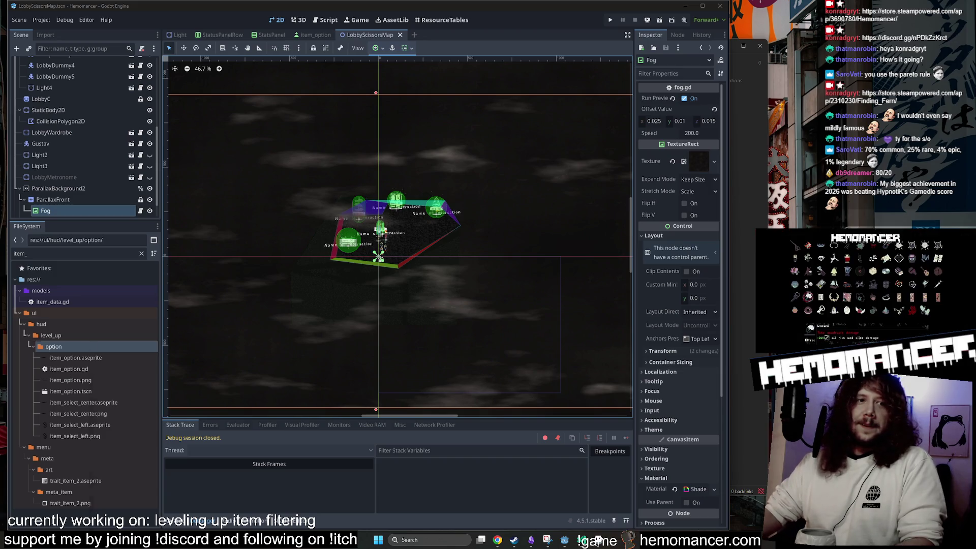
key("alt+Tab")
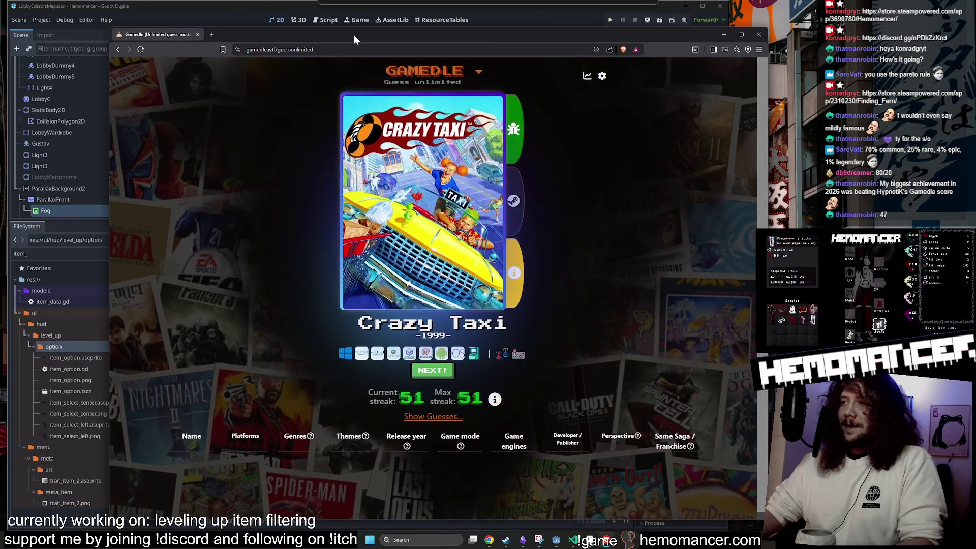
mouse_move(585, 32)
left_mouse_down()
mouse_move(586, 57)
mouse_move(564, 30)
left_mouse_up()
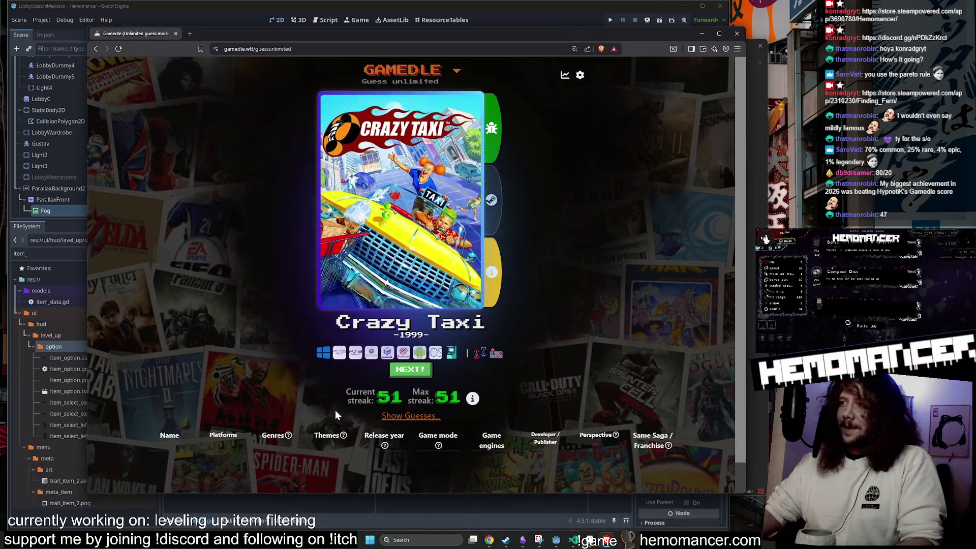
mouse_move(553, 36)
left_mouse_down()
mouse_move(563, 37)
mouse_move(477, 79)
left_mouse_up()
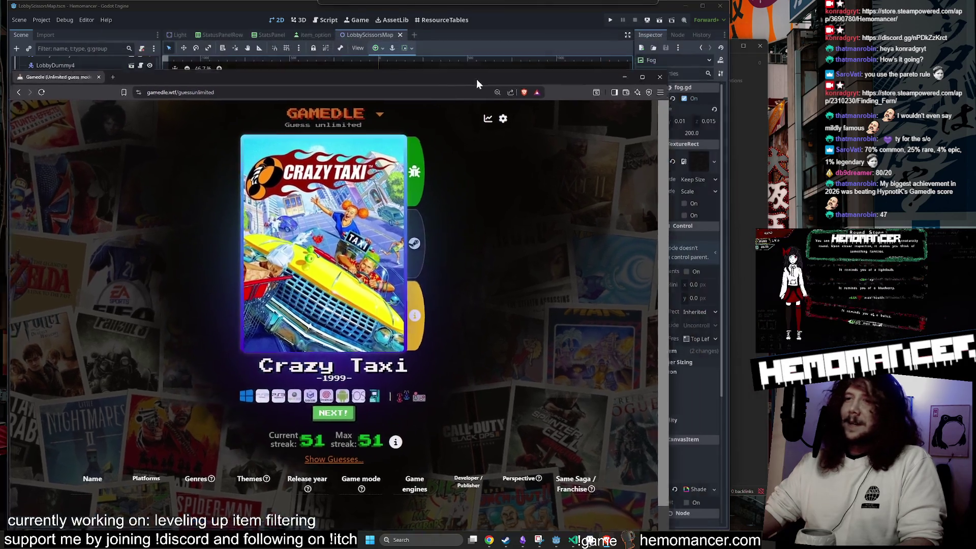
key("alt+Tab")
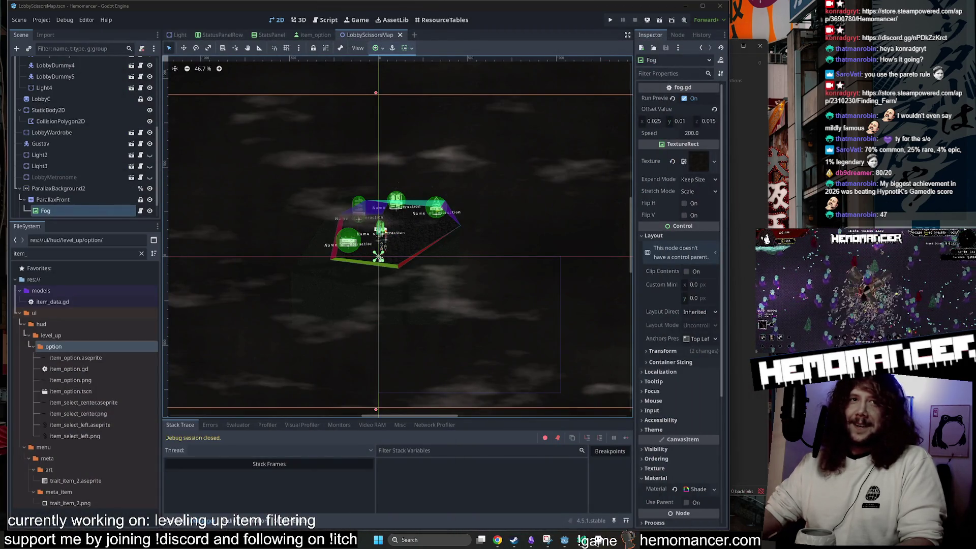
scroll(541, 356, "down", 6)
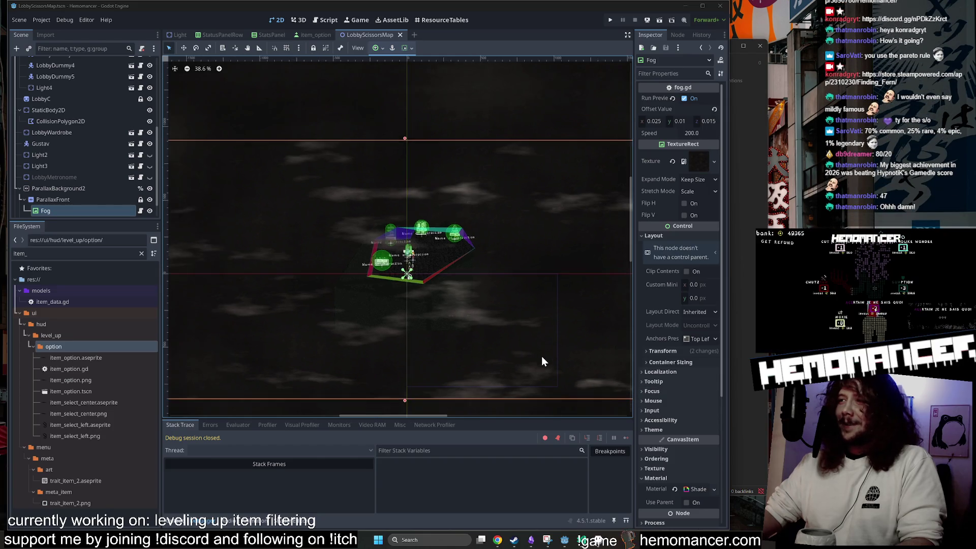
left_click(496, 94)
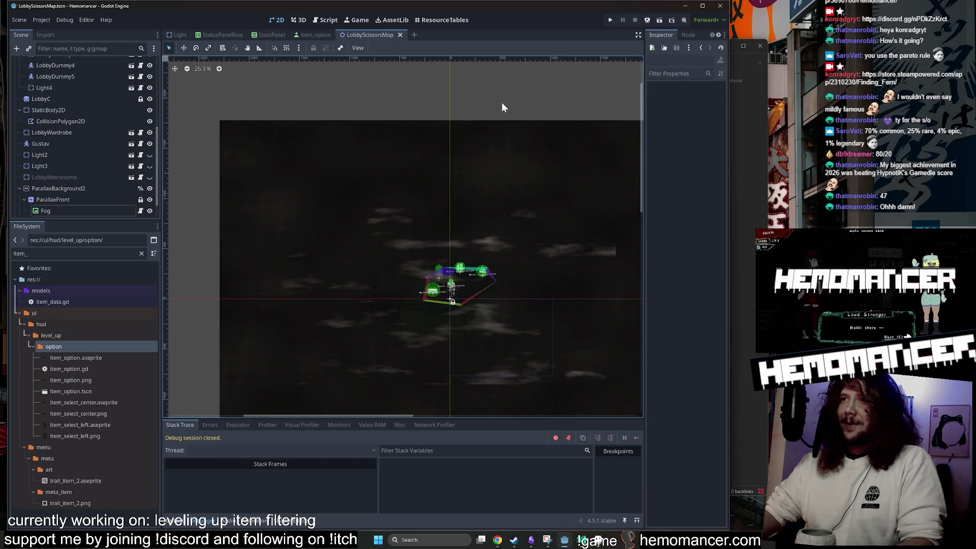
scroll(550, 105, "down", 1)
scroll(542, 76, "up", 3)
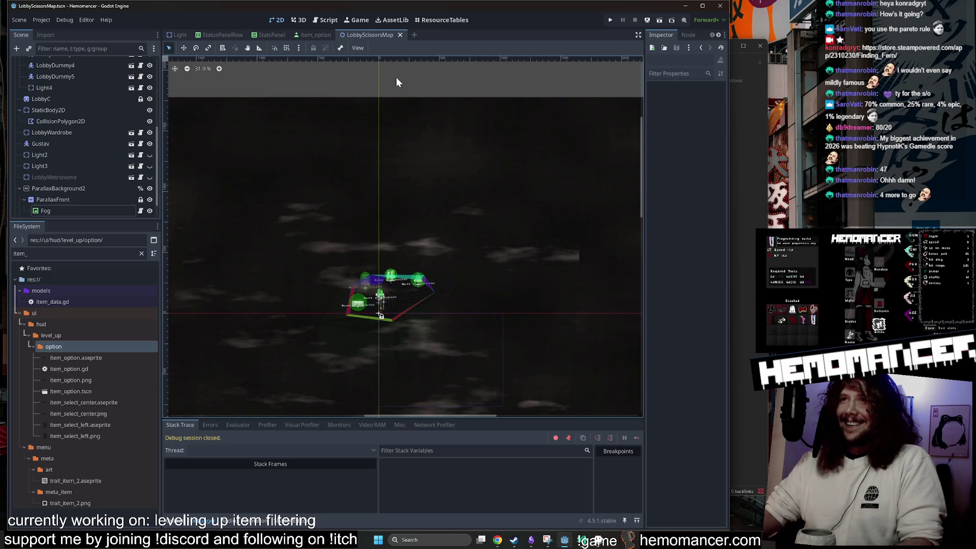
left_click_drag(396, 81, 393, 61)
scroll(368, 381, "up", 2)
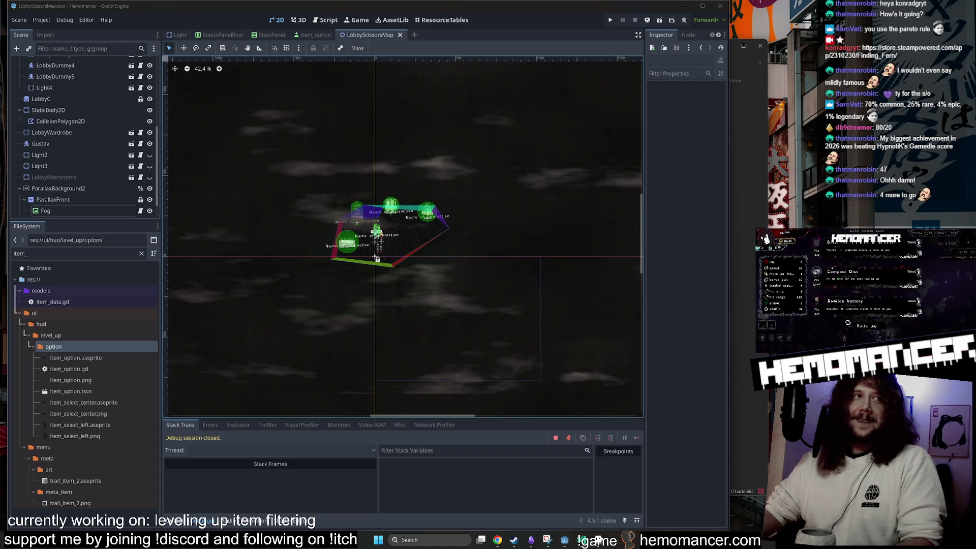
scroll(534, 167, "down", 2)
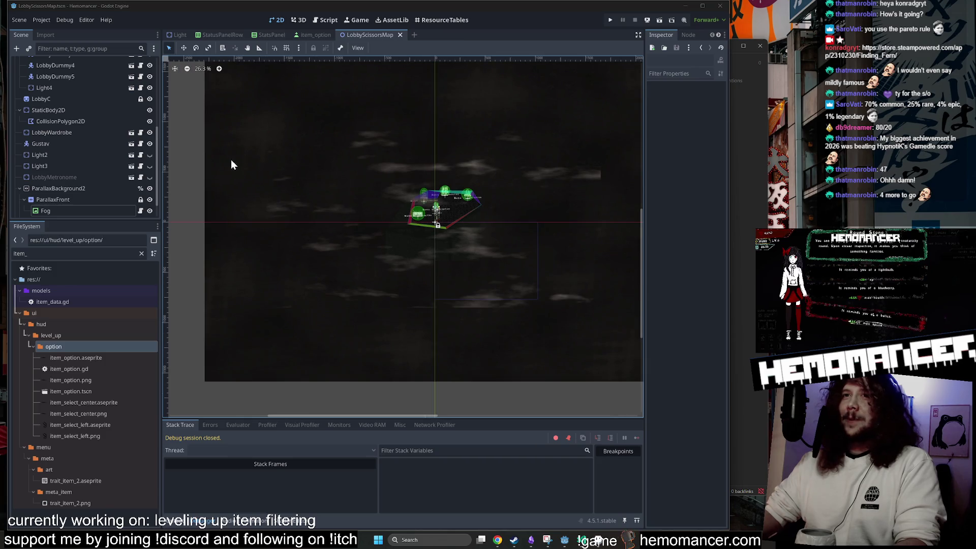
mouse_move(231, 165)
left_mouse_down()
mouse_move(187, 157)
mouse_move(640, 198)
mouse_move(162, 191)
left_mouse_up()
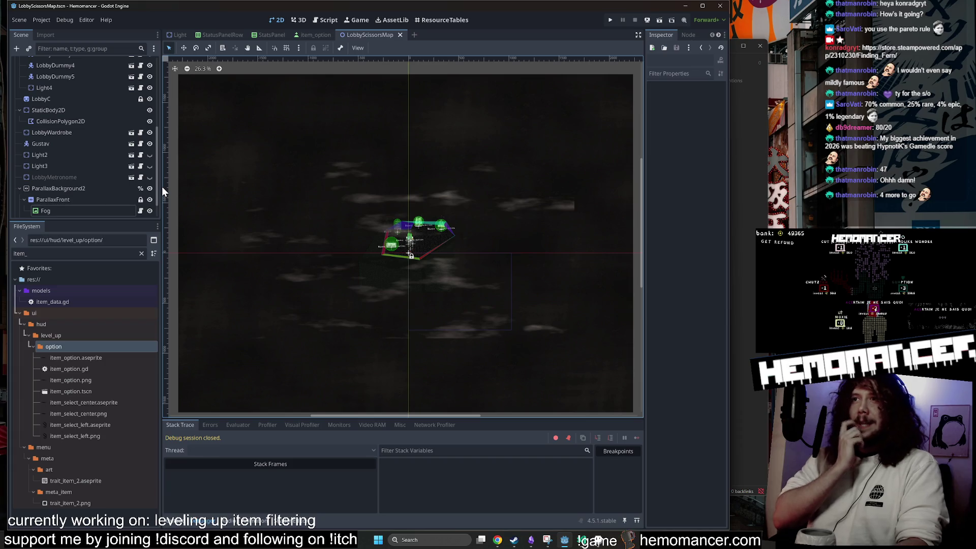
key("F5")
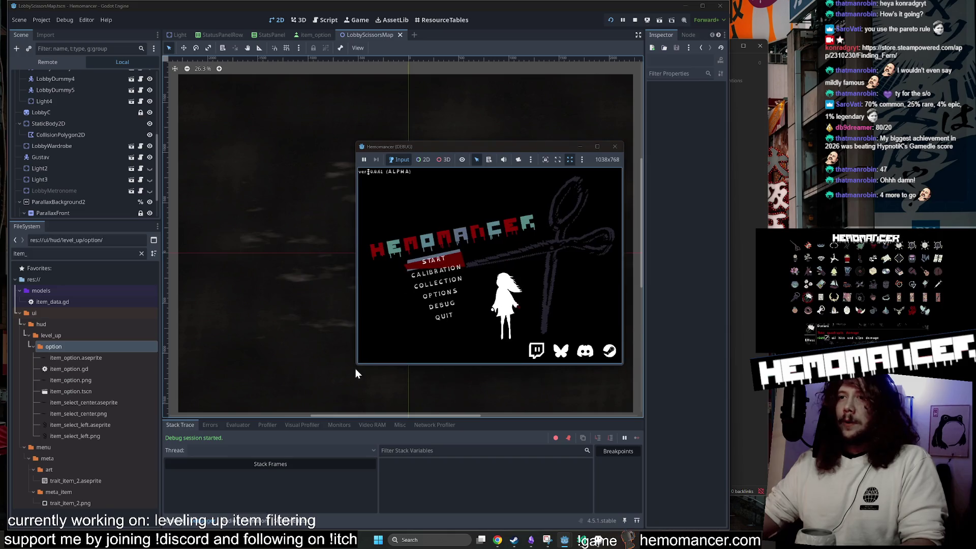
Enlarge the debug game window, check Options, and start a new run from the main menu
mouse_move(356, 367)
left_mouse_down()
mouse_move(224, 475)
mouse_move(163, 504)
left_mouse_up()
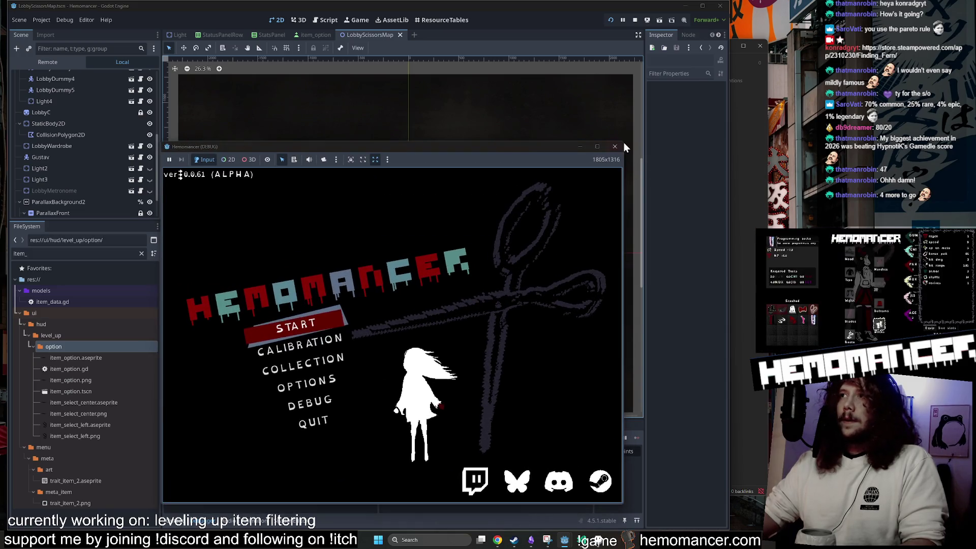
mouse_move(625, 144)
left_mouse_down()
mouse_move(654, 98)
mouse_move(705, 71)
left_mouse_up()
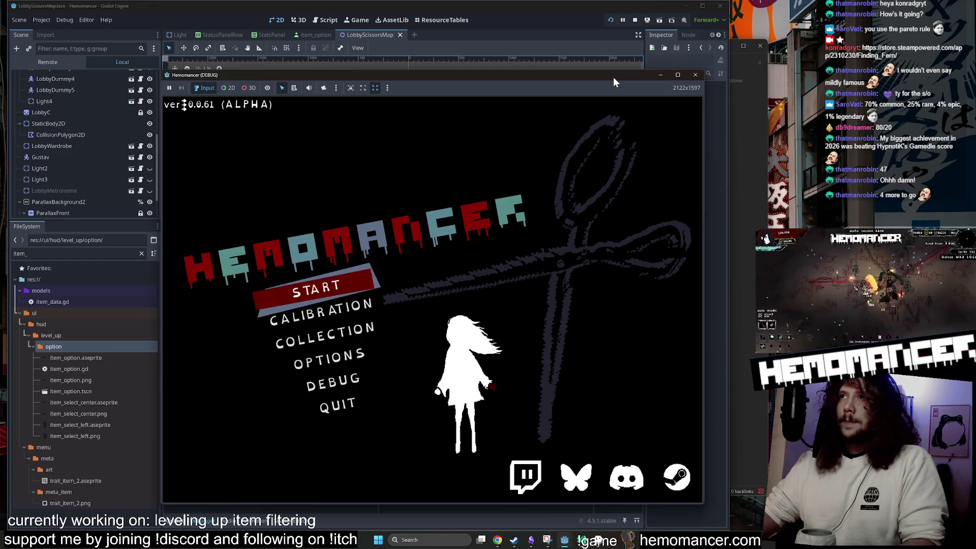
left_click_drag(614, 79, 568, 53)
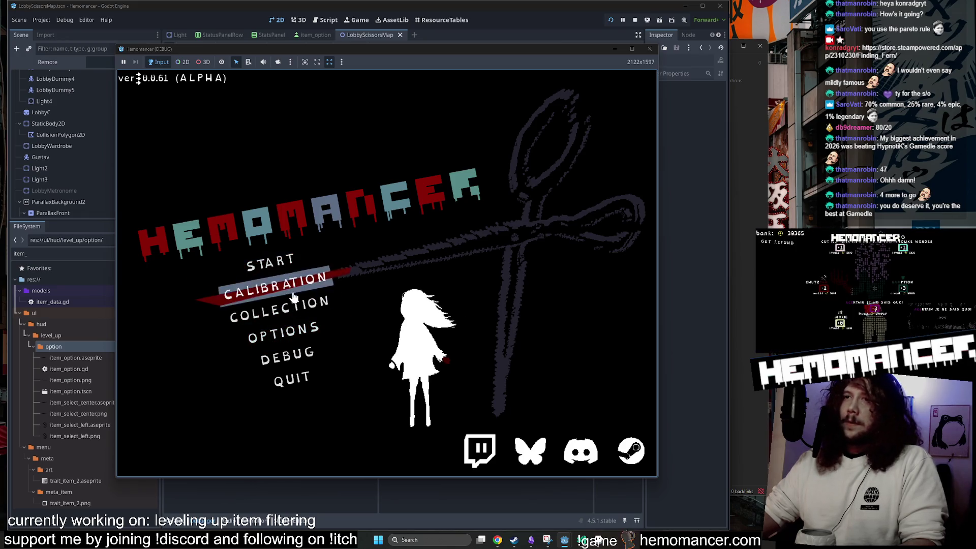
left_click(290, 333)
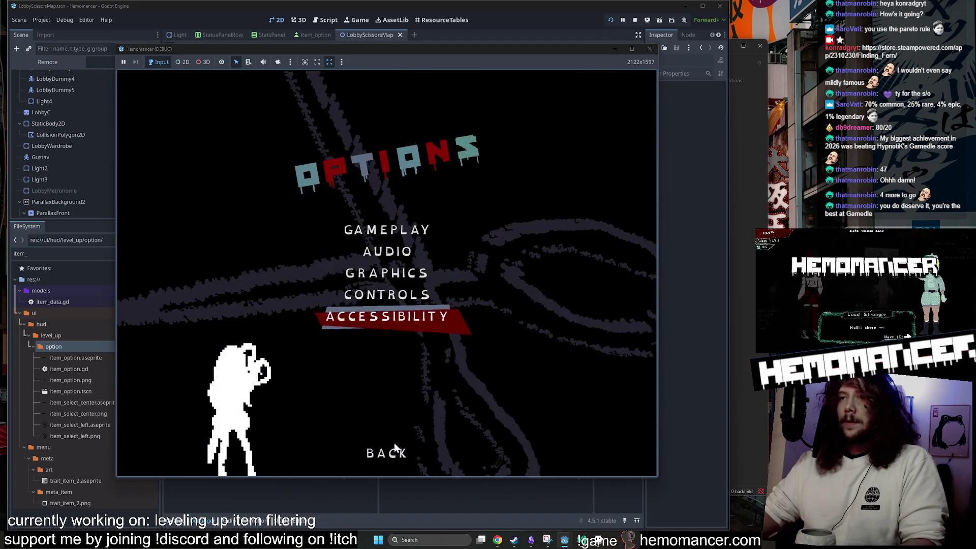
left_click(395, 450)
left_click(316, 258)
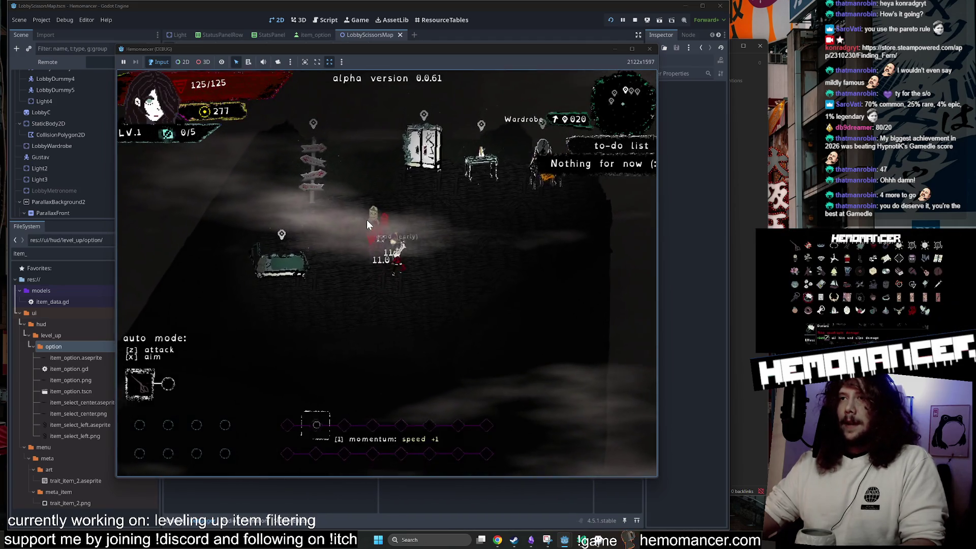
Pick a level-up item, equip the dark jacket as Tops, and travel to the next level
key("w")
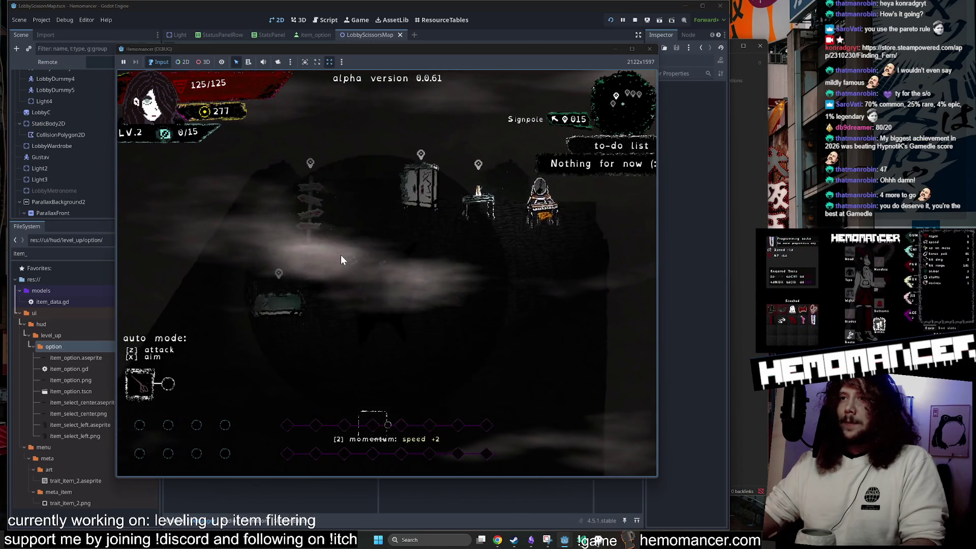
left_click(559, 266)
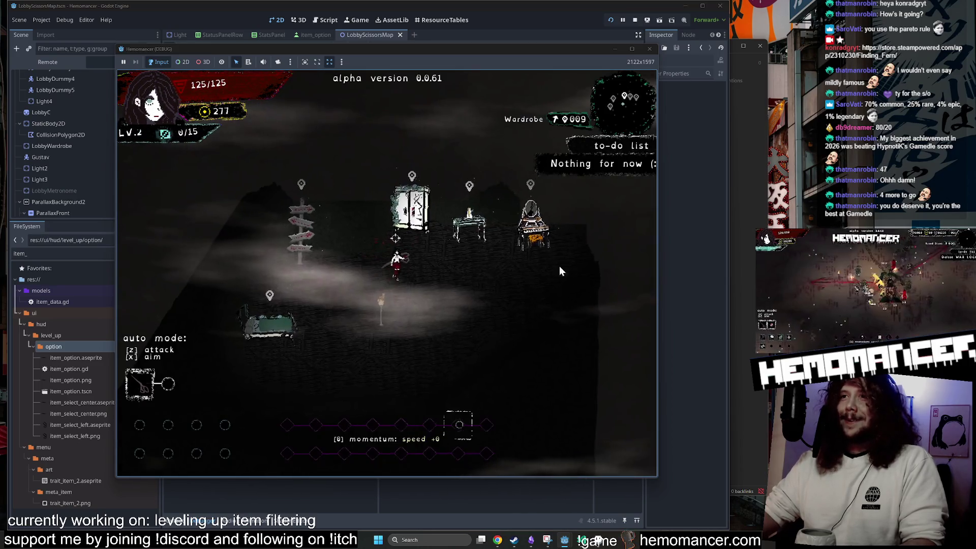
key("w")
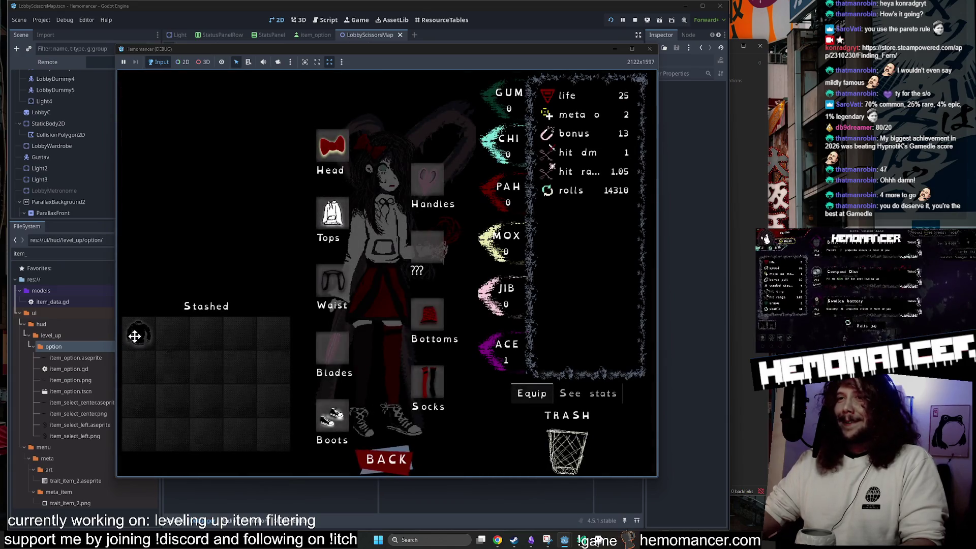
left_click_drag(135, 337, 341, 213)
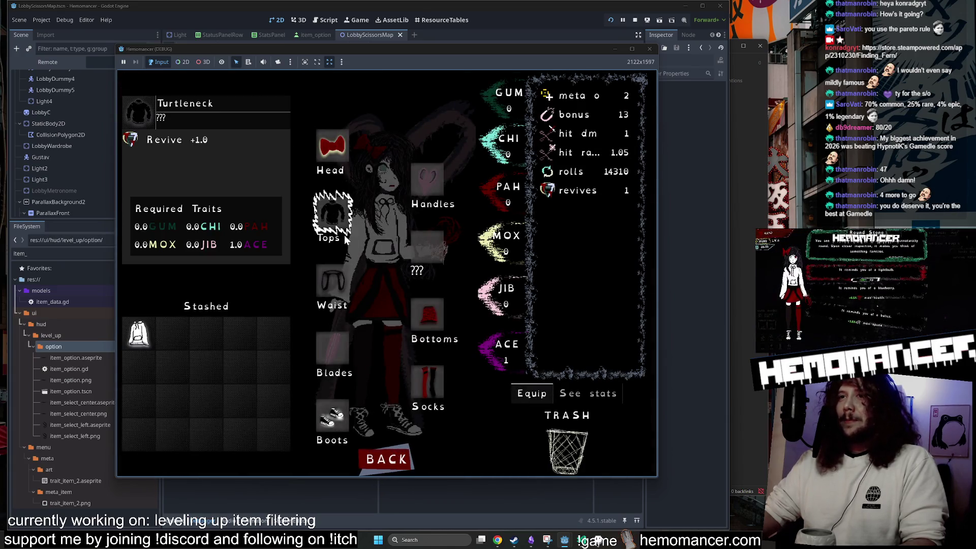
left_click(412, 457)
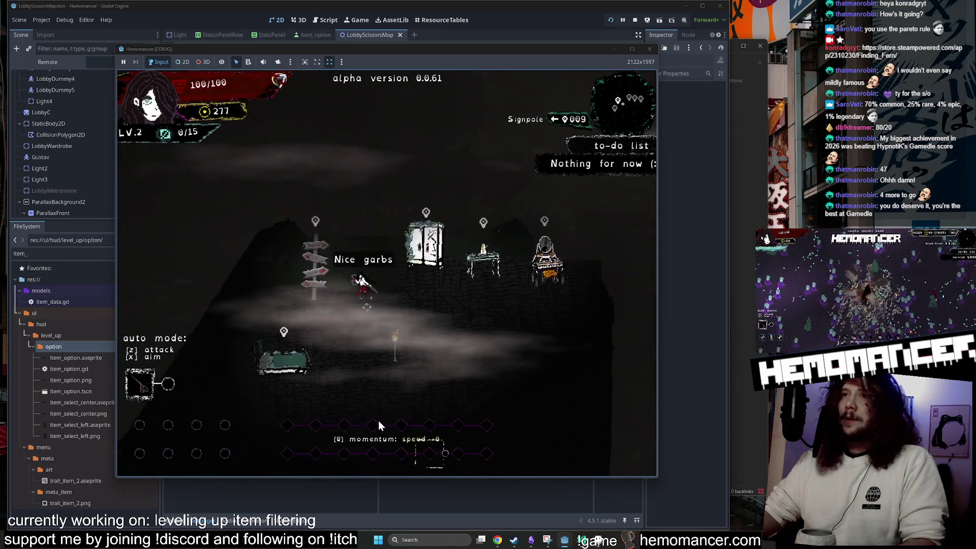
key("w")
left_click(407, 318)
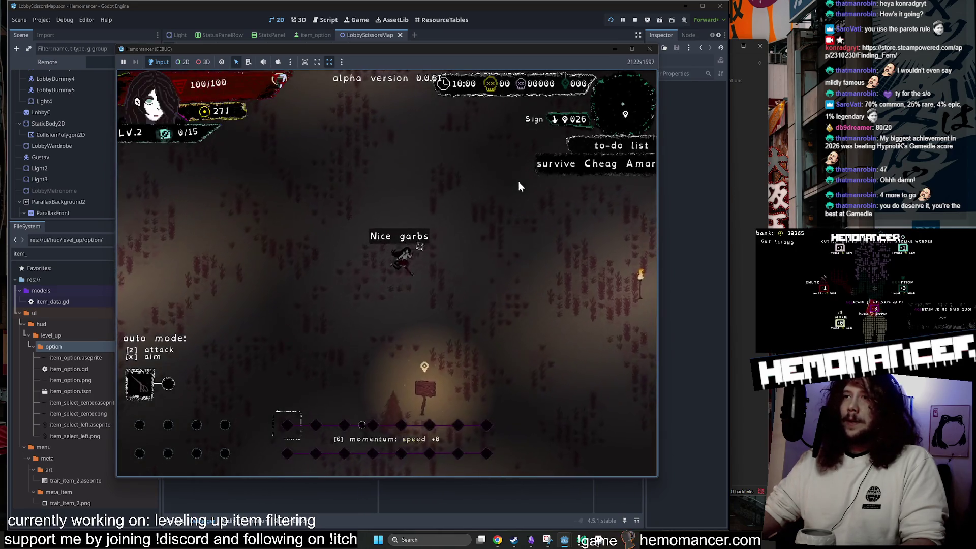
Fight through the level up to level 3 and take one of the offered items
key("w")
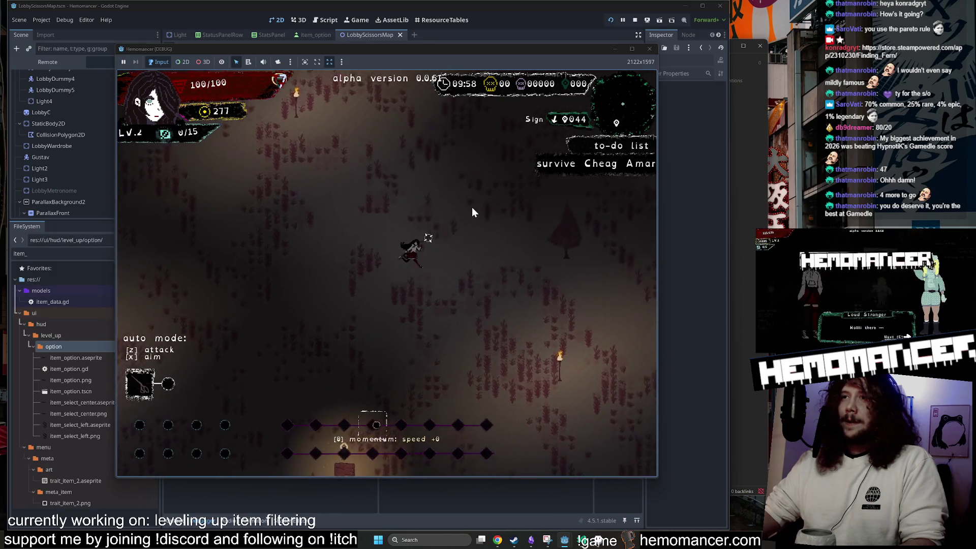
key("d")
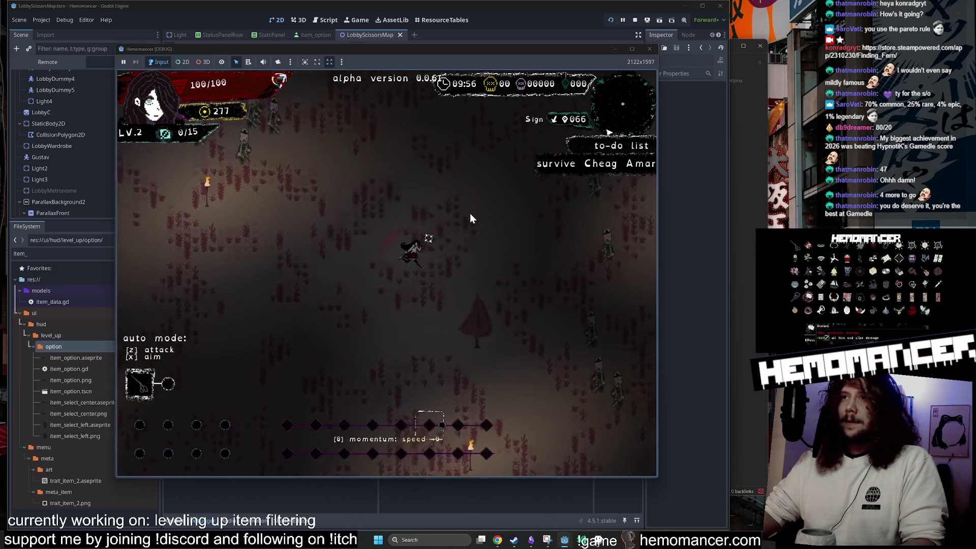
key("d")
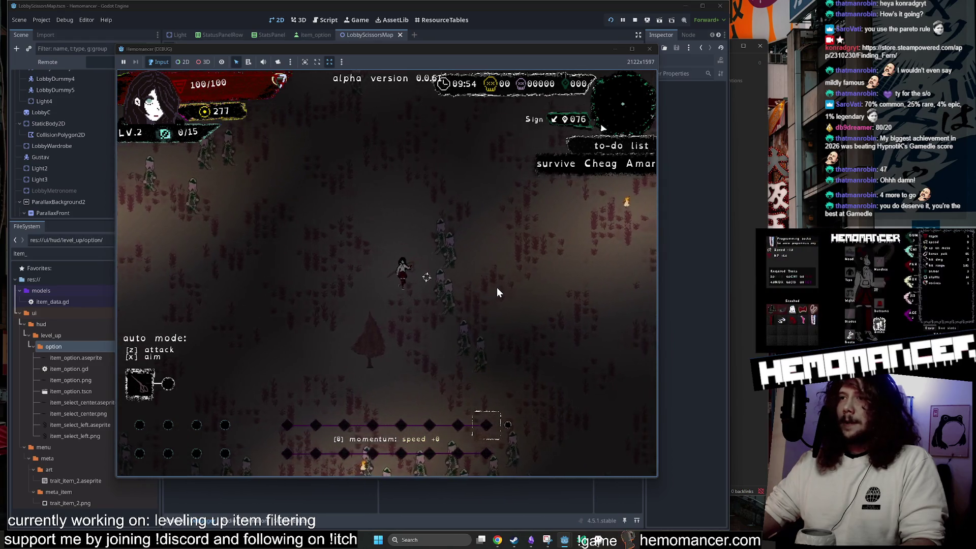
key("d")
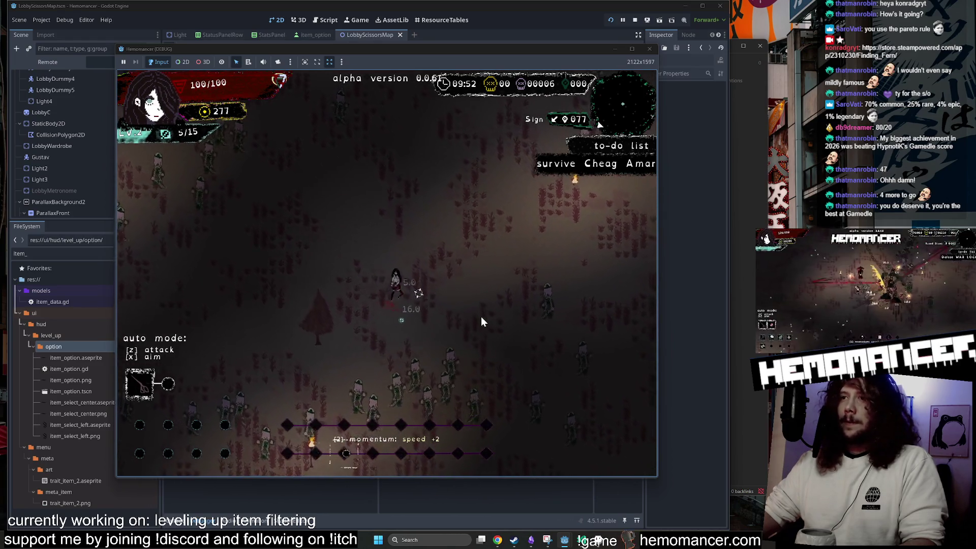
key("d")
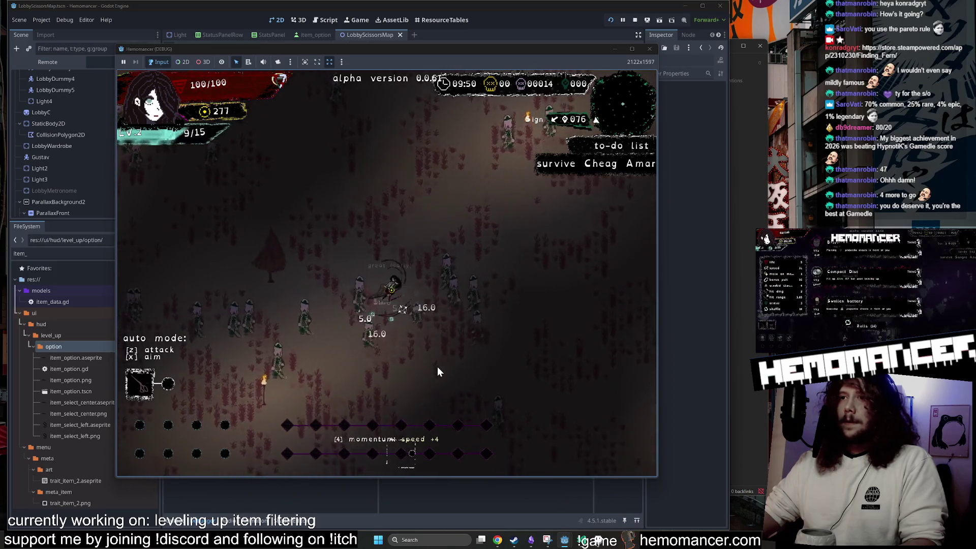
key("s")
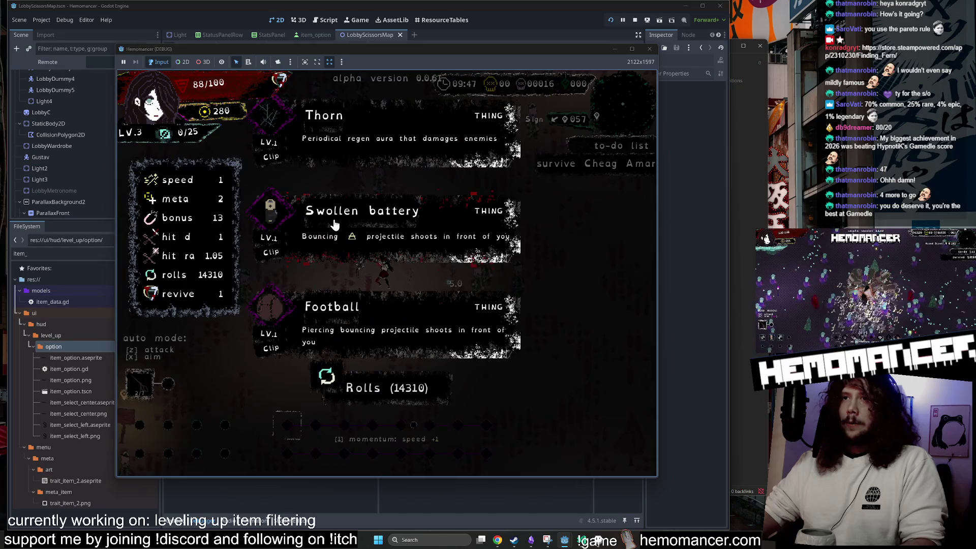
left_click(308, 234)
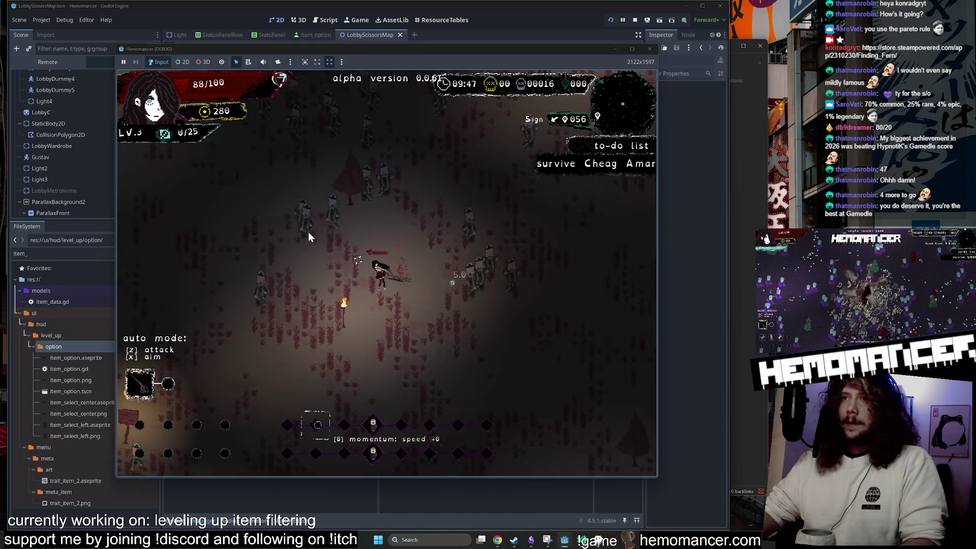
key("a")
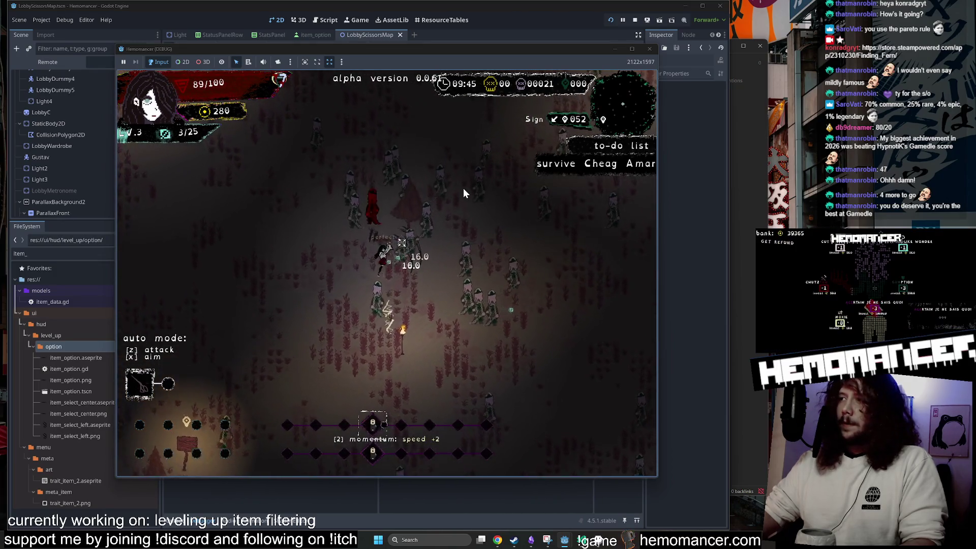
Pause to the title menu, resume, pause again, then close the game window
key("Escape")
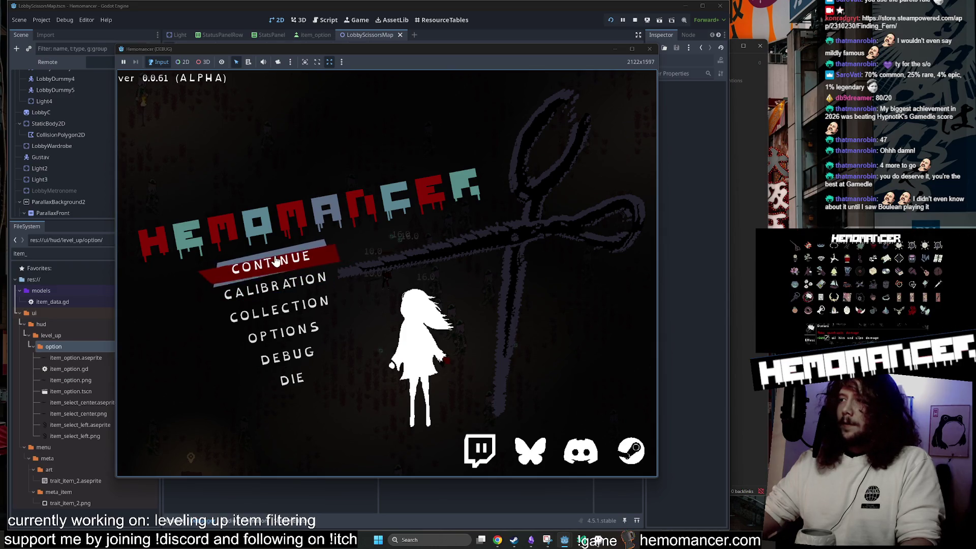
left_click(309, 260)
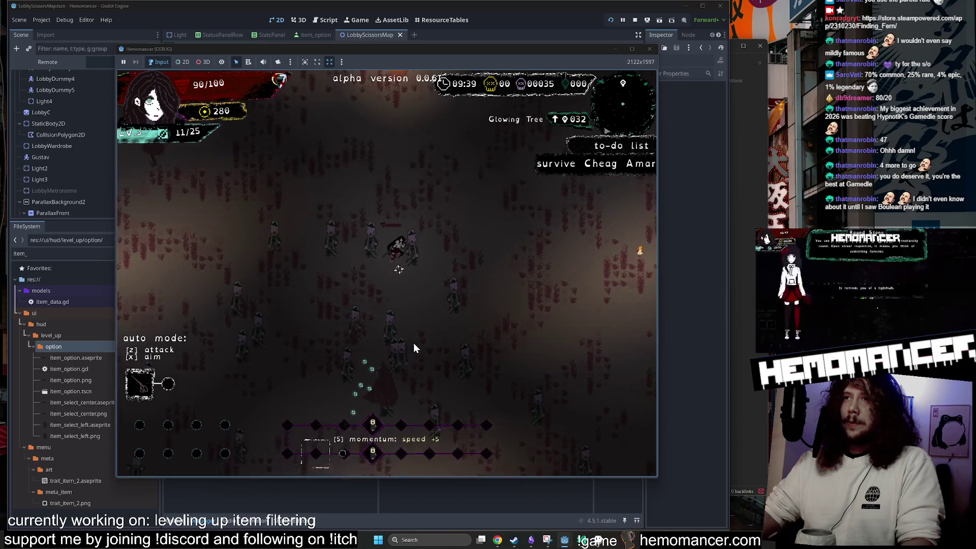
key("Escape")
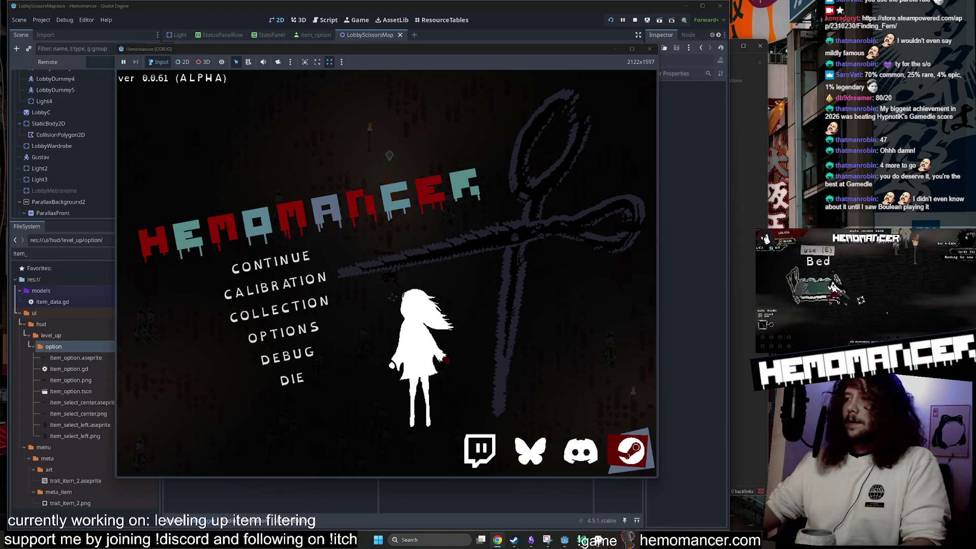
key("Up")
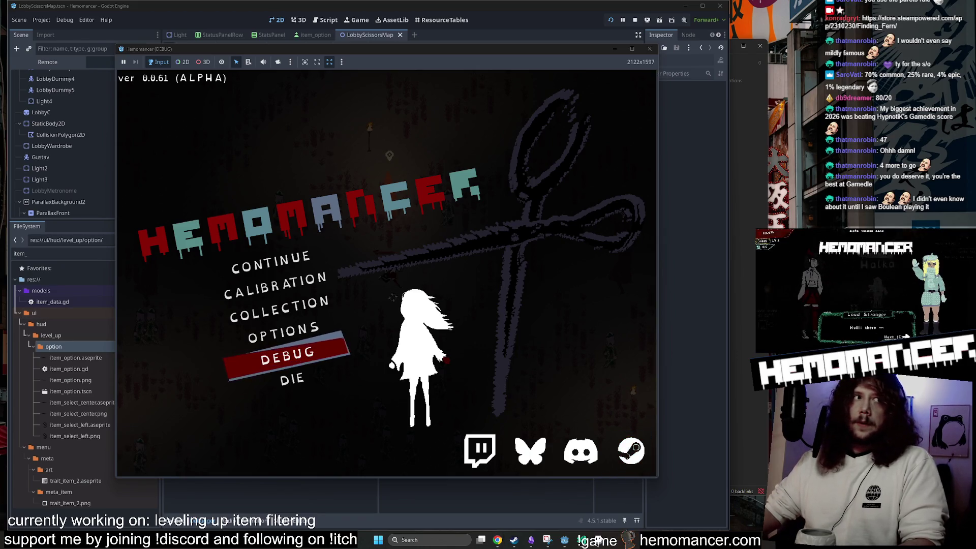
key("Up")
key("Up")
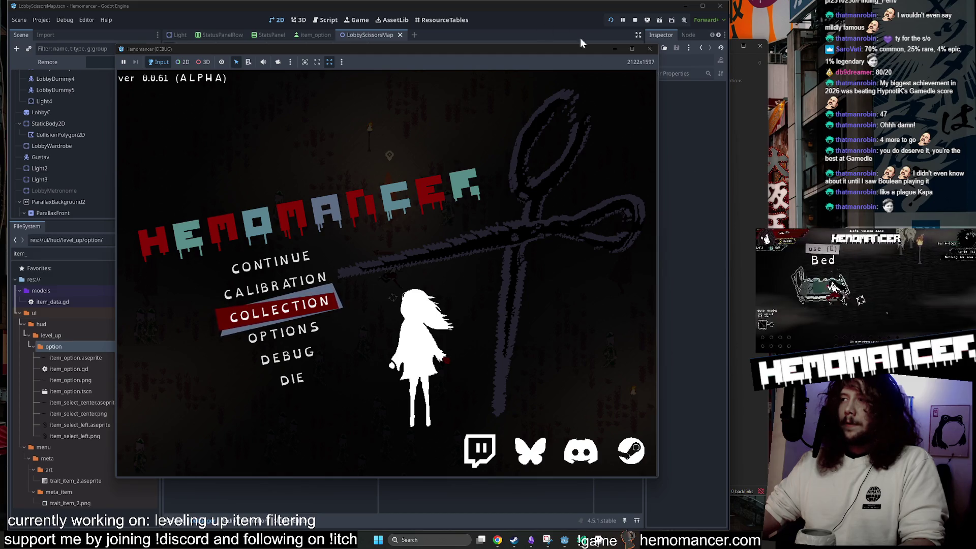
left_click(648, 51)
Open ResourceTables on the items folder and widen the view to show more columns
left_click(429, 19)
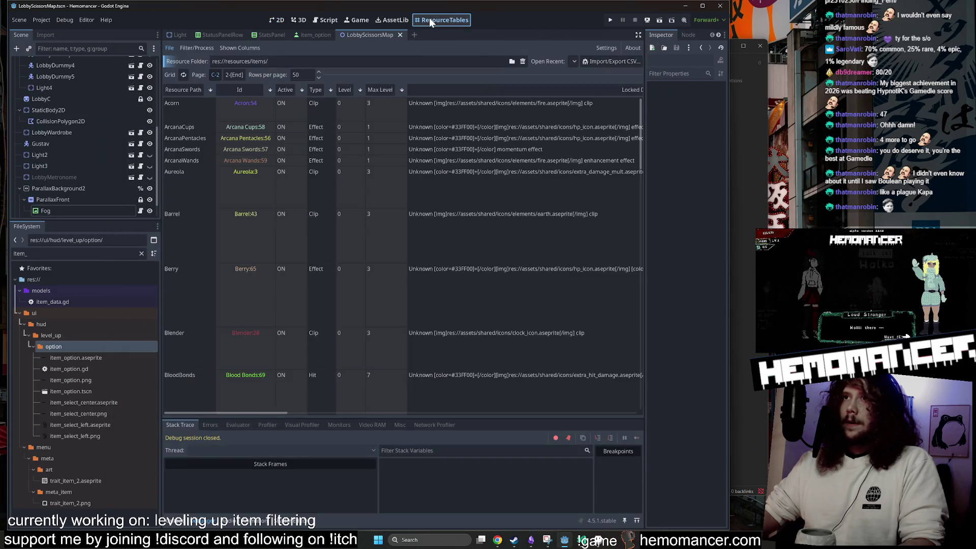
left_click(573, 62)
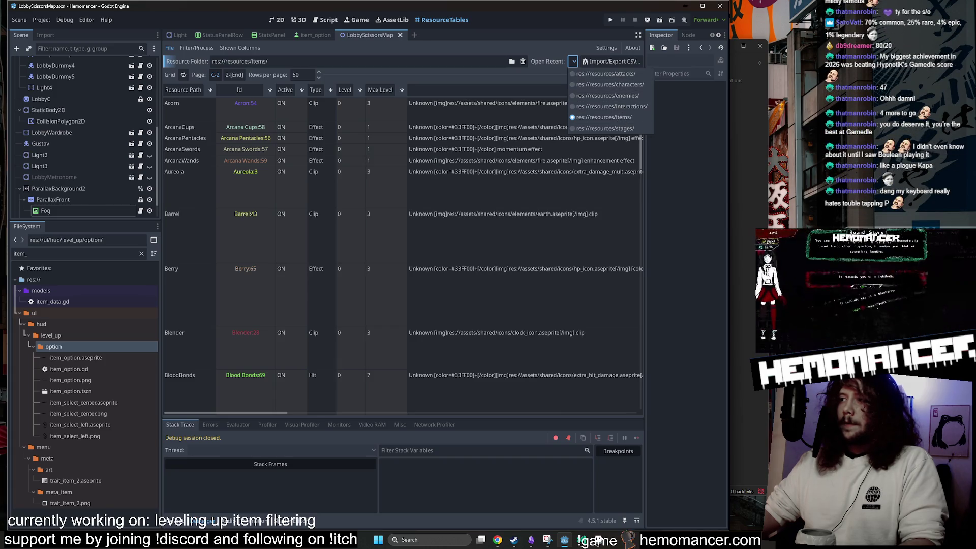
left_click(620, 116)
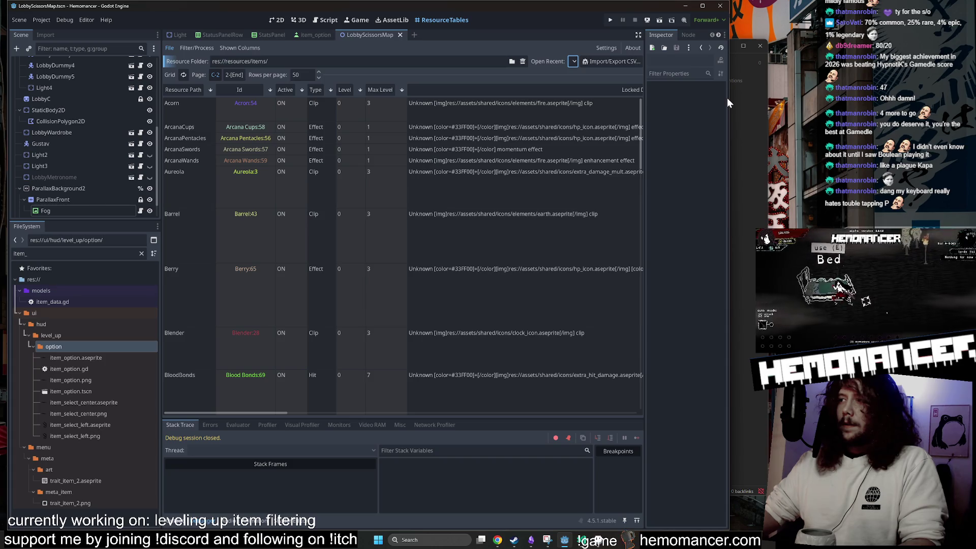
left_click_drag(727, 98, 818, 98)
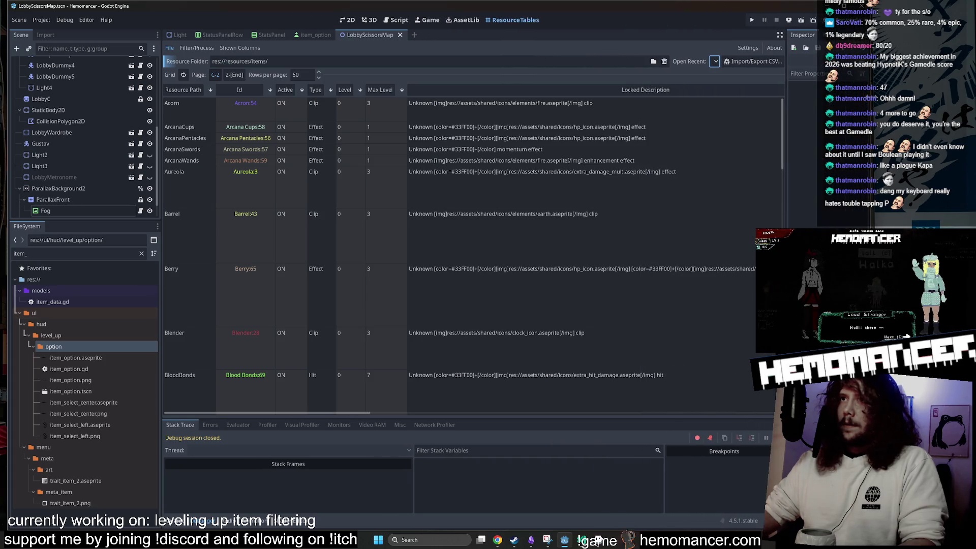
mouse_move(366, 412)
left_mouse_down()
mouse_move(570, 404)
mouse_move(374, 388)
mouse_move(436, 389)
left_mouse_up()
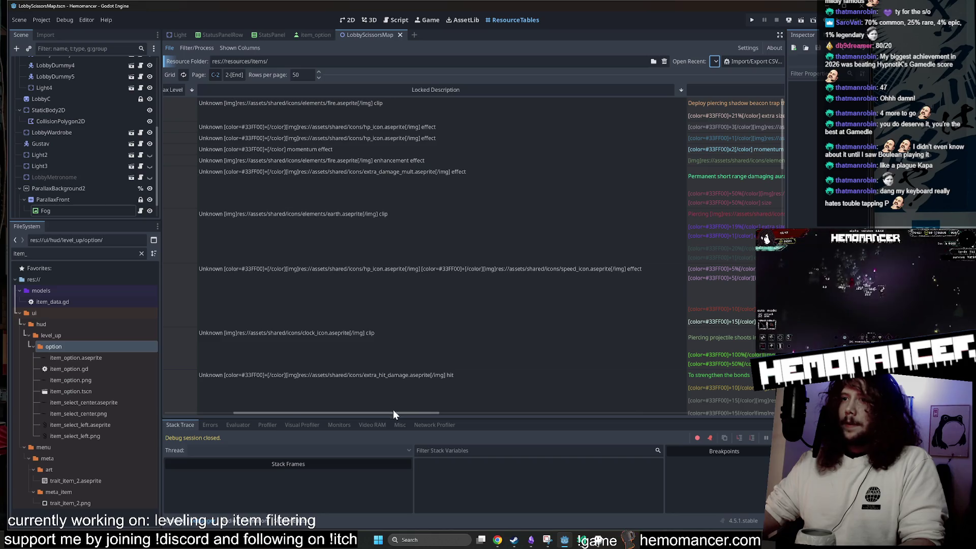
left_click_drag(392, 414, 350, 409)
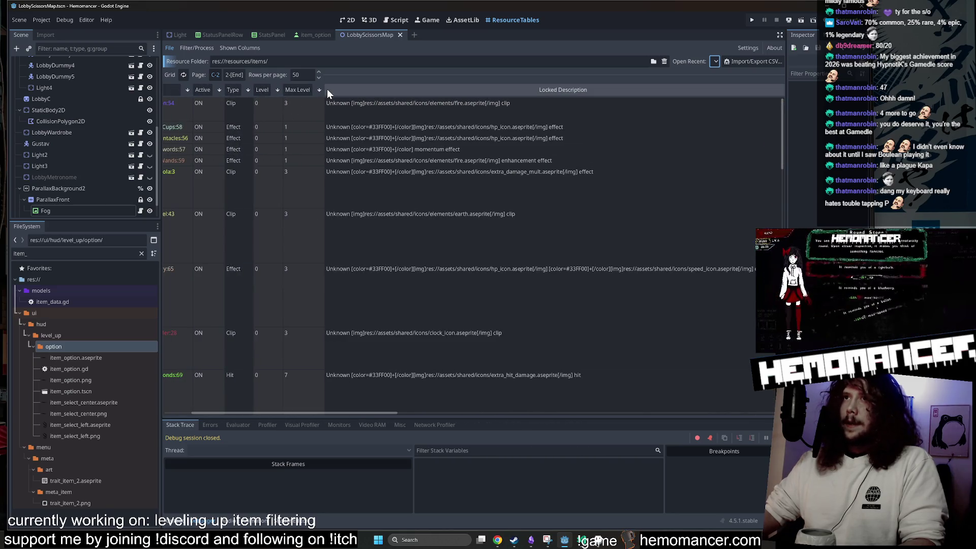
mouse_move(353, 411)
left_mouse_down()
mouse_move(288, 413)
mouse_move(666, 400)
mouse_move(311, 384)
left_mouse_up()
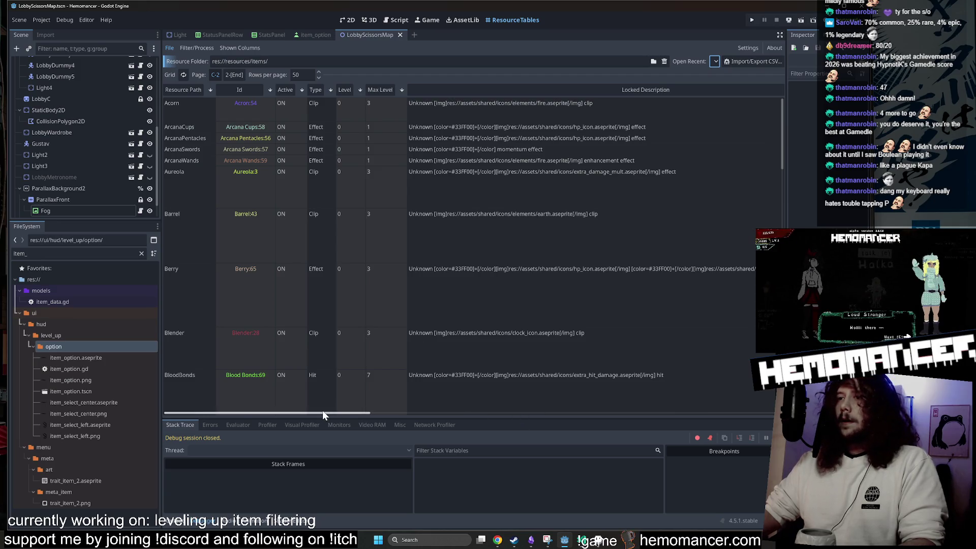
mouse_move(325, 412)
left_mouse_down()
mouse_move(725, 387)
mouse_move(678, 384)
left_mouse_up()
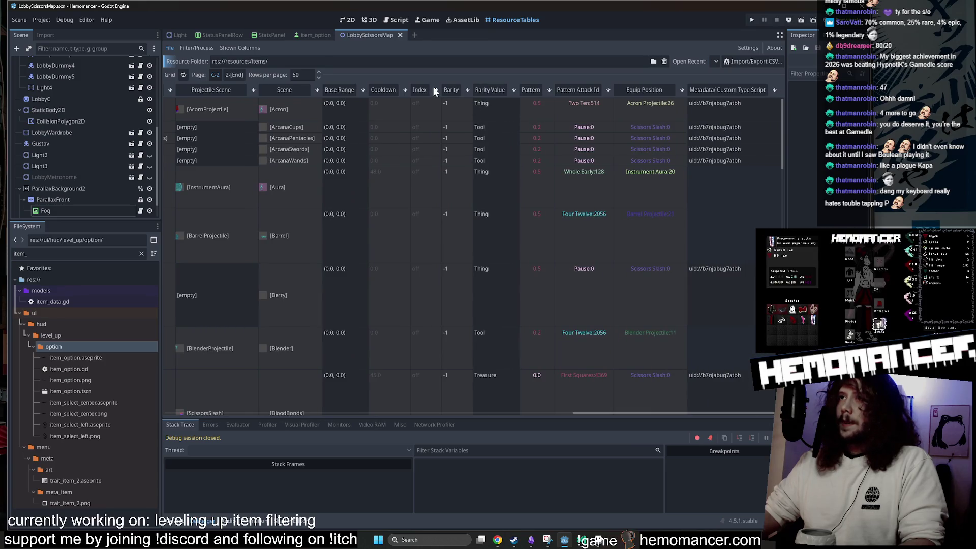
Sort the item table by Rarity in reverse order and scroll through the rows
left_click(450, 89)
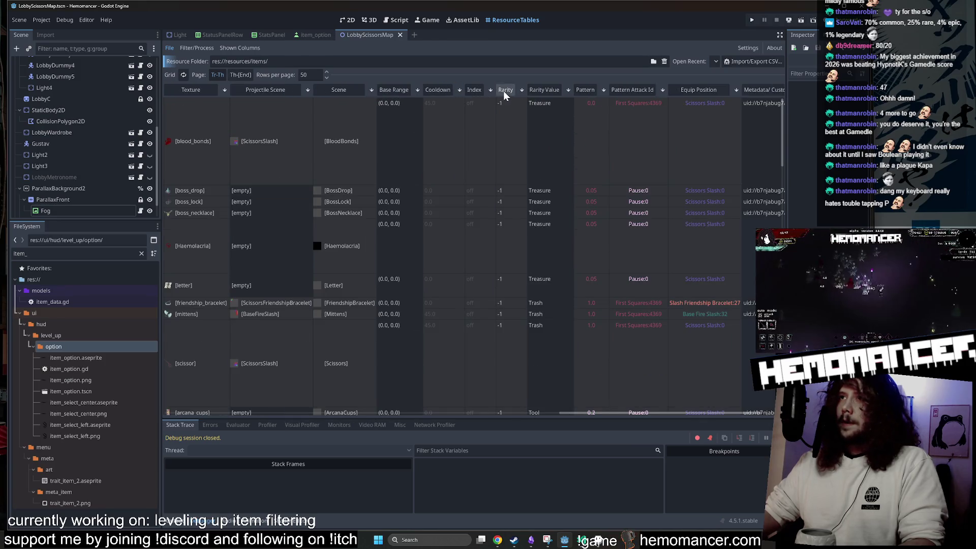
left_click(504, 90)
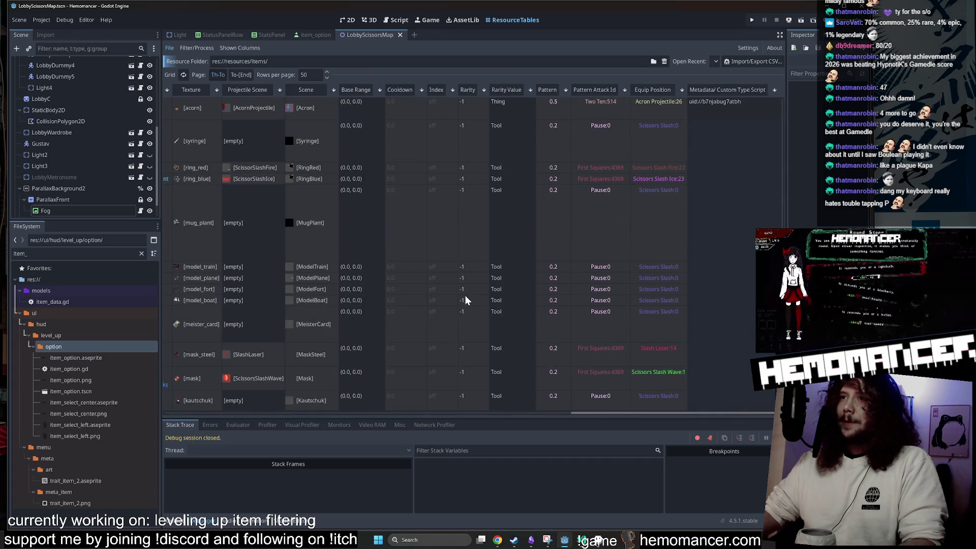
scroll(473, 288, "up", 5)
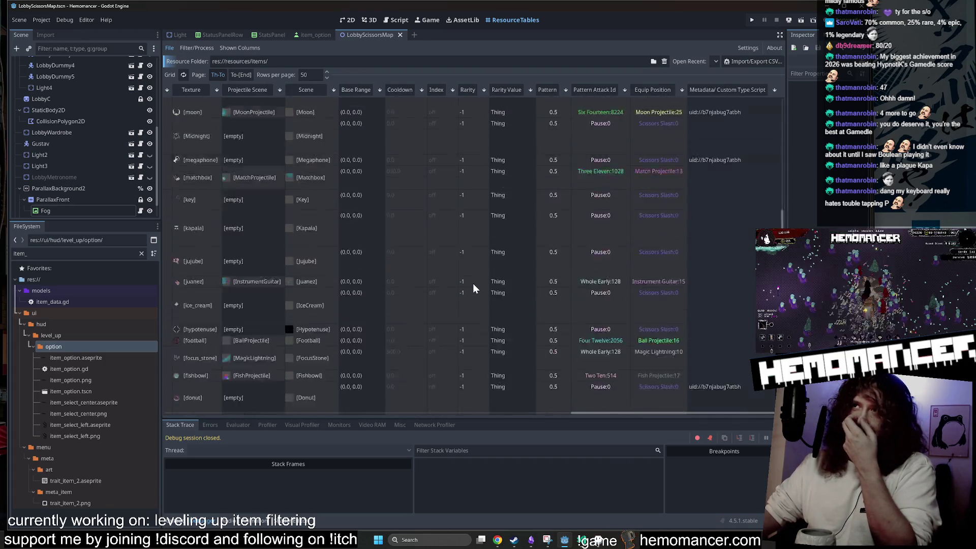
scroll(473, 283, "up", 5)
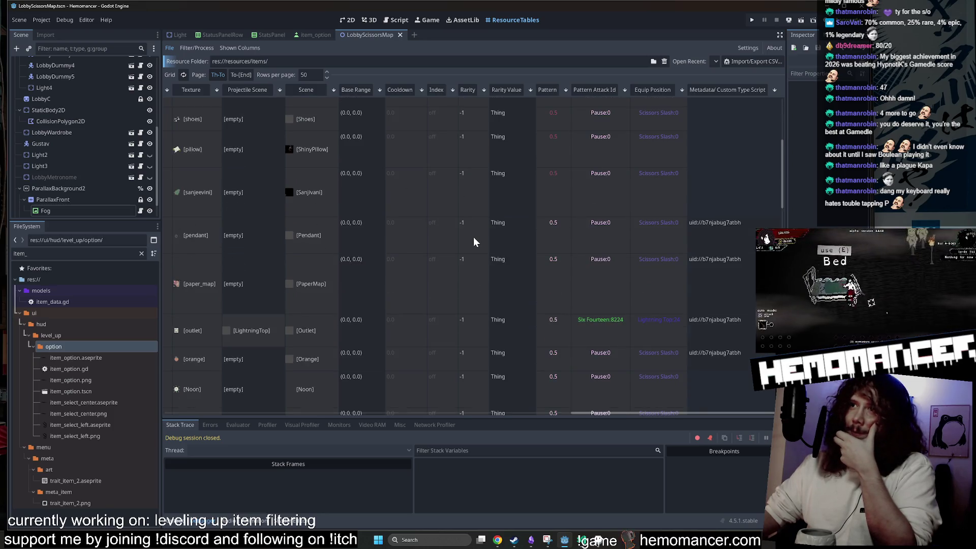
scroll(473, 237, "down", 5)
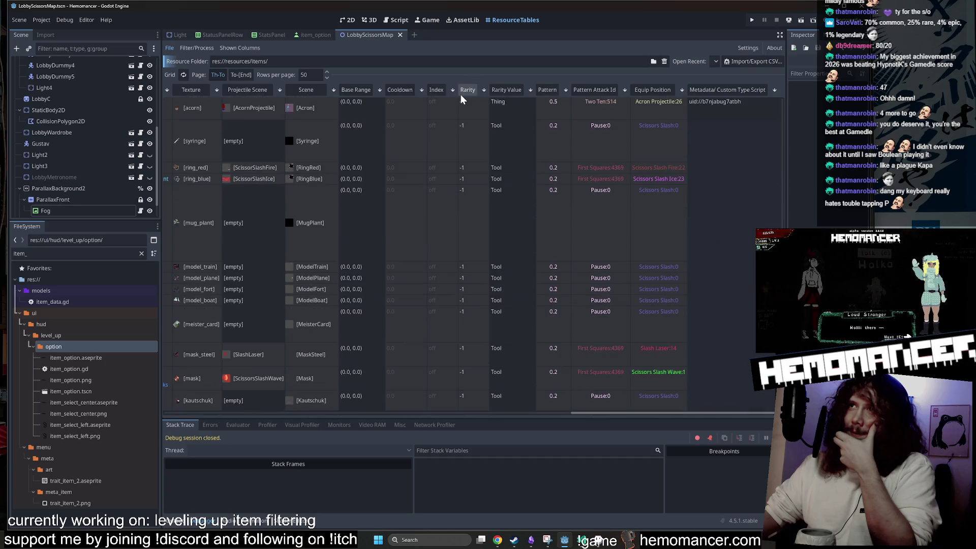
scroll(474, 205, "down", 10)
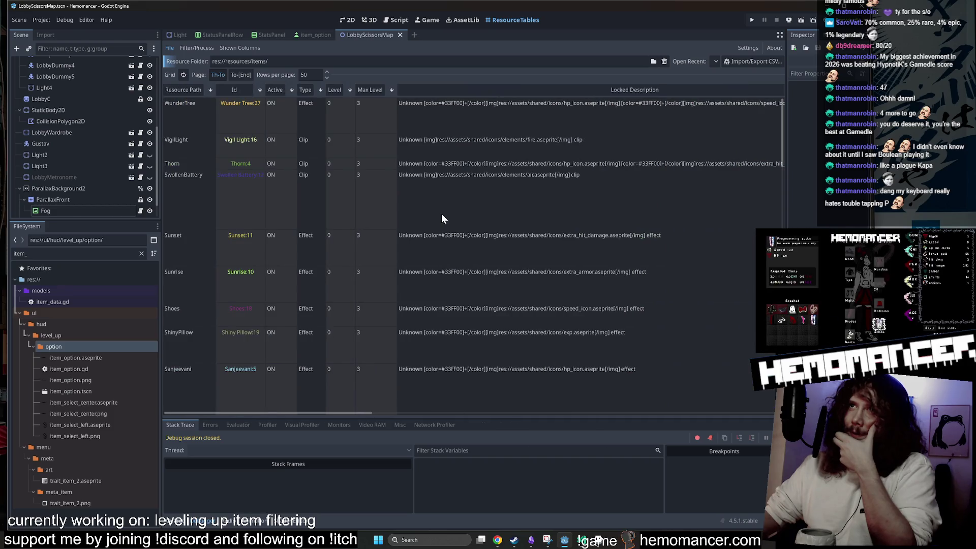
scroll(442, 215, "right", 10)
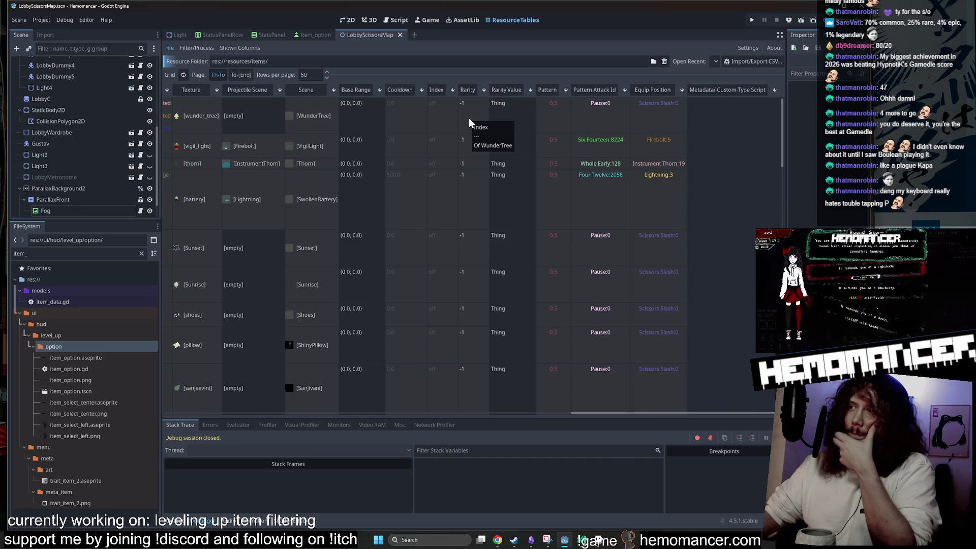
key("super+Down")
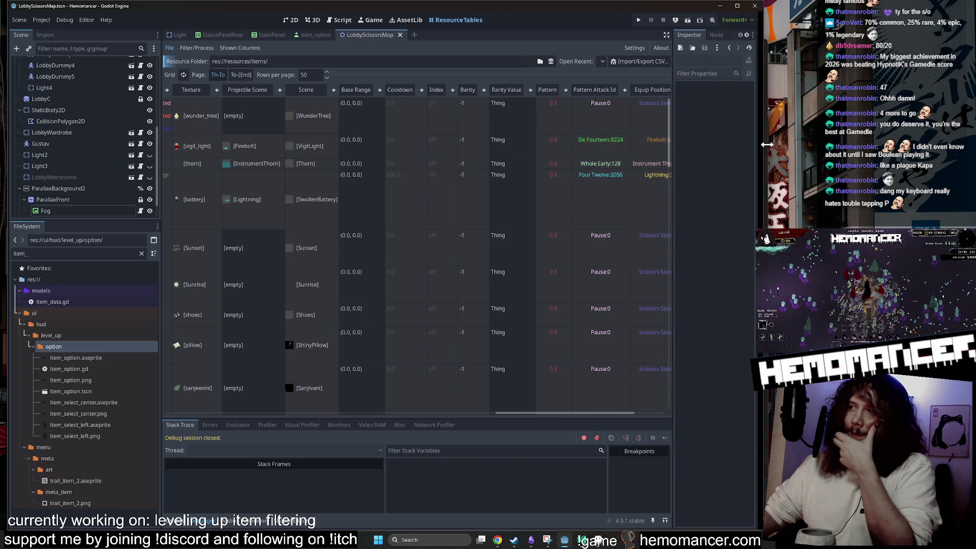
key("alt+Tab")
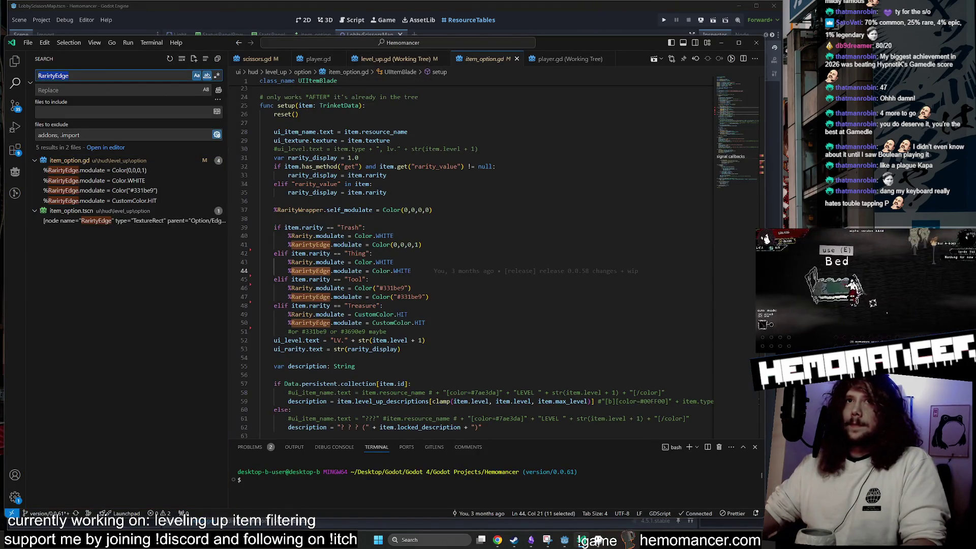
Search the project for 'Rarity' and view the Tool and Trash rarity colour lines
type("Rarity")
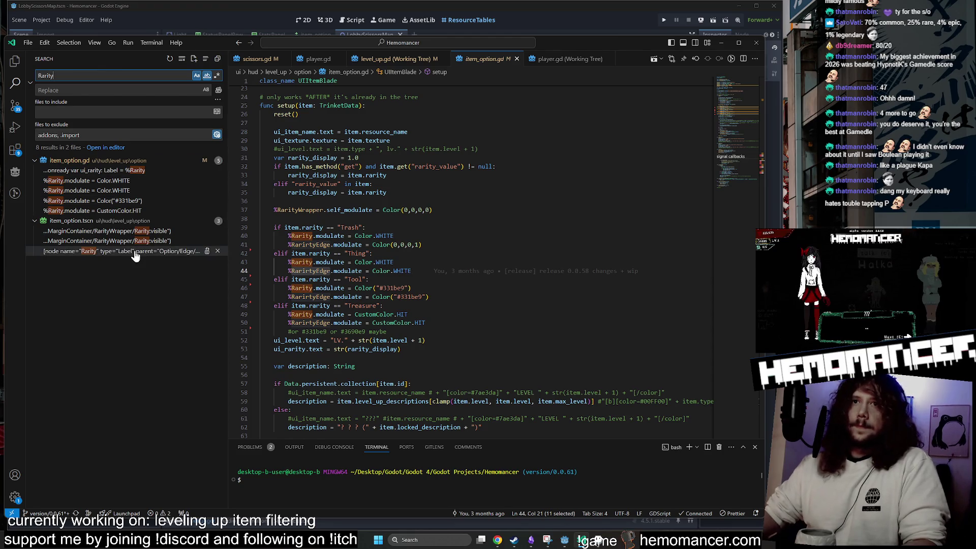
left_click(134, 251)
left_click(128, 202)
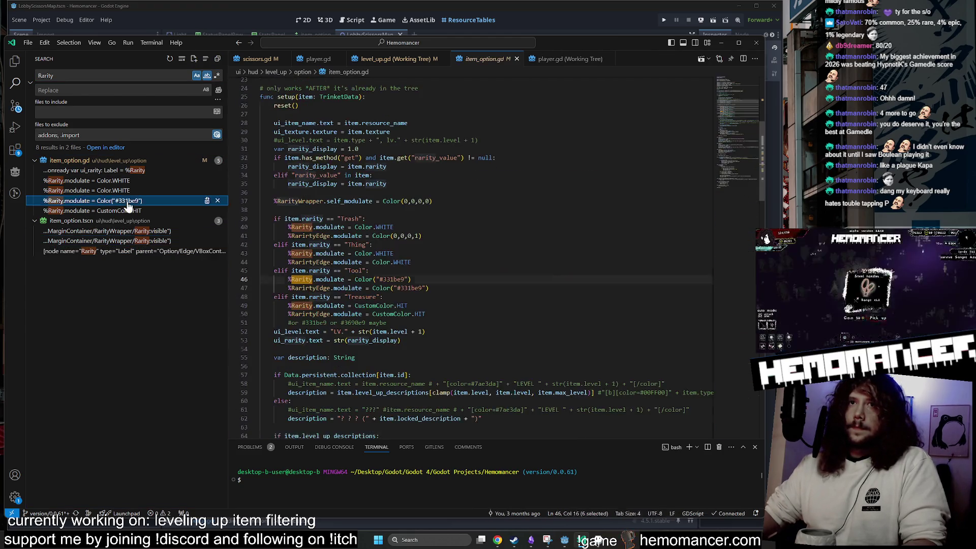
left_click(135, 182)
mouse_move(555, 49)
left_mouse_down()
mouse_move(576, 303)
mouse_move(664, 138)
mouse_move(603, 65)
left_mouse_up()
Turn off Match Case and Whole Word in the search and review the results
left_click(235, 97)
left_click(245, 97)
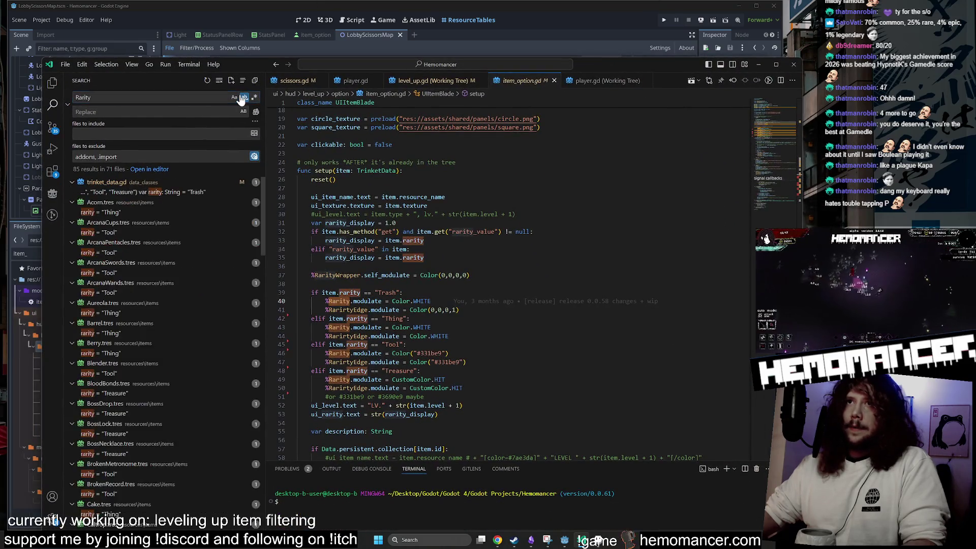
scroll(208, 269, "down", 20)
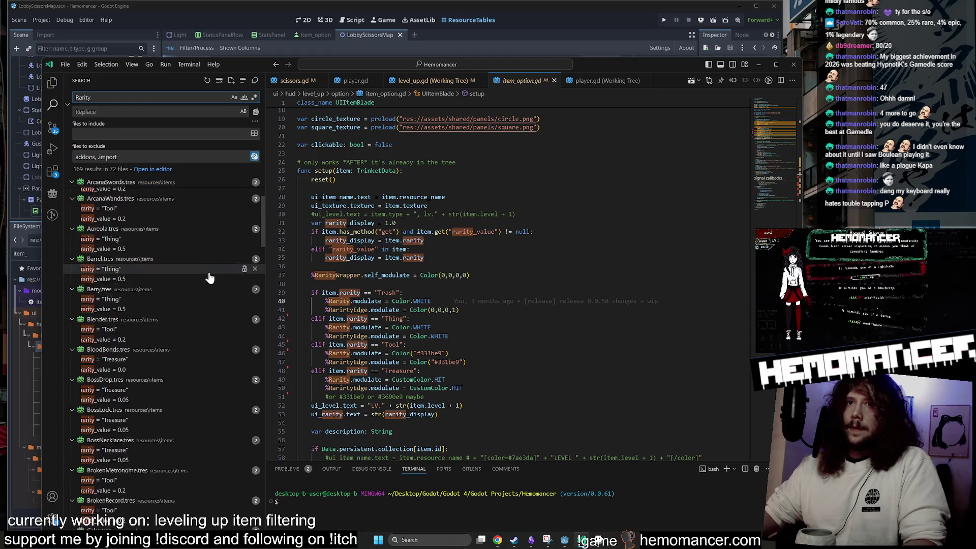
scroll(208, 268, "up", 4)
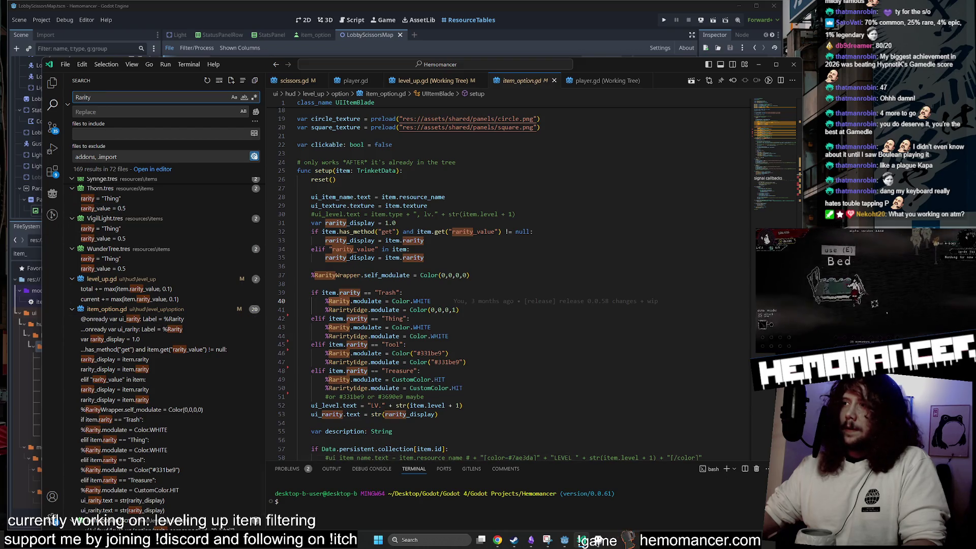
mouse_move(800, 305)
left_mouse_down()
mouse_move(717, 305)
mouse_move(771, 305)
mouse_move(759, 305)
left_mouse_up()
Minimise VS Code and launch the game in a debug window with F5
left_click(717, 64)
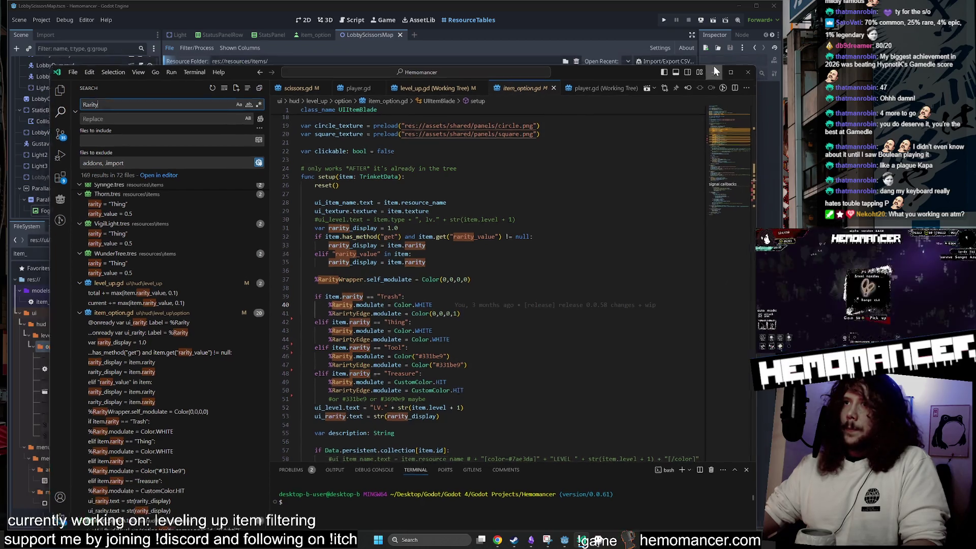
left_click(308, 20)
key("F5")
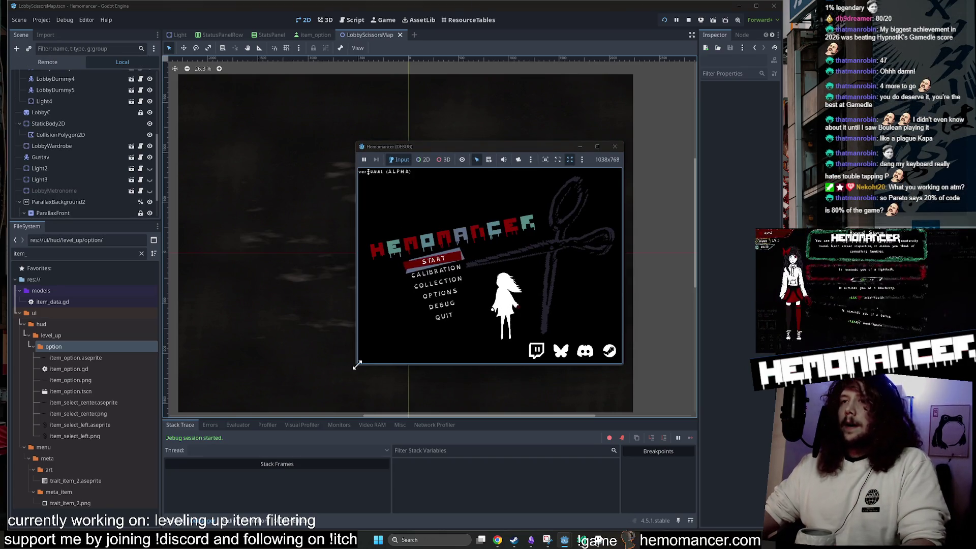
Start the game, level up, and reroll the offered items six times
left_click_drag(357, 365, 175, 499)
key("Return")
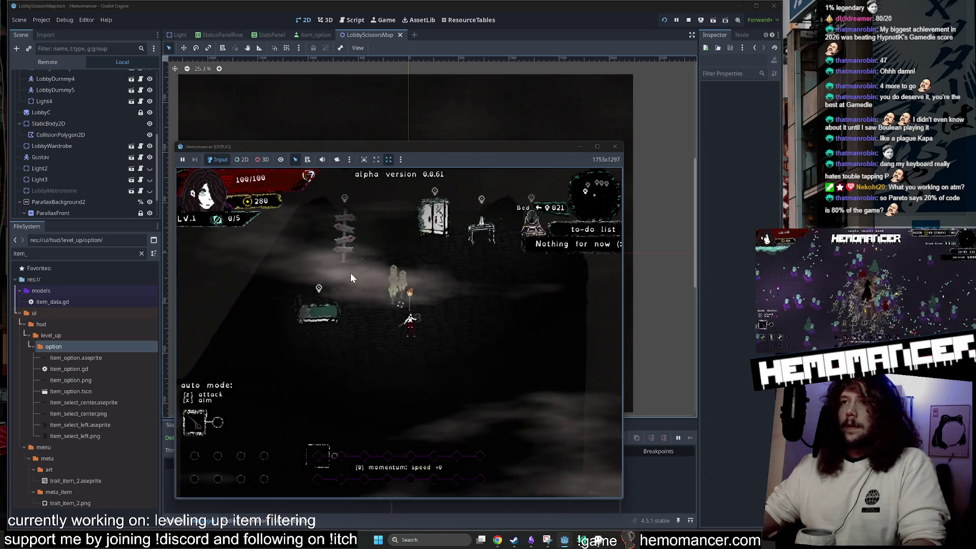
key("Up")
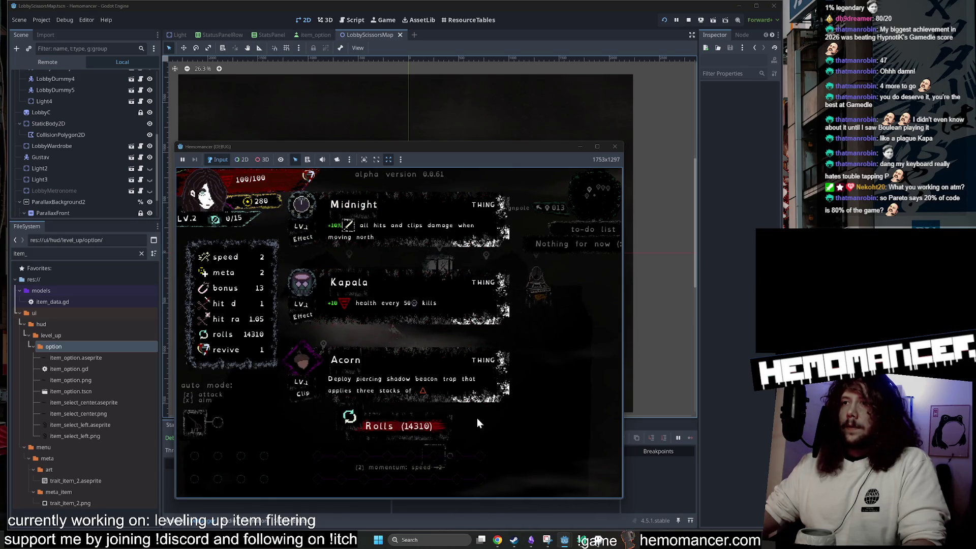
left_click(386, 429)
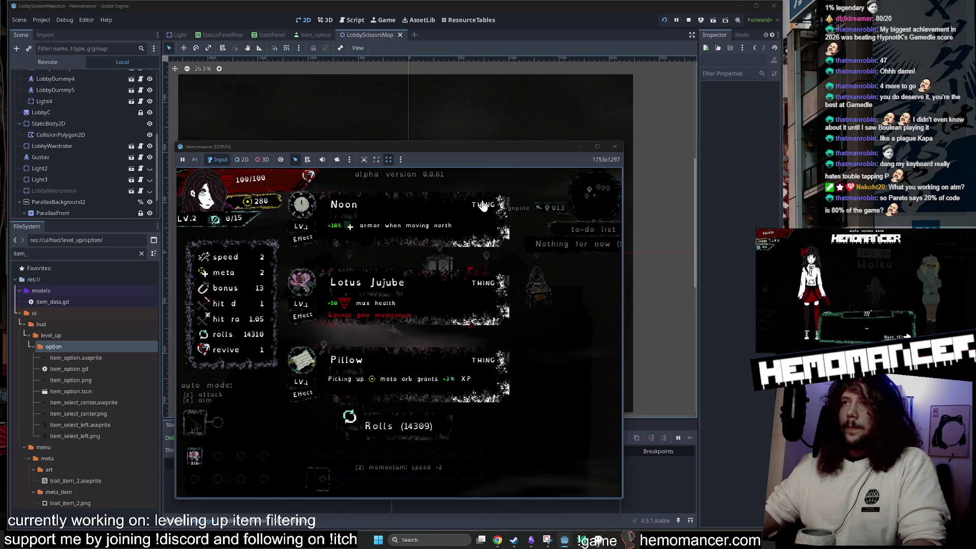
left_click(399, 432)
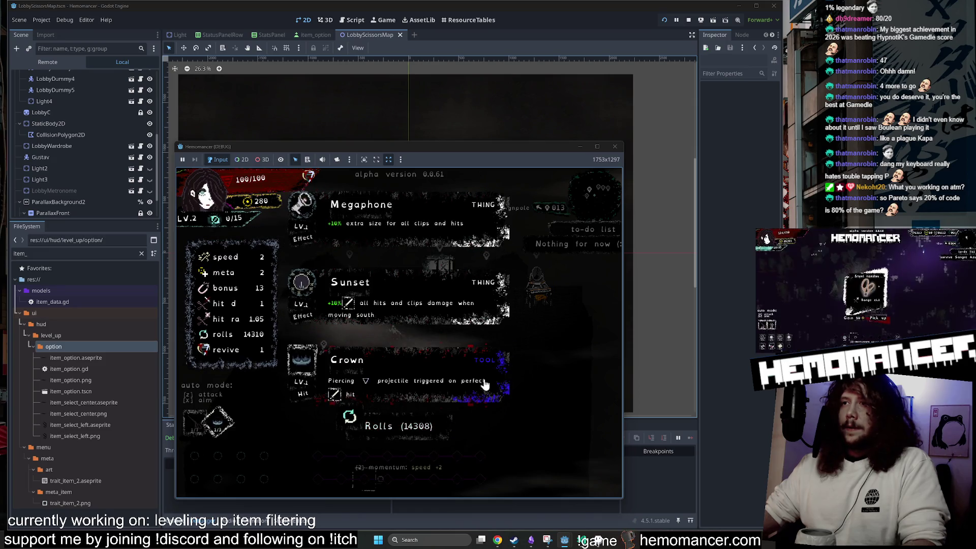
left_click(406, 433)
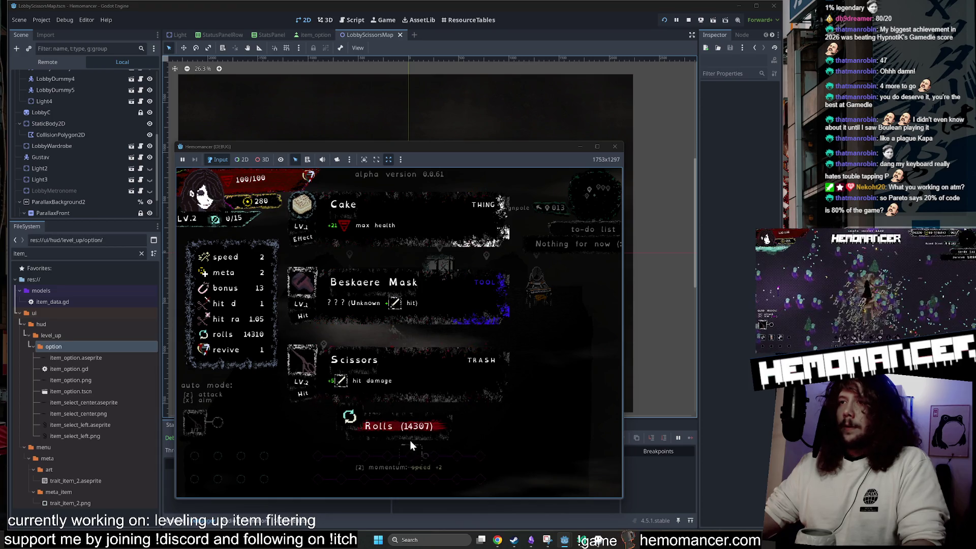
left_click(404, 430)
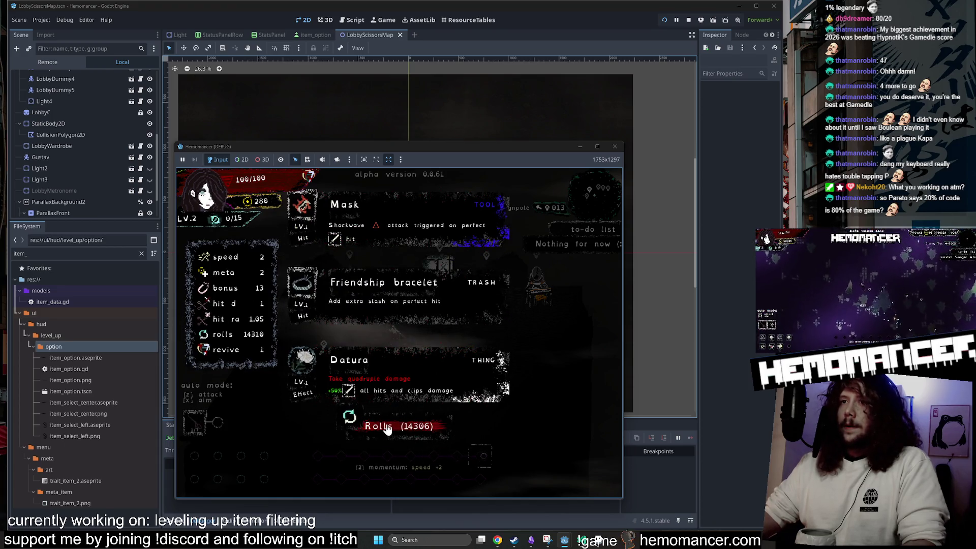
left_click(392, 432)
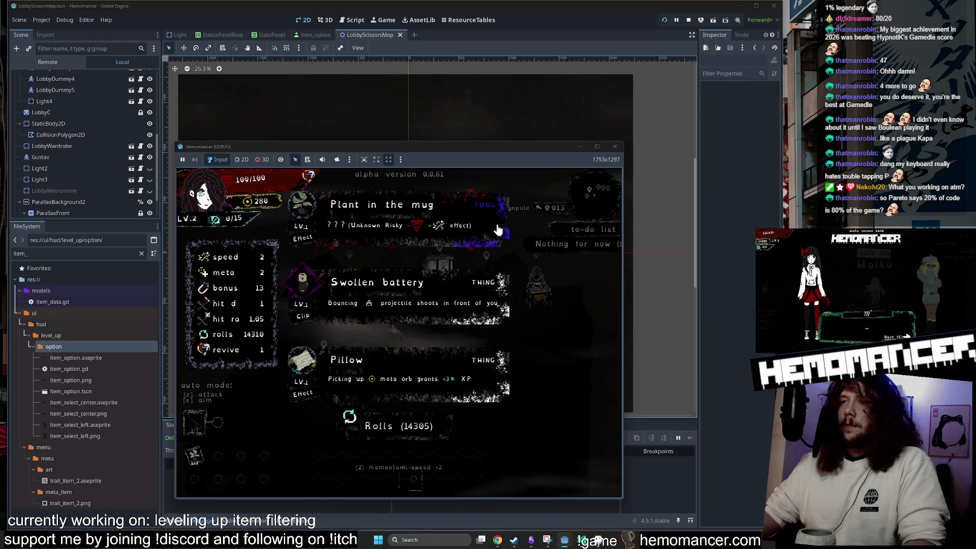
left_click(405, 429)
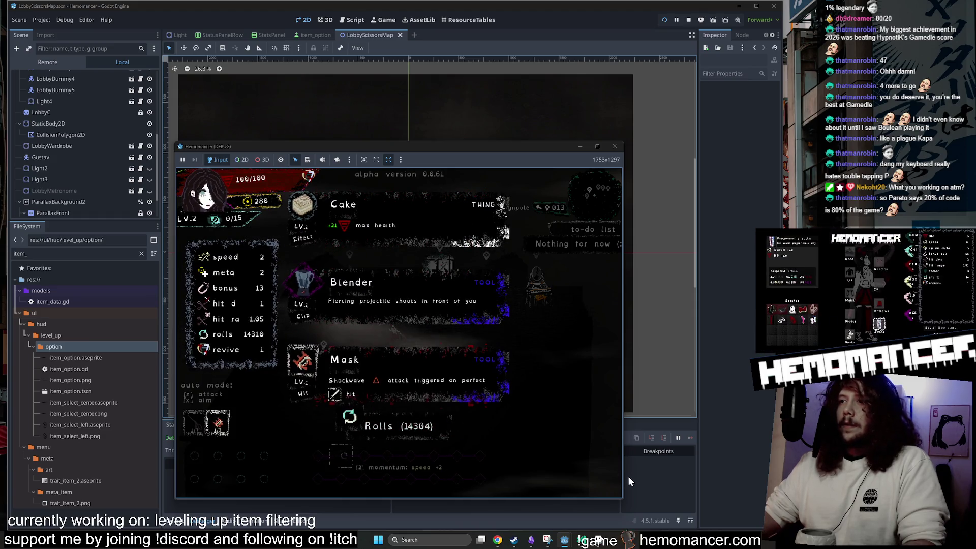
Resize the game window and take the Mask item to resume play
mouse_move(624, 496)
left_mouse_down()
mouse_move(674, 479)
mouse_move(642, 486)
left_mouse_up()
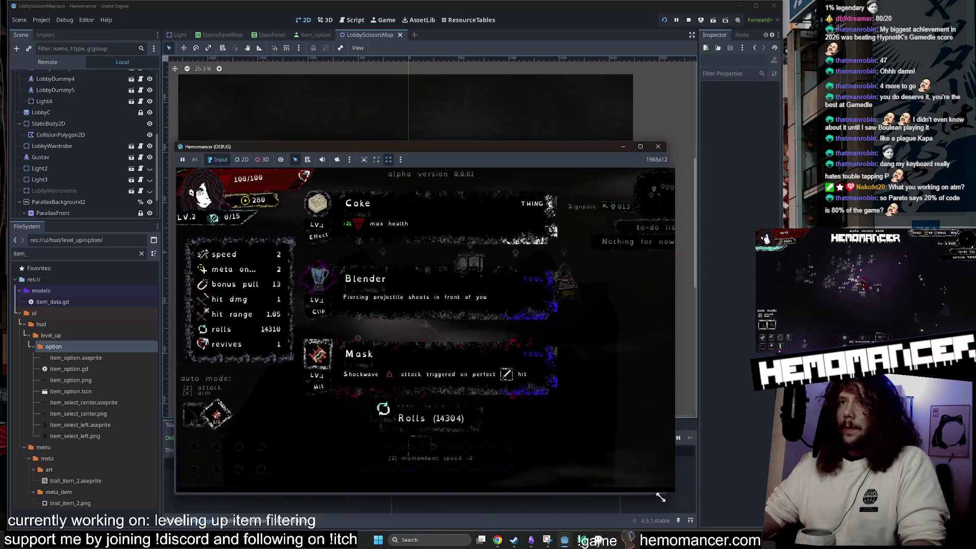
left_click_drag(465, 148, 450, 75)
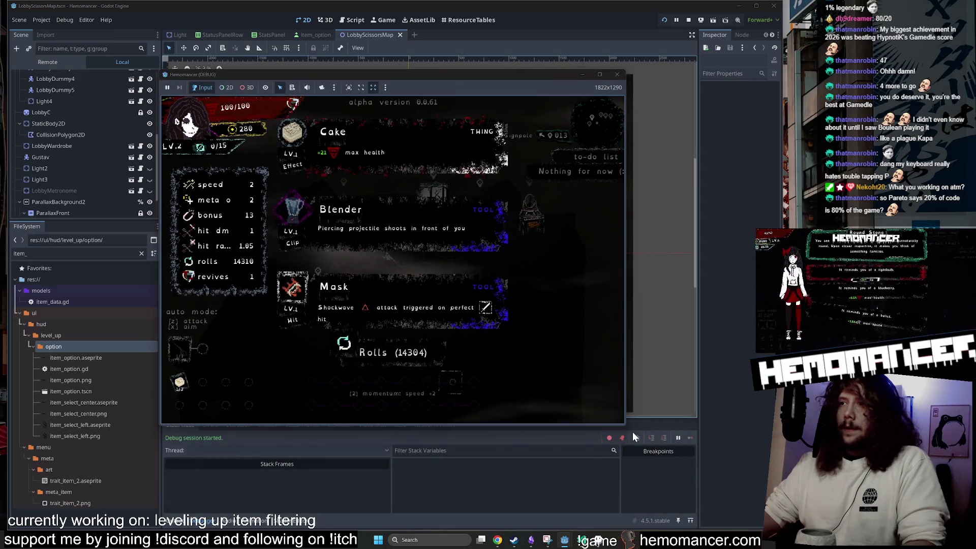
left_click_drag(627, 426, 656, 478)
left_click(399, 331)
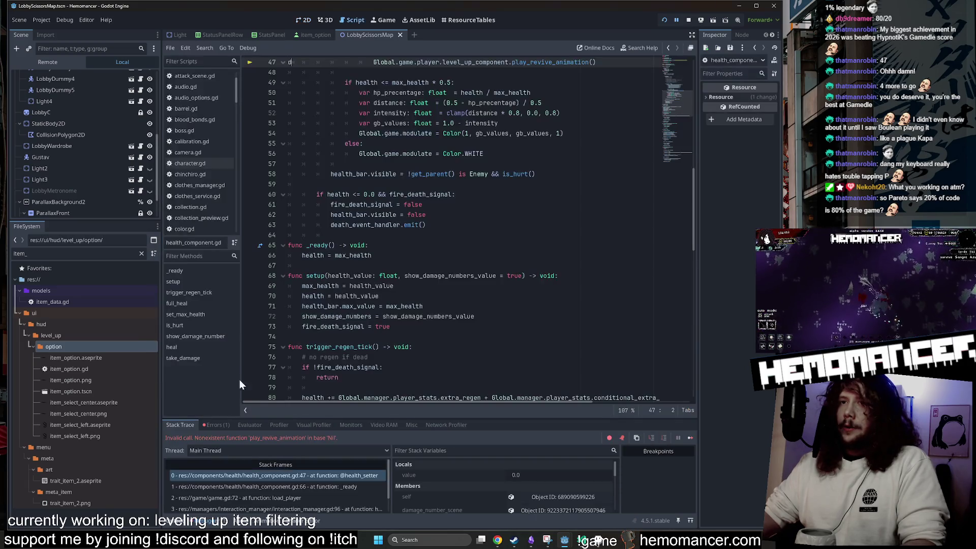
Run the game, stop the session after the play_revive_animation error, and relaunch with F5
key("F5")
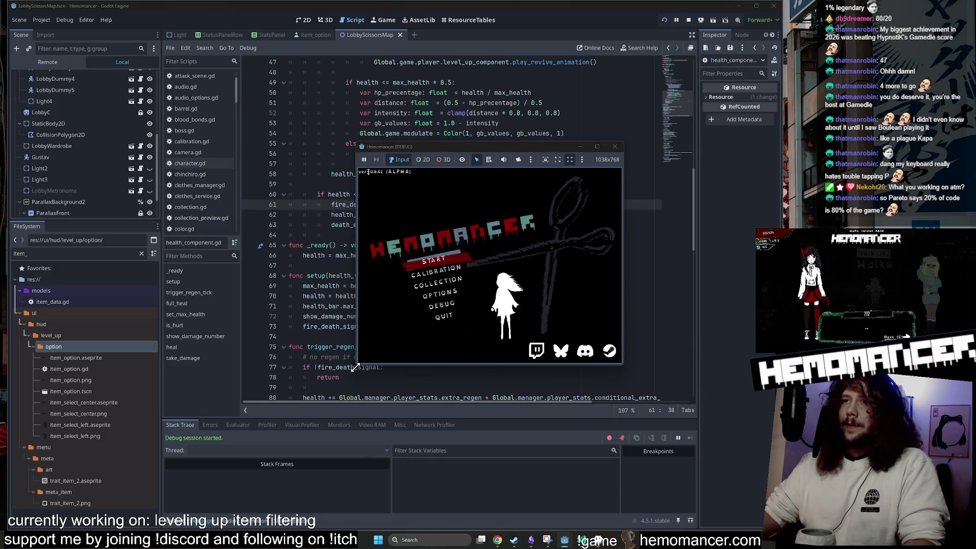
key("Return")
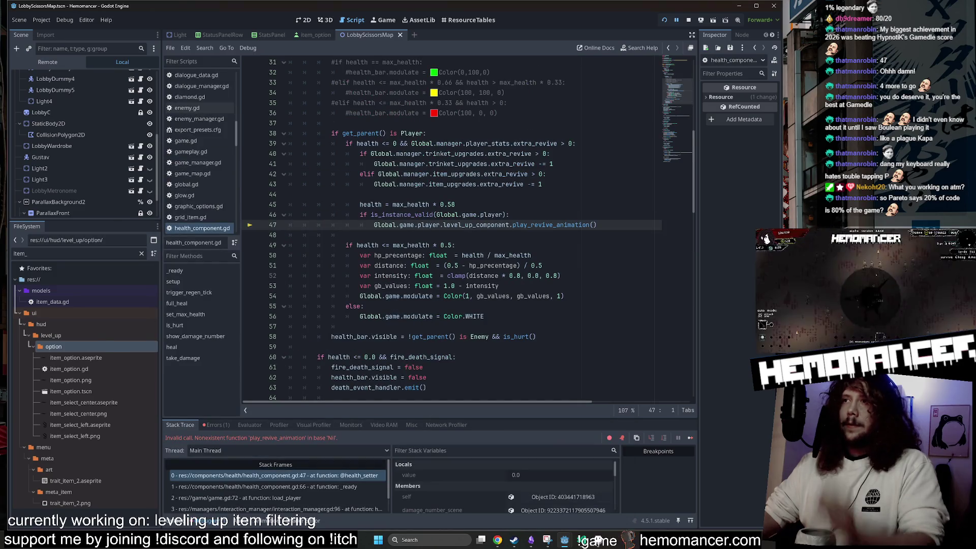
left_click(689, 20)
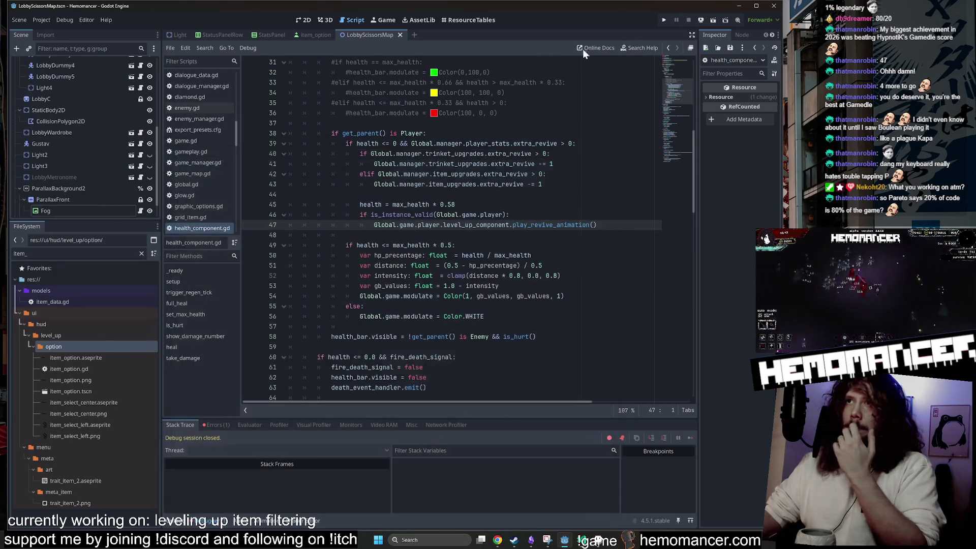
left_click(502, 306)
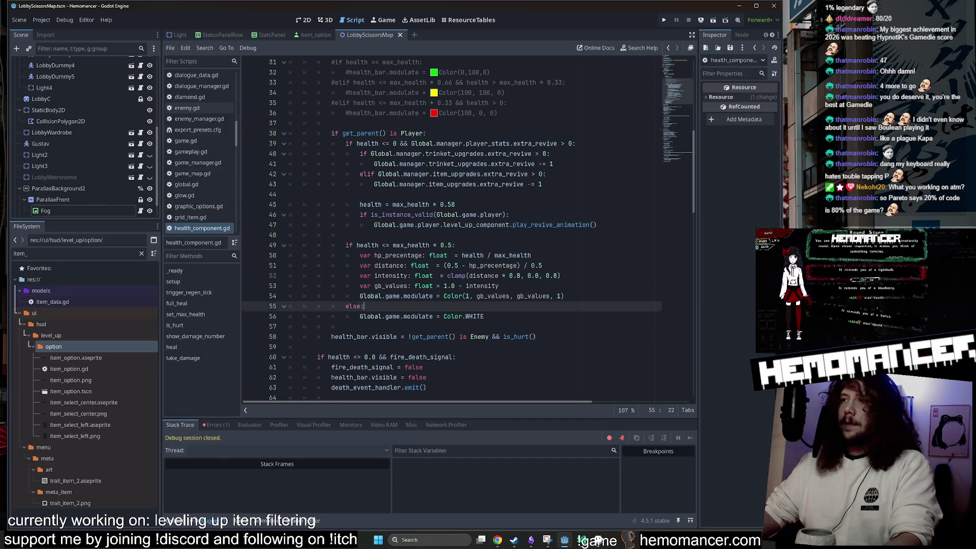
key("F5")
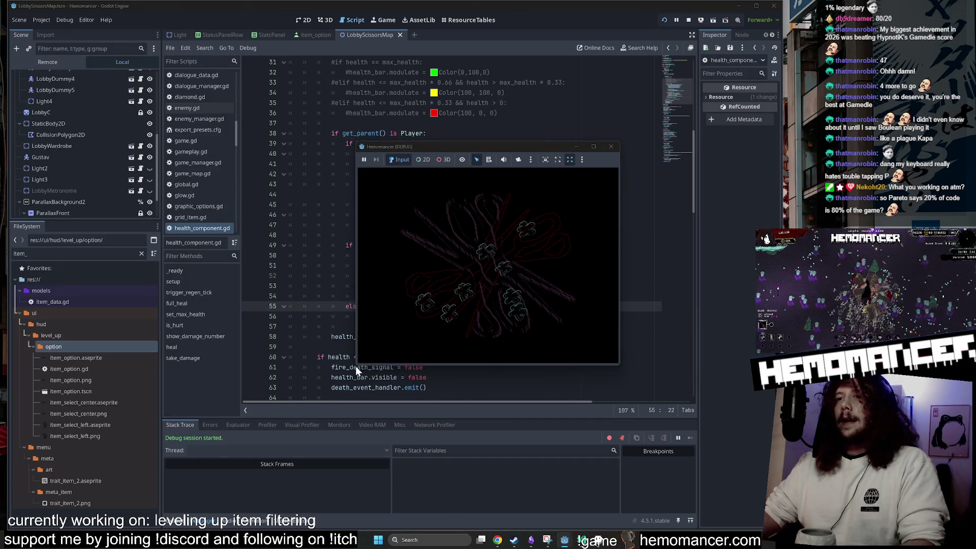
Enlarge the game window, start, and swap the turtleneck for the white hoodie in the Wardrobe
mouse_move(356, 364)
left_mouse_down()
mouse_move(310, 410)
mouse_move(190, 489)
left_mouse_up()
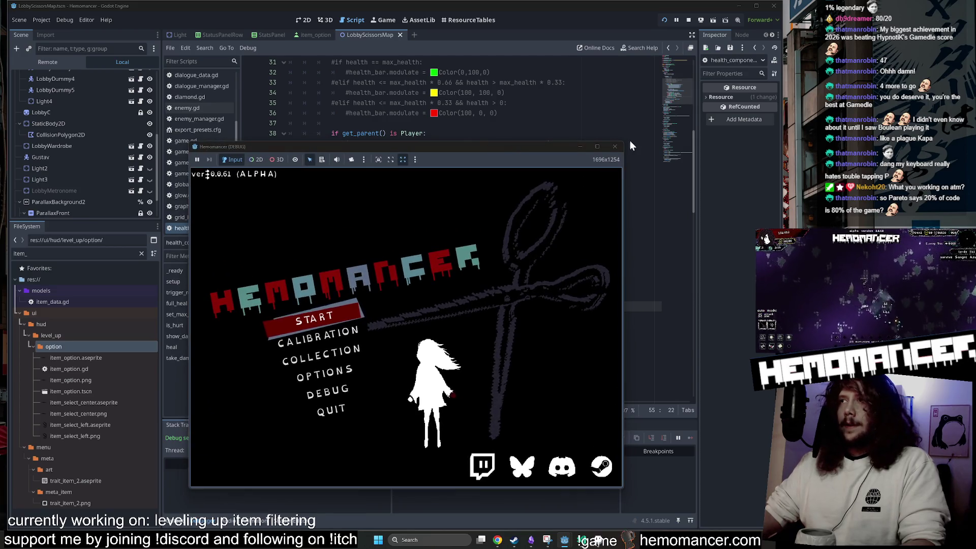
left_click_drag(624, 144, 727, 50)
key("Return")
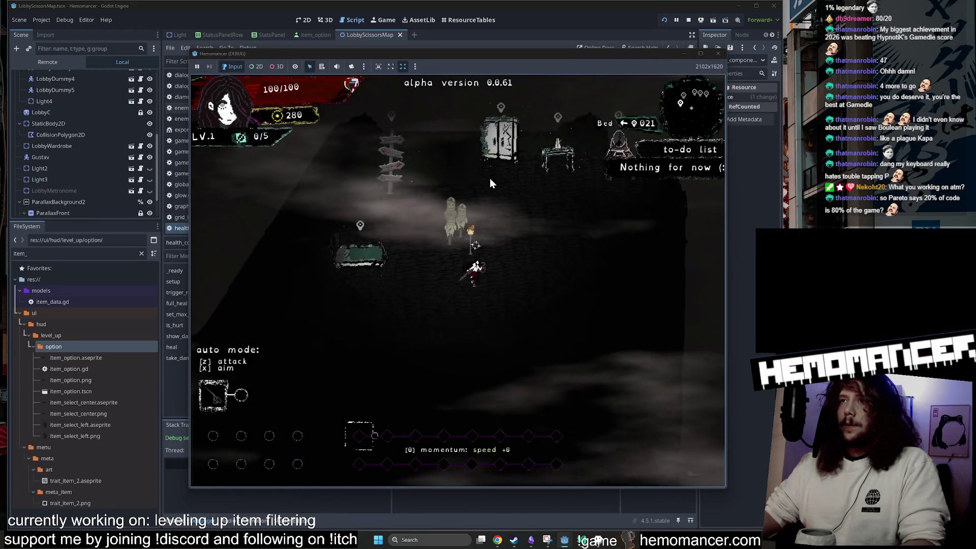
key("w")
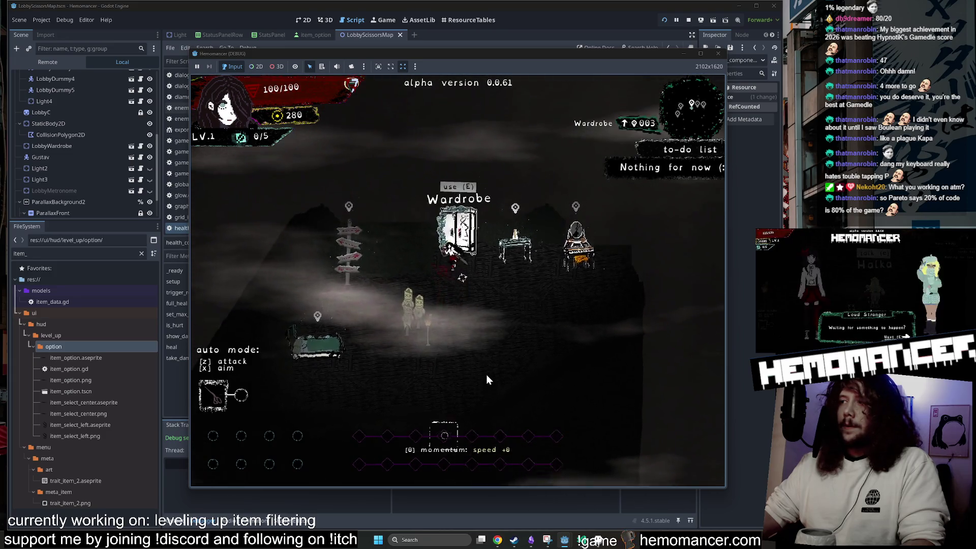
key("e")
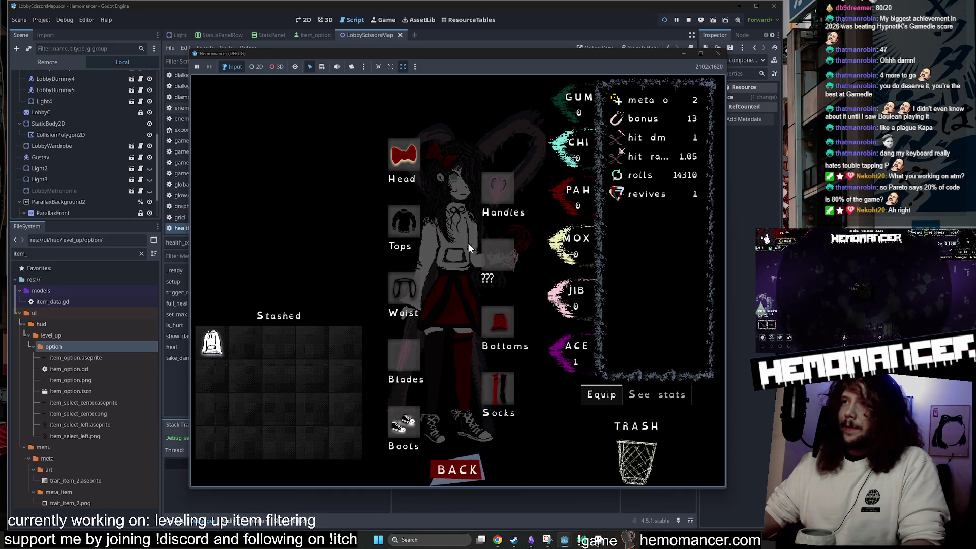
mouse_move(404, 222)
left_mouse_down()
mouse_move(329, 345)
mouse_move(249, 343)
mouse_move(404, 222)
left_mouse_up()
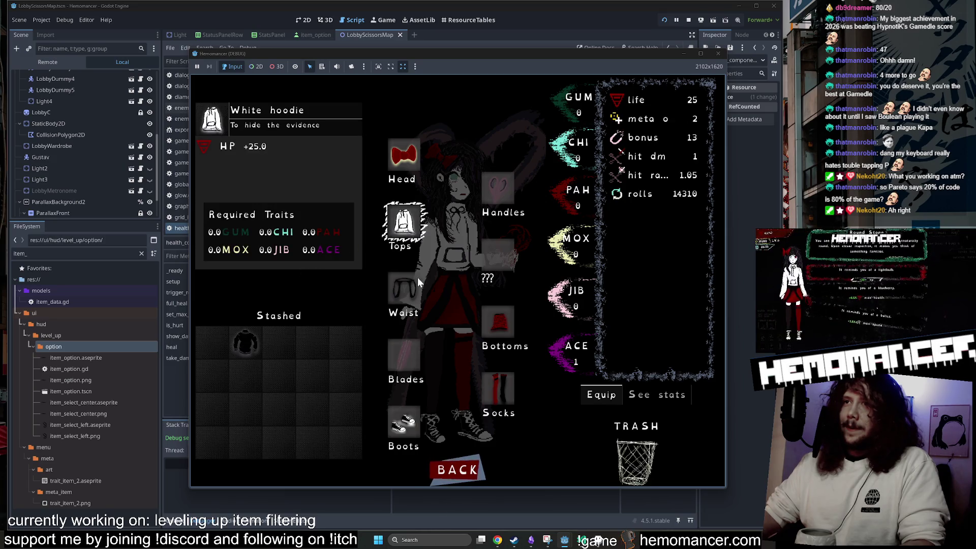
left_click(457, 470)
Sleep in the bed to restore health, then take Acorn at the level-2 choice
key("a")
key("s")
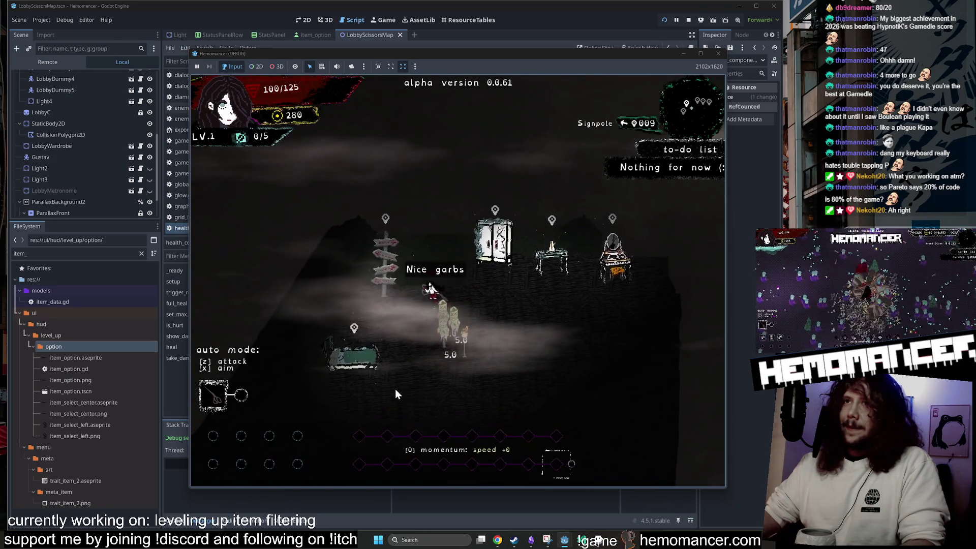
key("e")
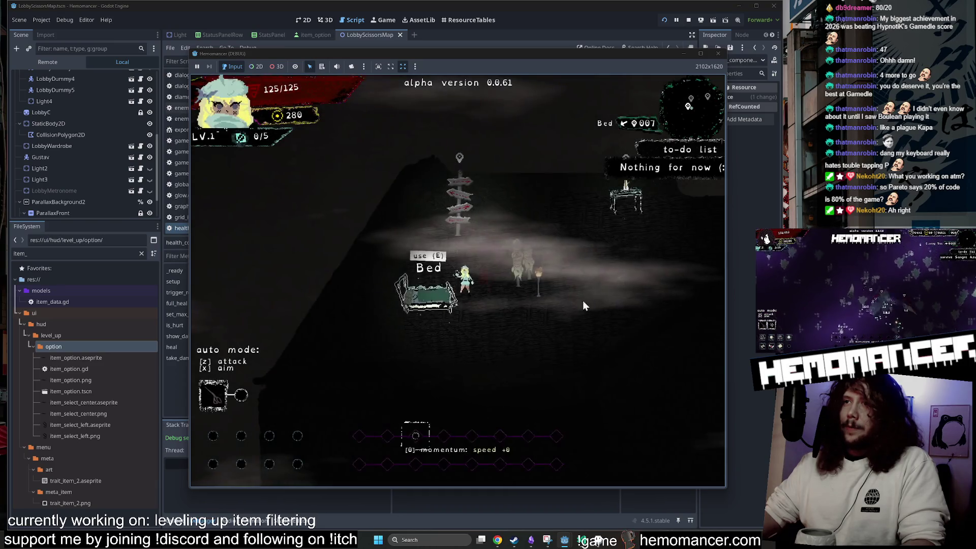
key("w")
key("d")
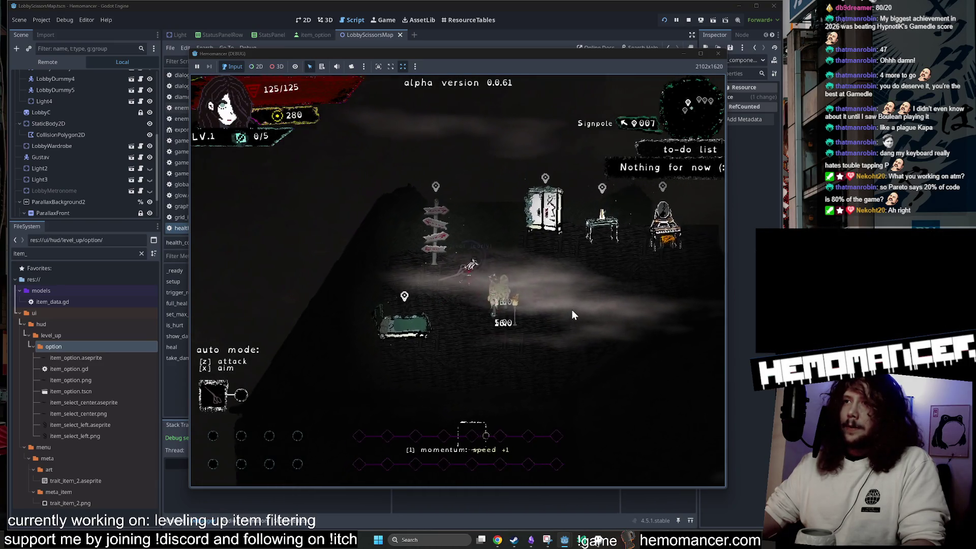
key("d")
key("s")
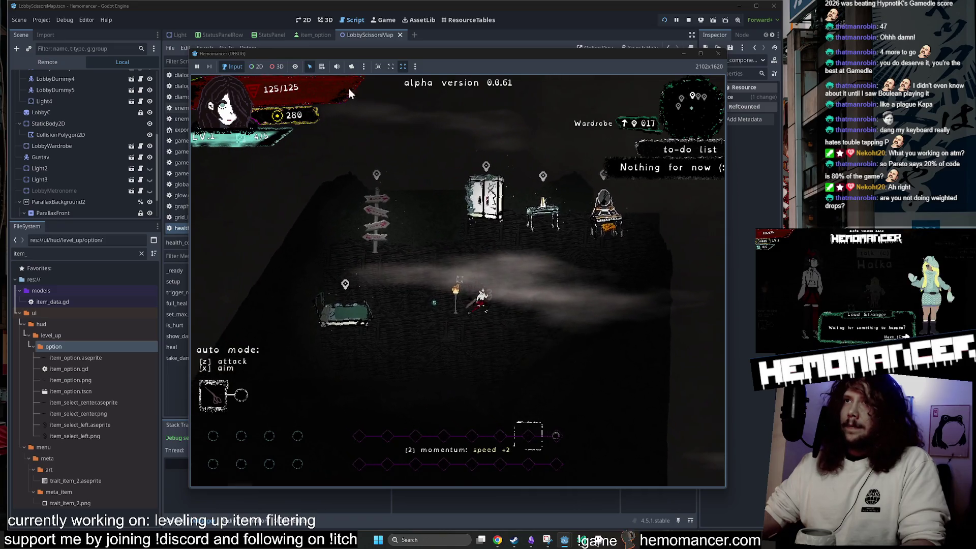
key("a")
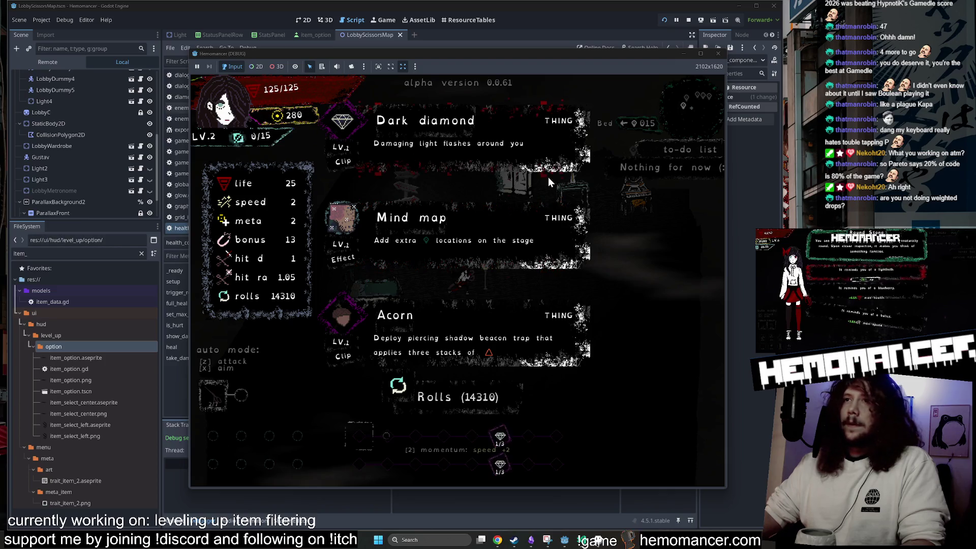
left_click(502, 321)
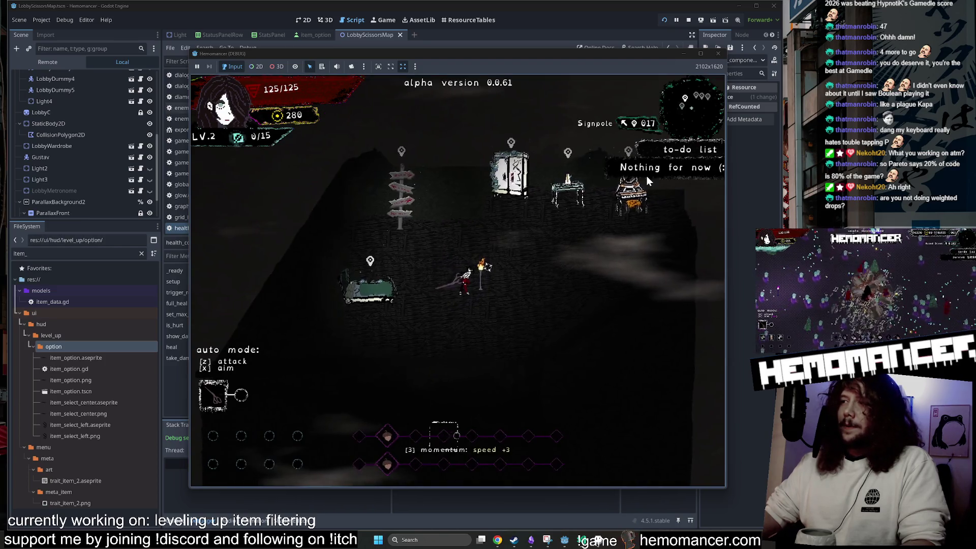
Reopen the wardrobe briefly, then close the running game window
key("w")
key("d")
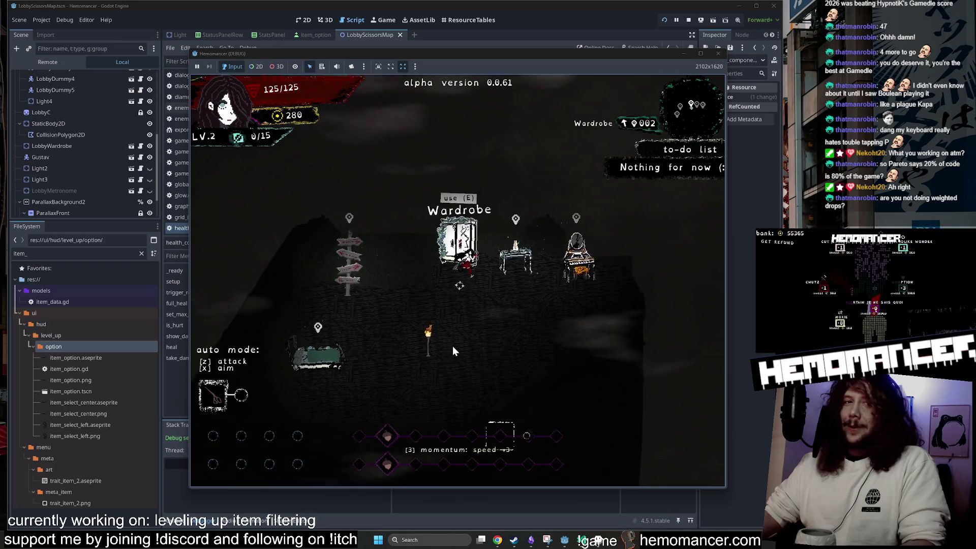
key("e")
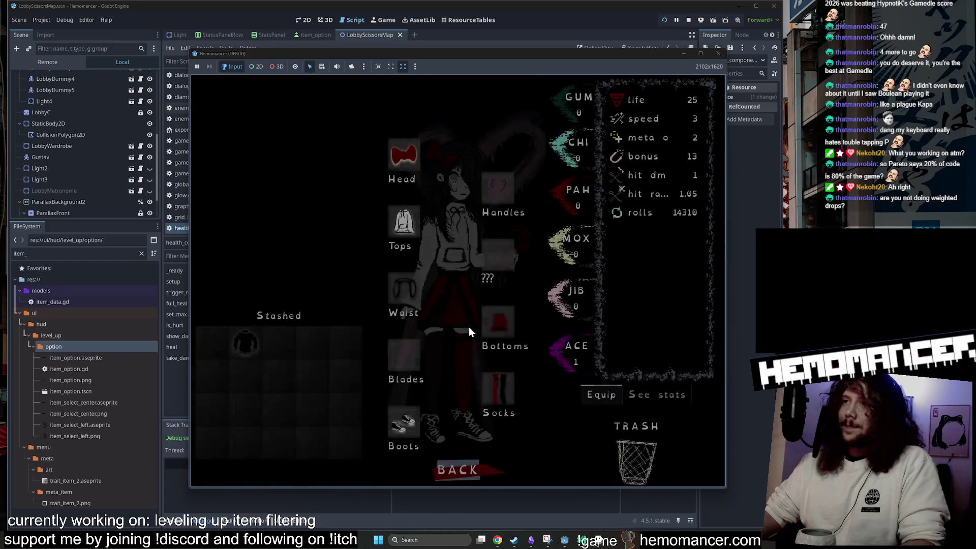
left_click(453, 465)
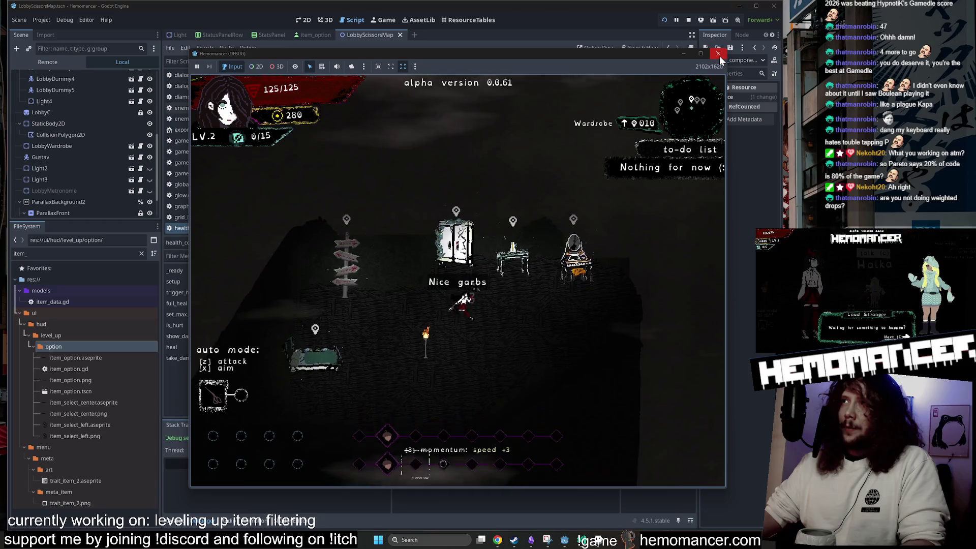
left_click(719, 55)
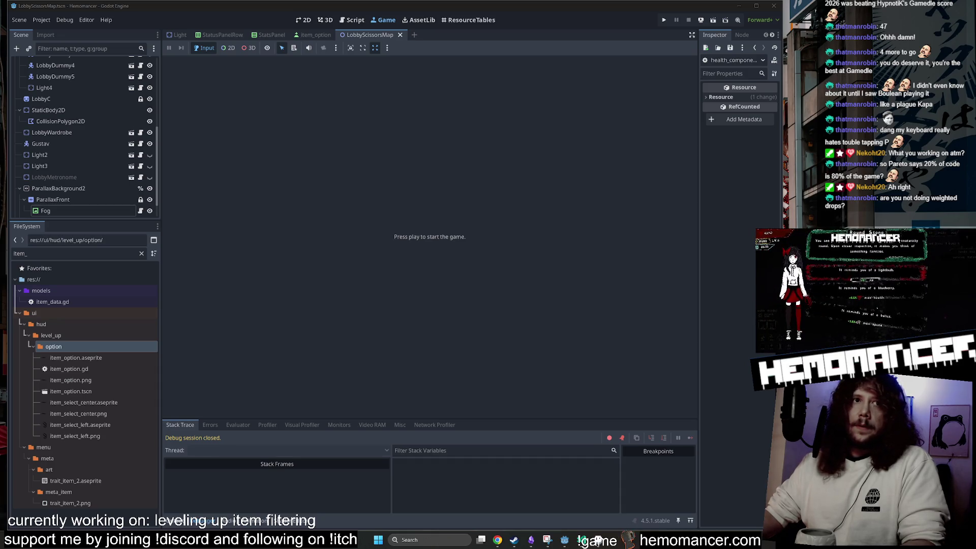
Open item_option.gd from the ItemOption scene, then switch to the ResourceTables item view
left_click(301, 31)
scroll(107, 99, "up", 5)
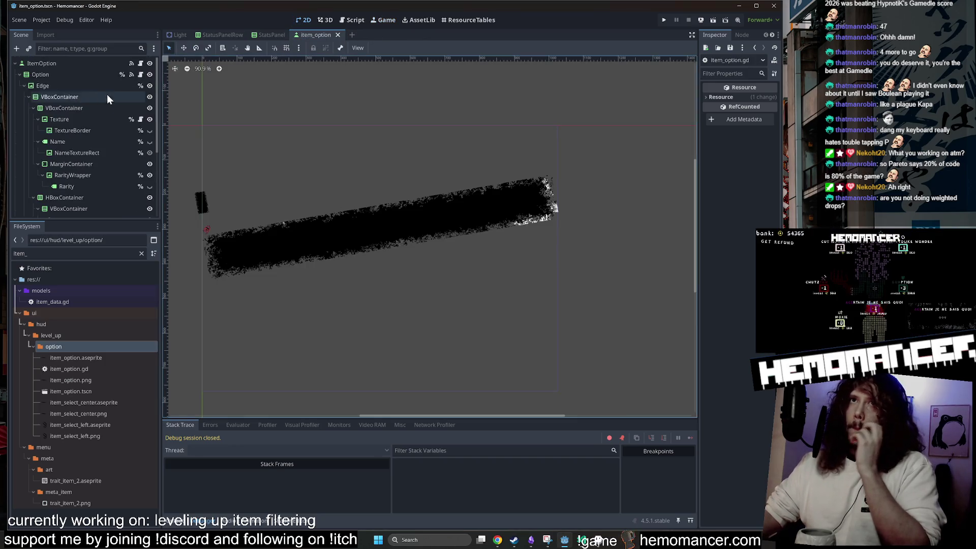
left_click(139, 63)
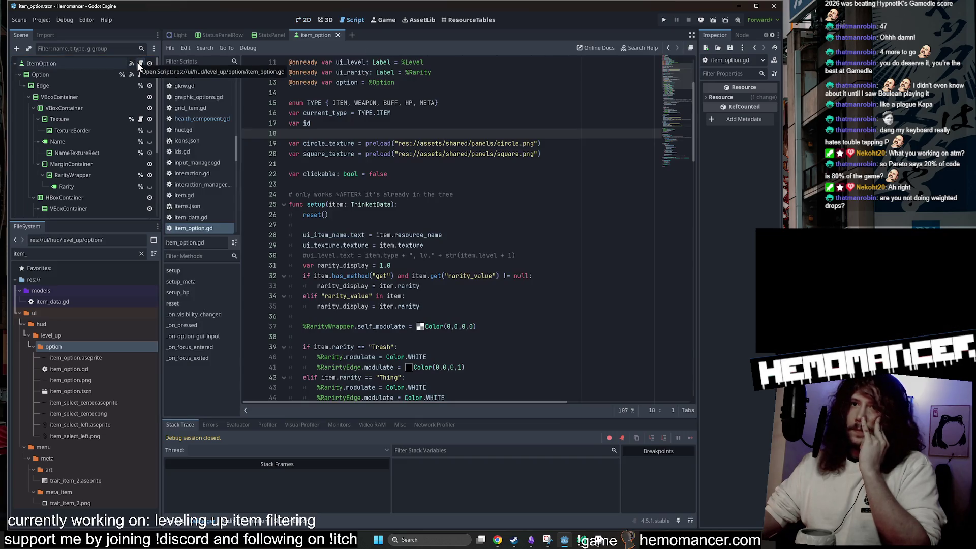
left_click(459, 21)
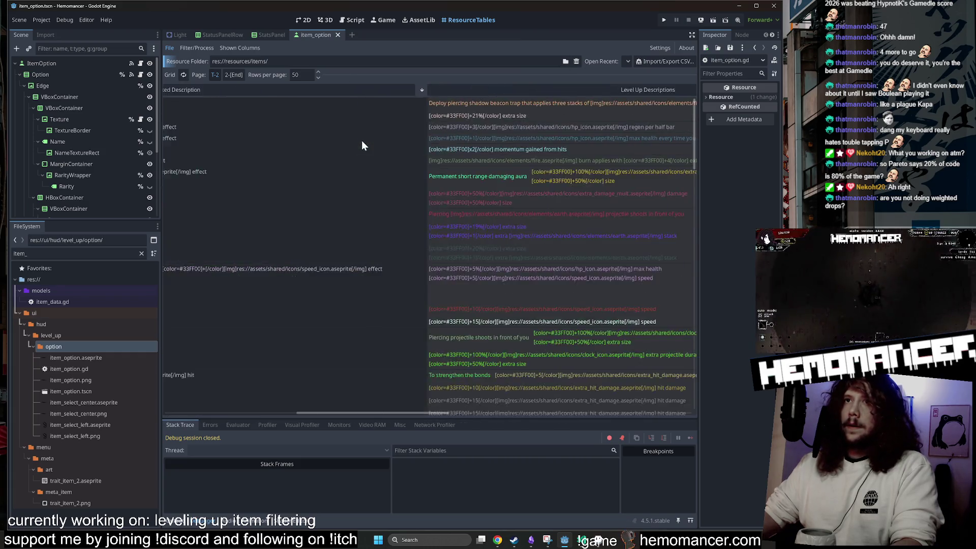
Open the ItemData script, clear the FileSystem filter, and return to the resource table
double_click(55, 313)
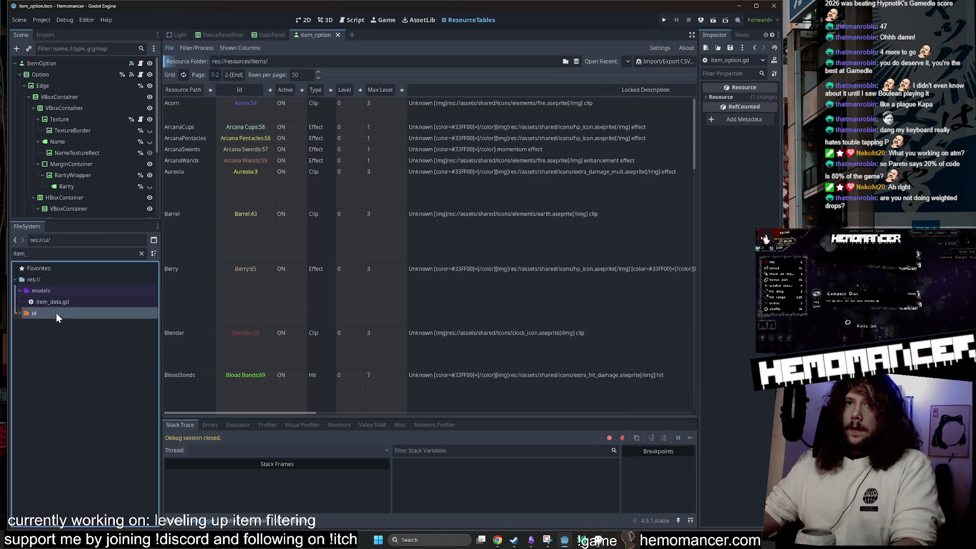
double_click(60, 304)
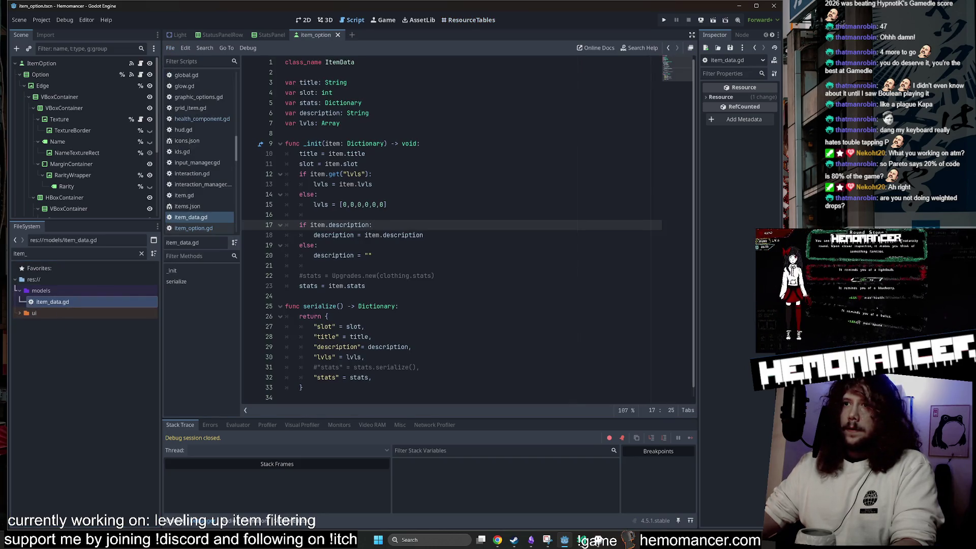
left_click(141, 253)
scroll(94, 397, "up", 3)
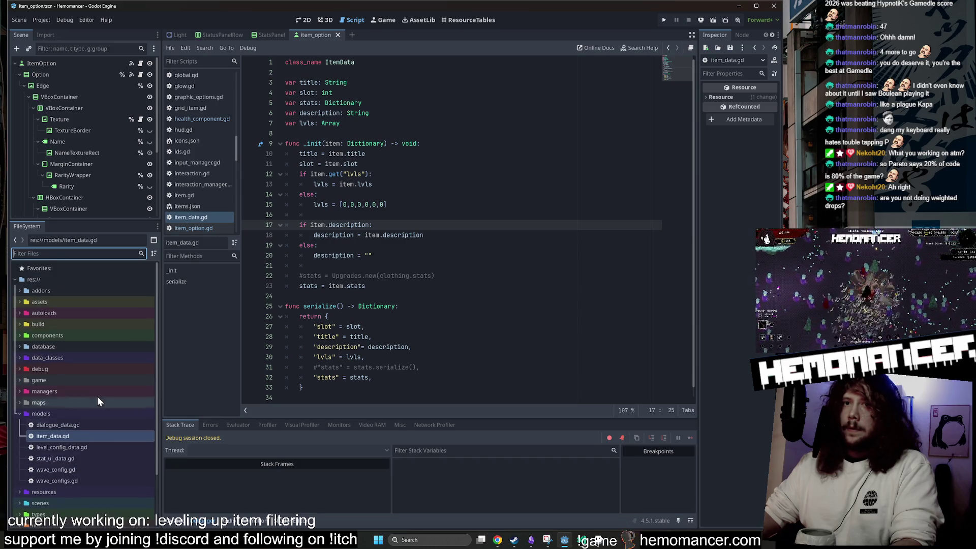
left_click(462, 21)
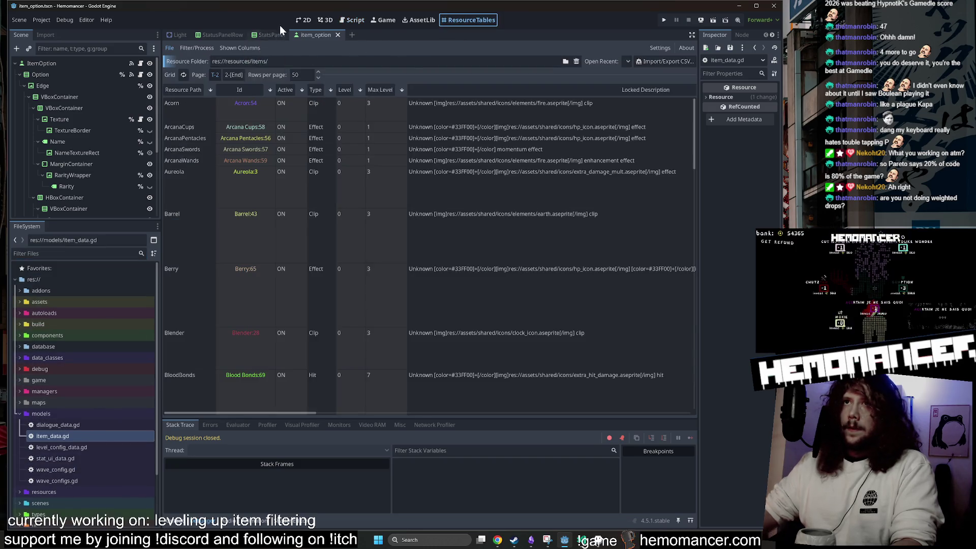
Open trinket_data.gd from data_classes and select its index and rarity_value fields
double_click(69, 359)
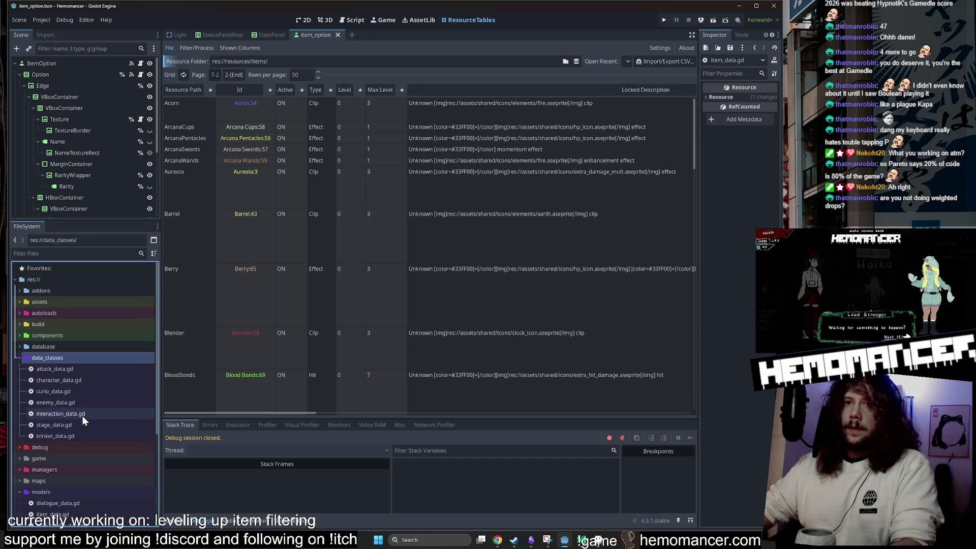
double_click(77, 436)
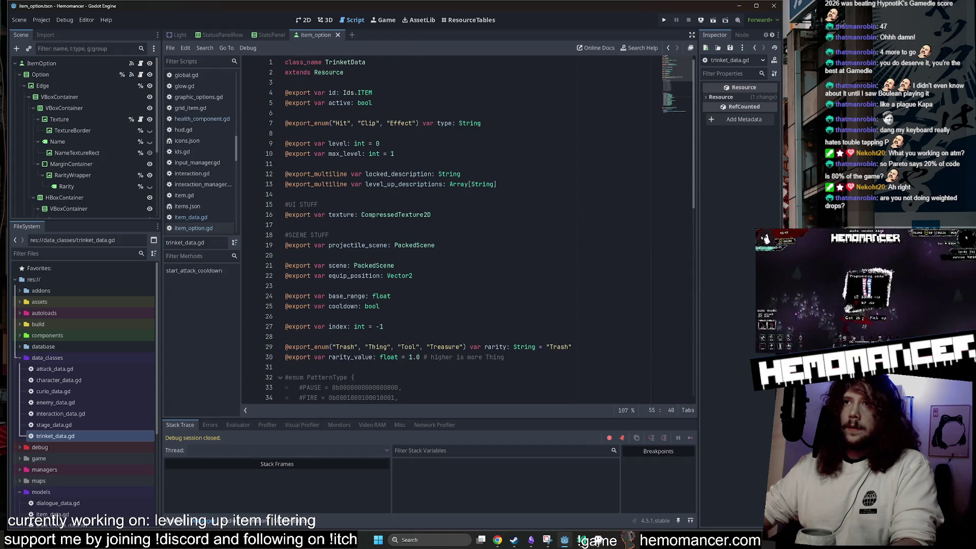
double_click(337, 326)
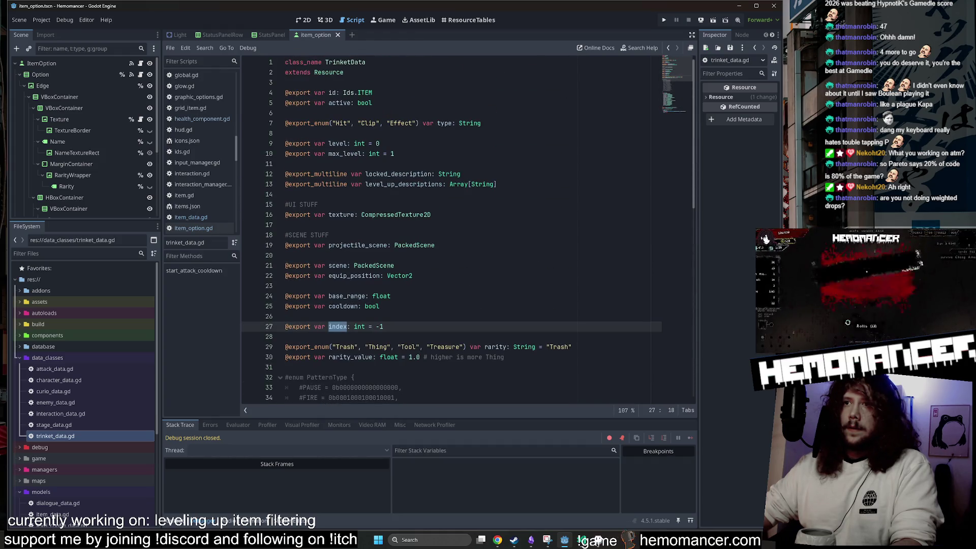
scroll(337, 326, "down", 2)
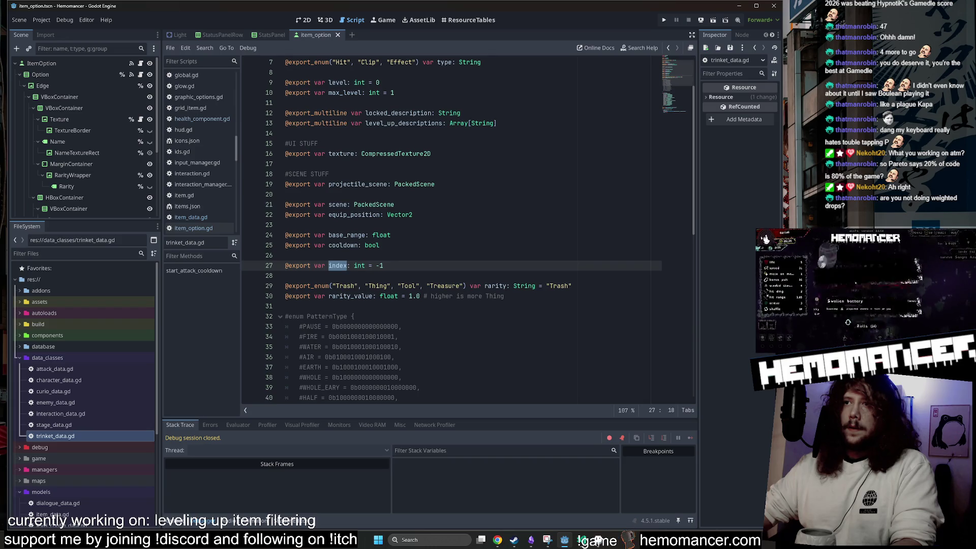
double_click(351, 296)
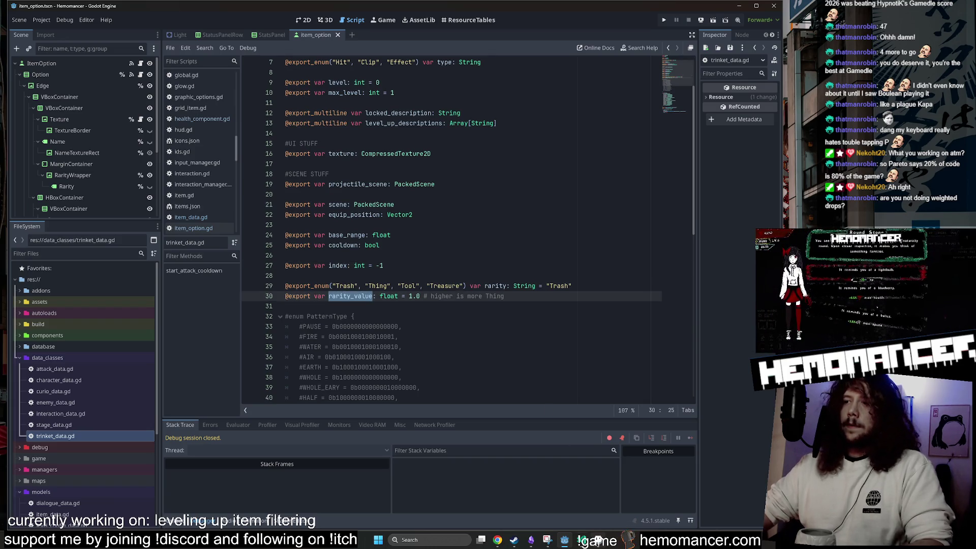
key("alt+Tab")
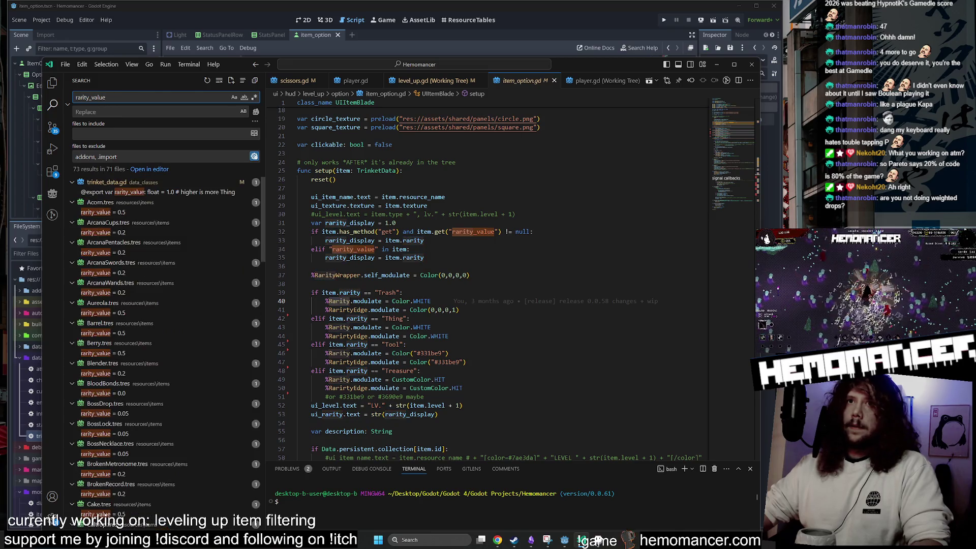
Scroll through the rarity_value results across the .tres files, then minimise VS Code
scroll(209, 255, "up", 15)
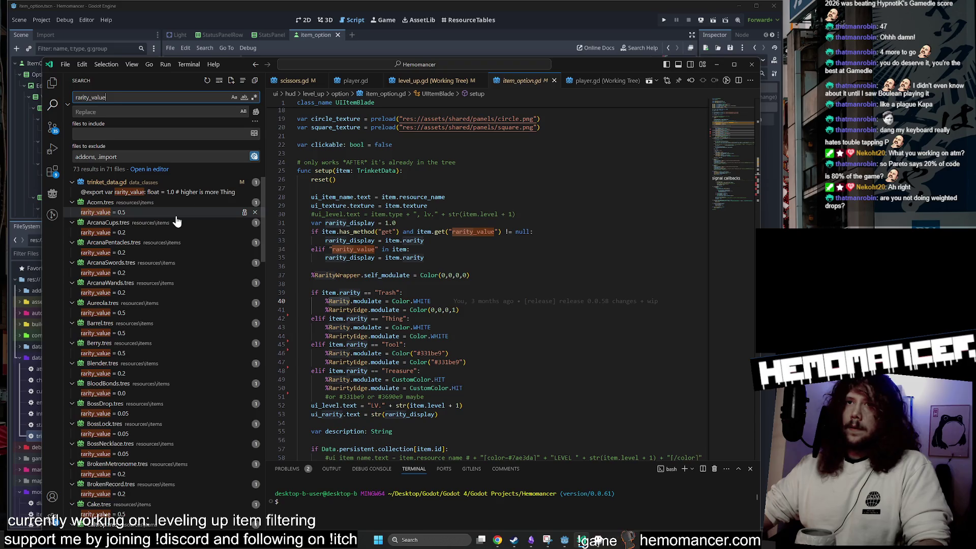
scroll(177, 221, "down", 15)
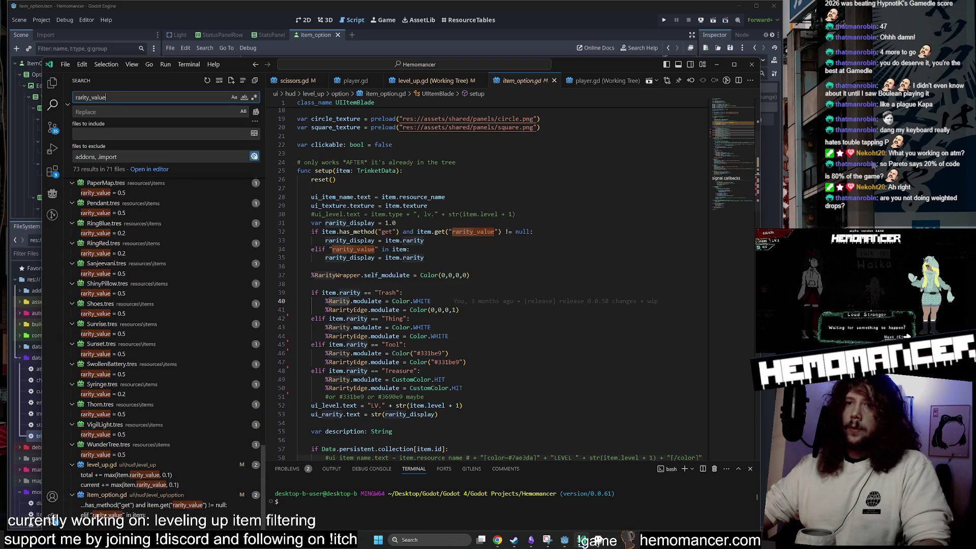
left_click(717, 64)
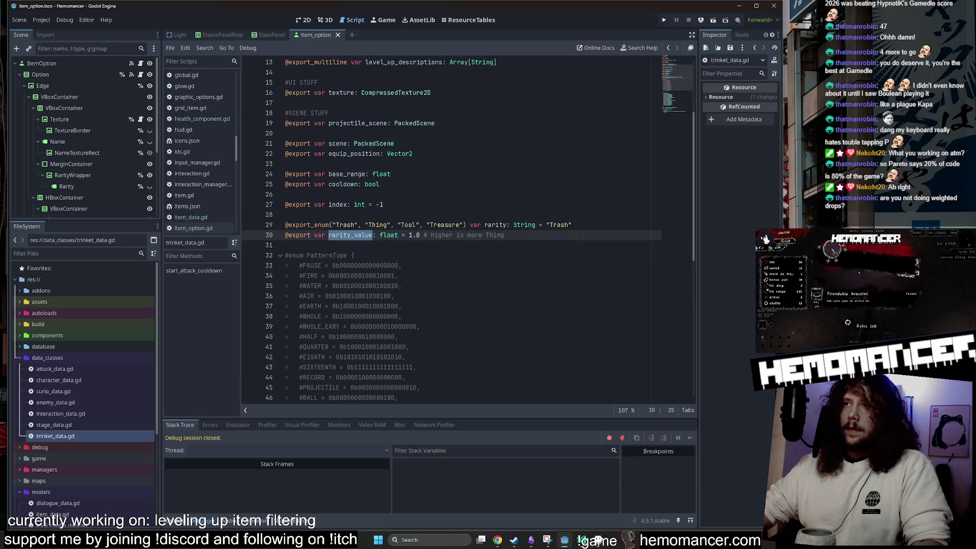
left_click_drag(433, 235, 482, 235)
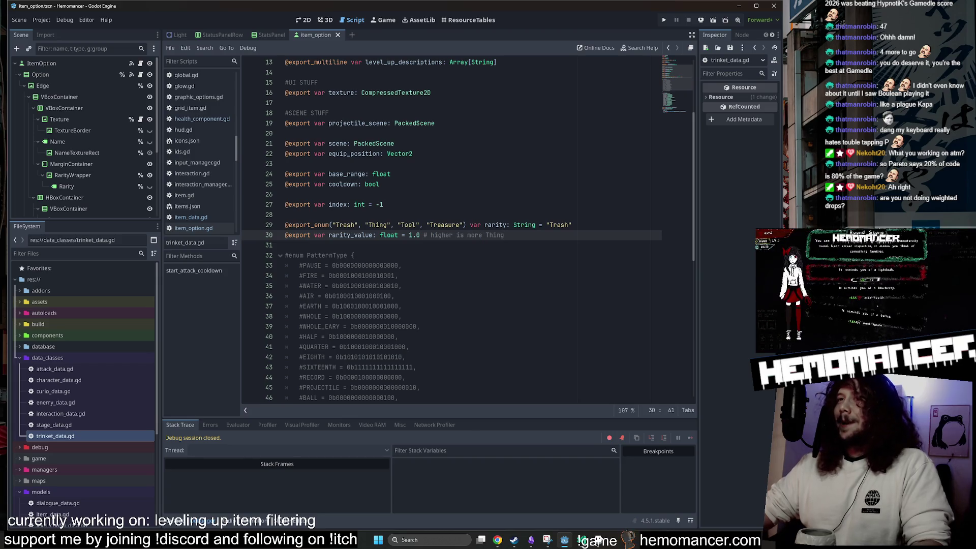
left_click(532, 225)
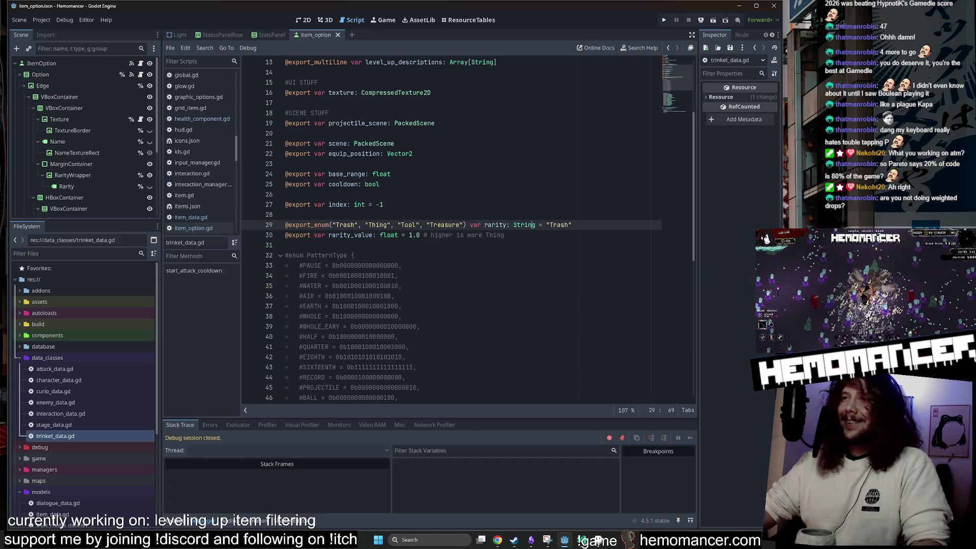
left_click(464, 17)
scroll(493, 243, "right", 5)
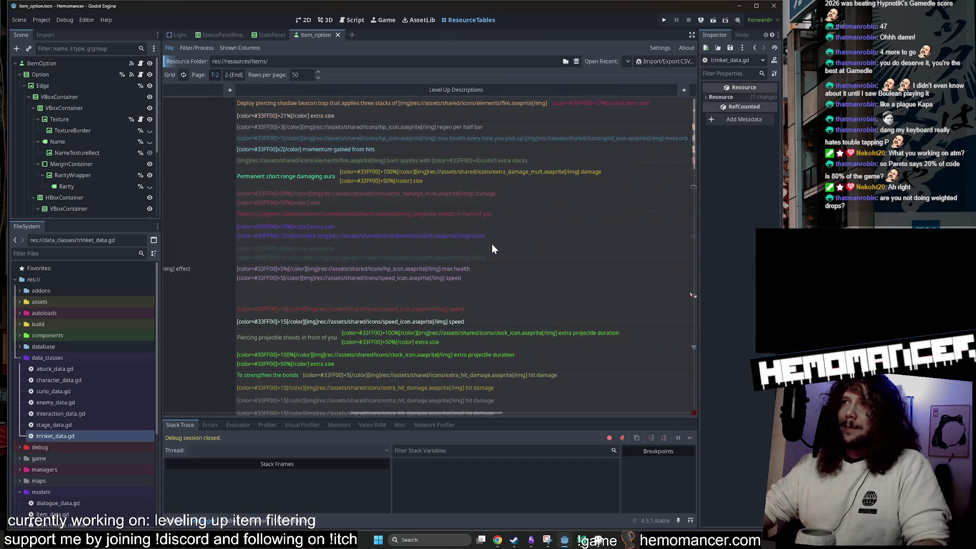
scroll(492, 248, "right", 5)
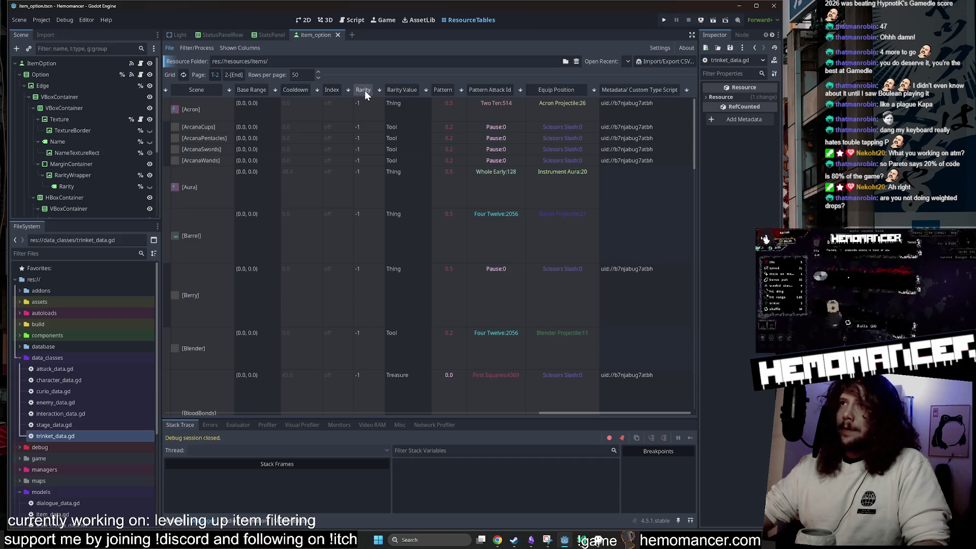
scroll(291, 128, "left", 10)
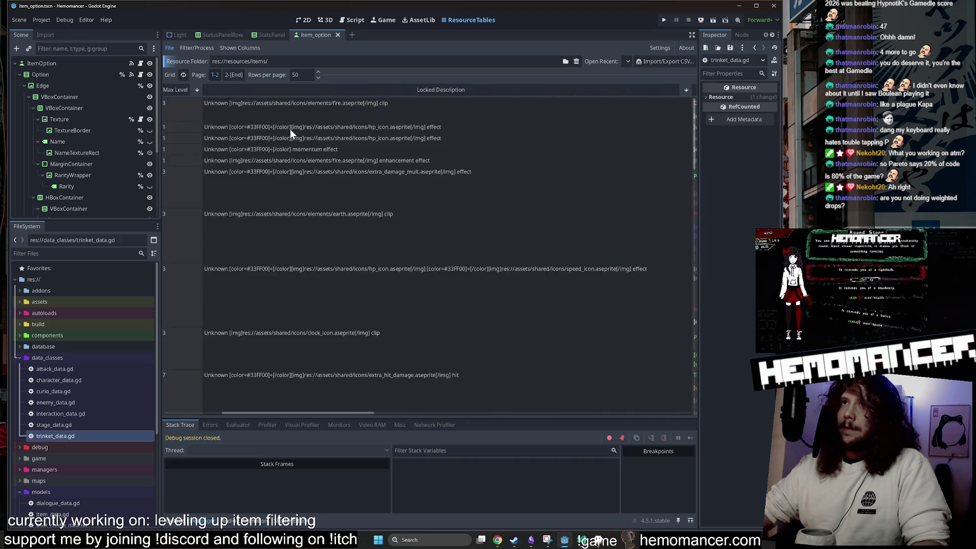
scroll(291, 133, "right", 10)
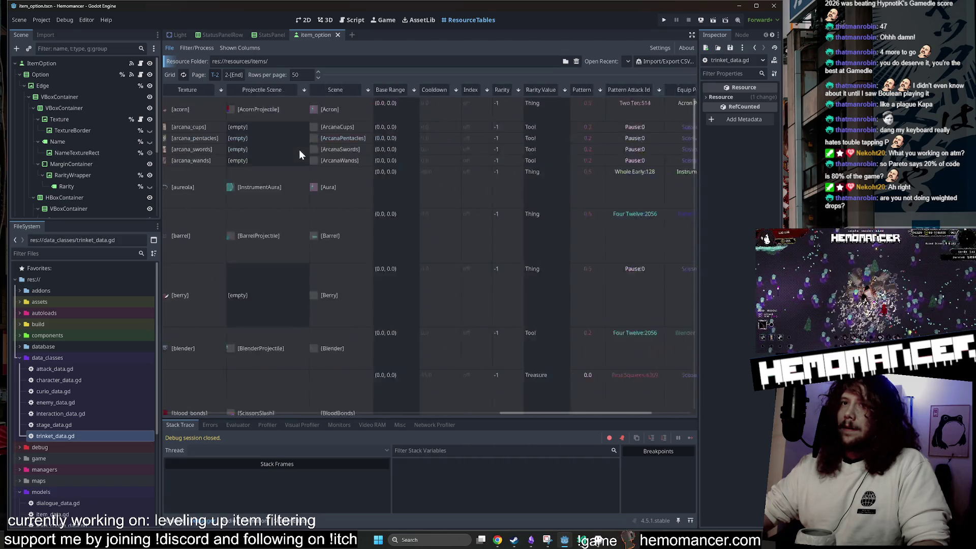
double_click(72, 433)
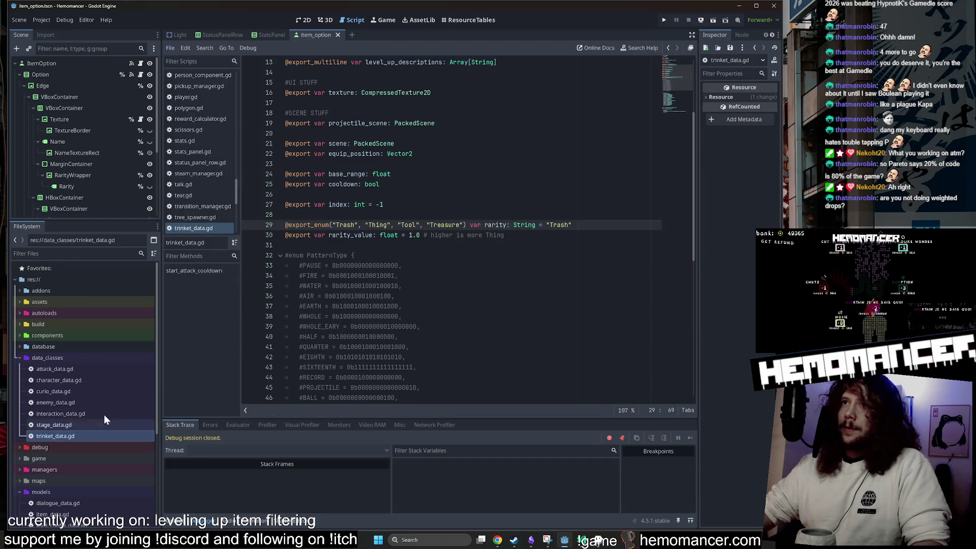
left_click(340, 235)
double_click(340, 235)
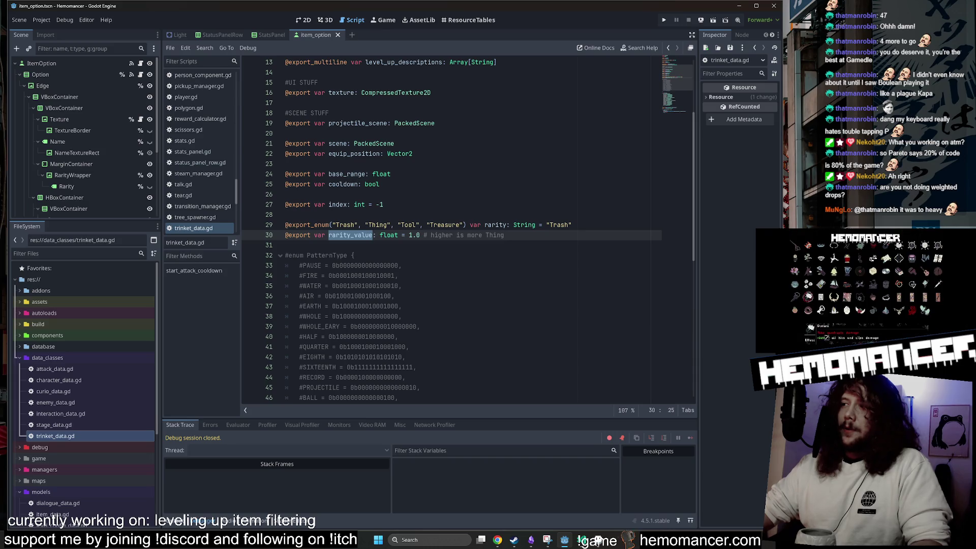
key("alt+Tab")
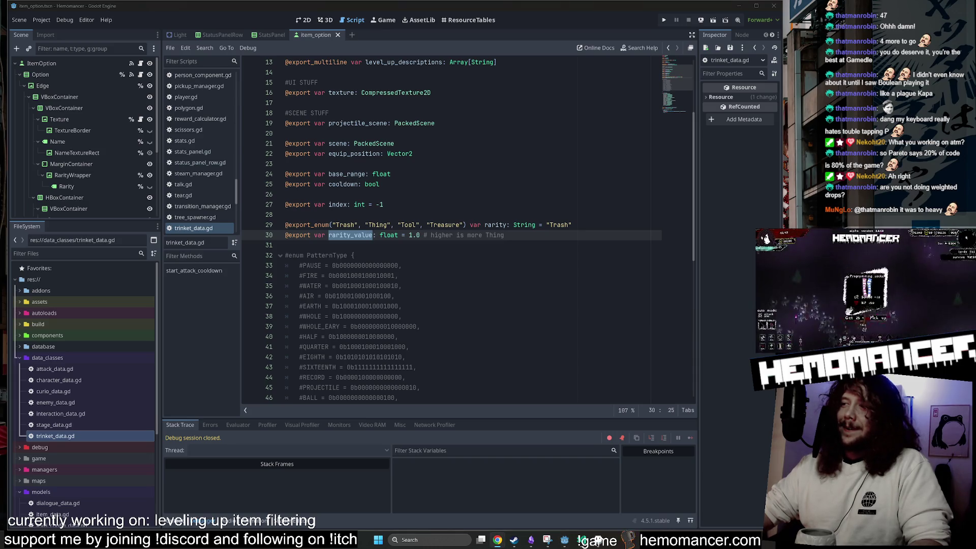
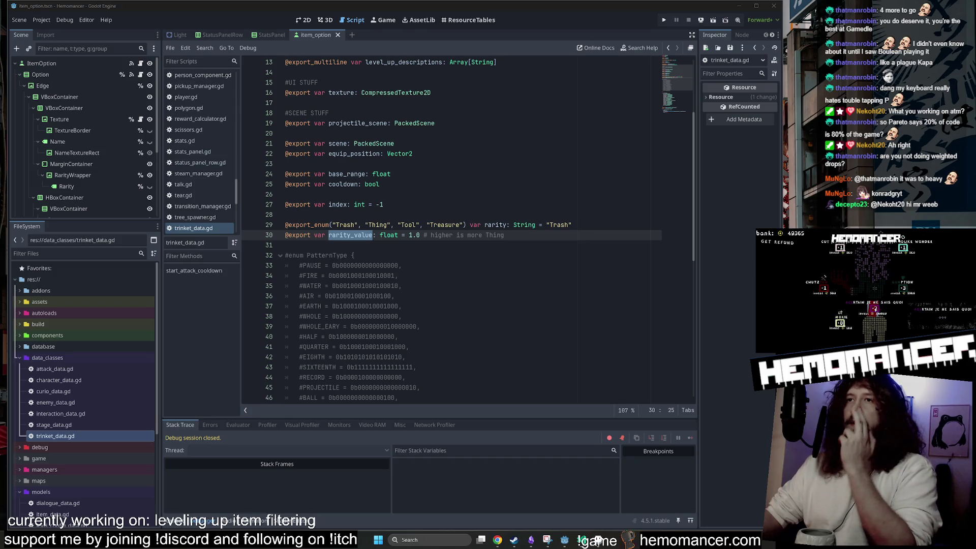
Scroll through trinket_data.gd, jumping to its last line and then to the #UI STUFF comment
scroll(696, 65, "down", 10)
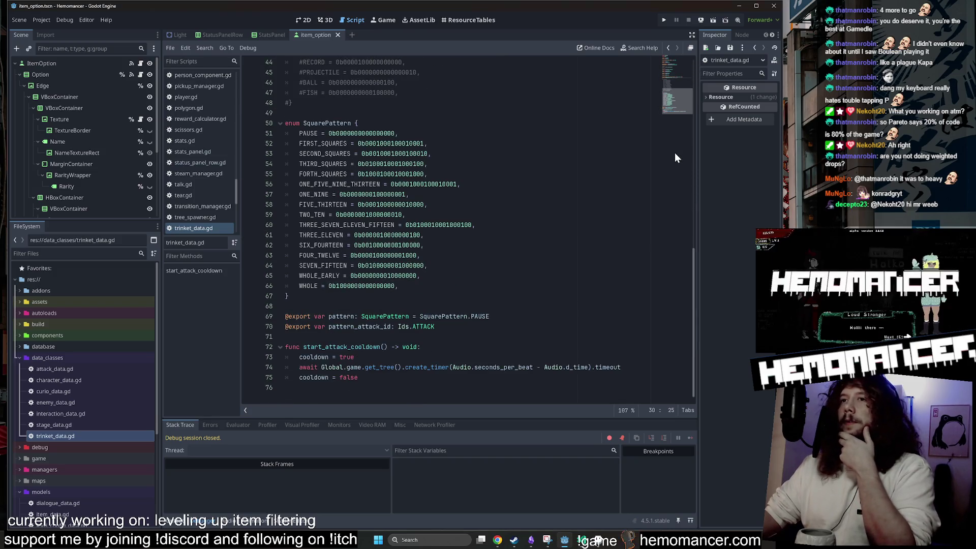
left_click(305, 388)
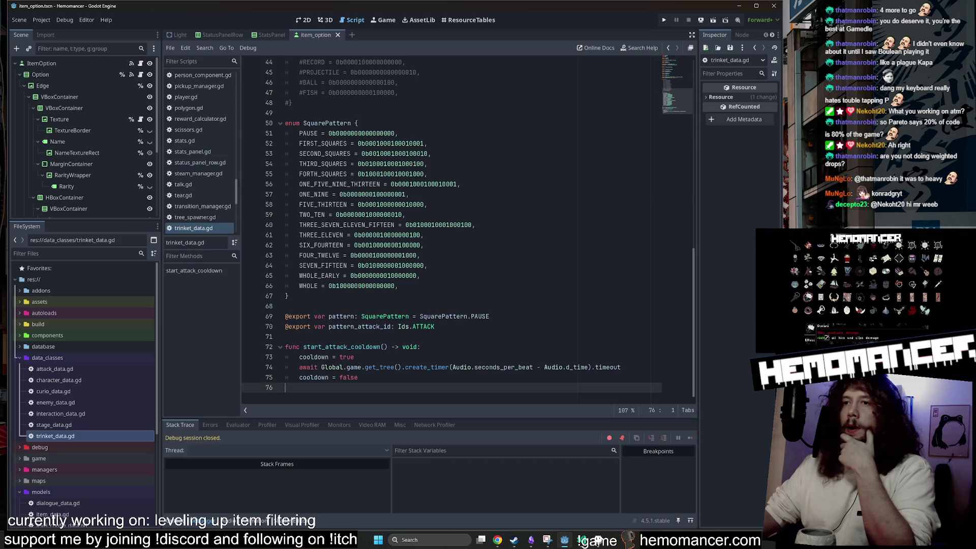
scroll(457, 229, "up", 1)
scroll(458, 229, "up", 13)
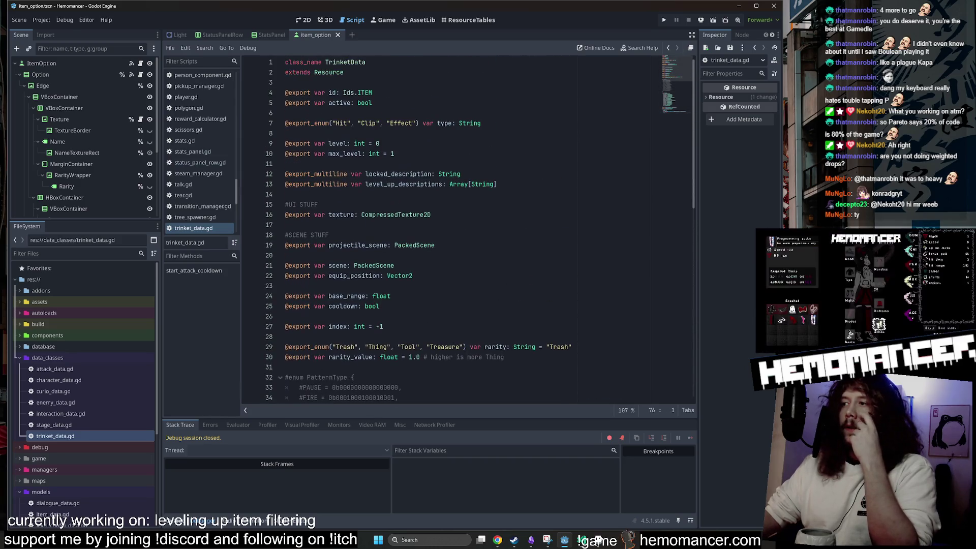
left_click(318, 204)
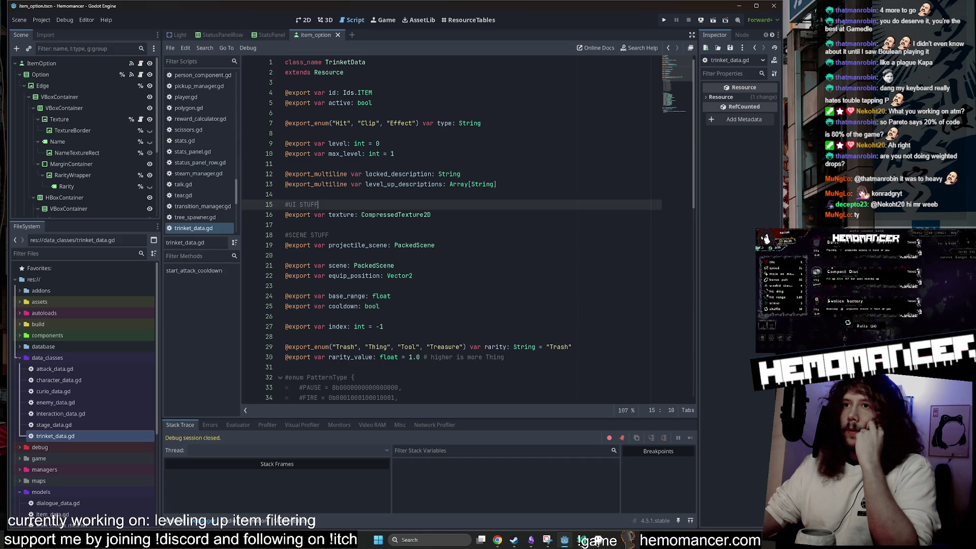
Scroll through the rest of the script and close the SceneTree, TranslationServer and Tween reference pages
scroll(468, 228, "down", 1)
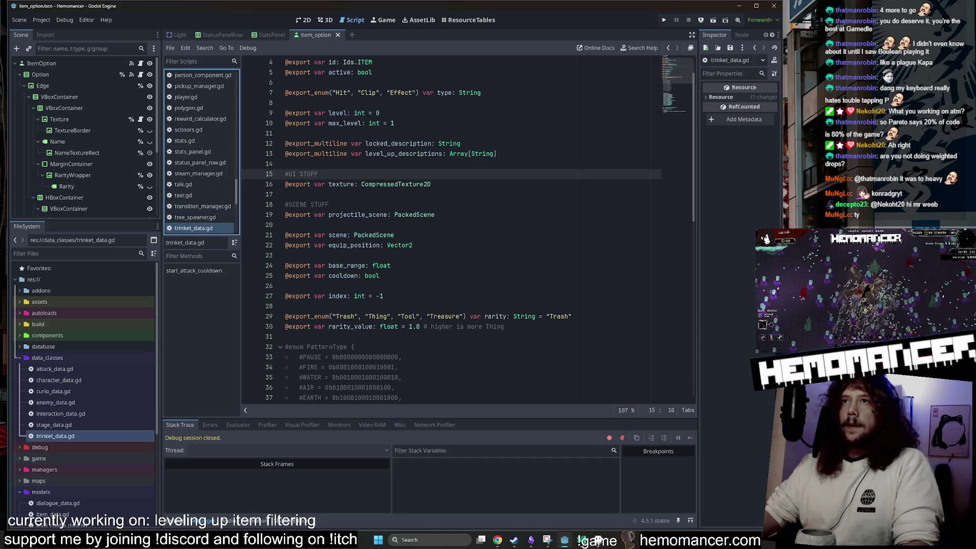
scroll(212, 79, "down", 2)
scroll(211, 78, "up", 10)
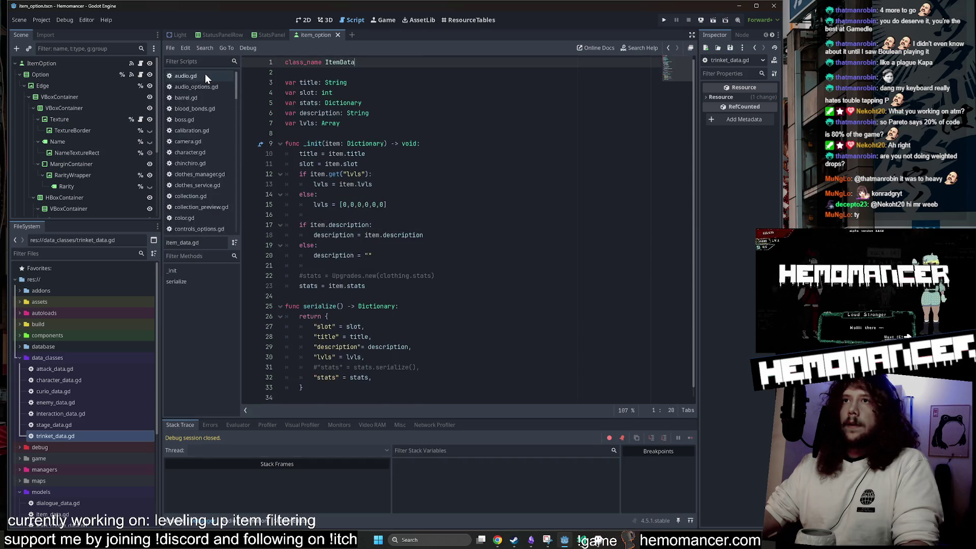
scroll(206, 75, "down", 5)
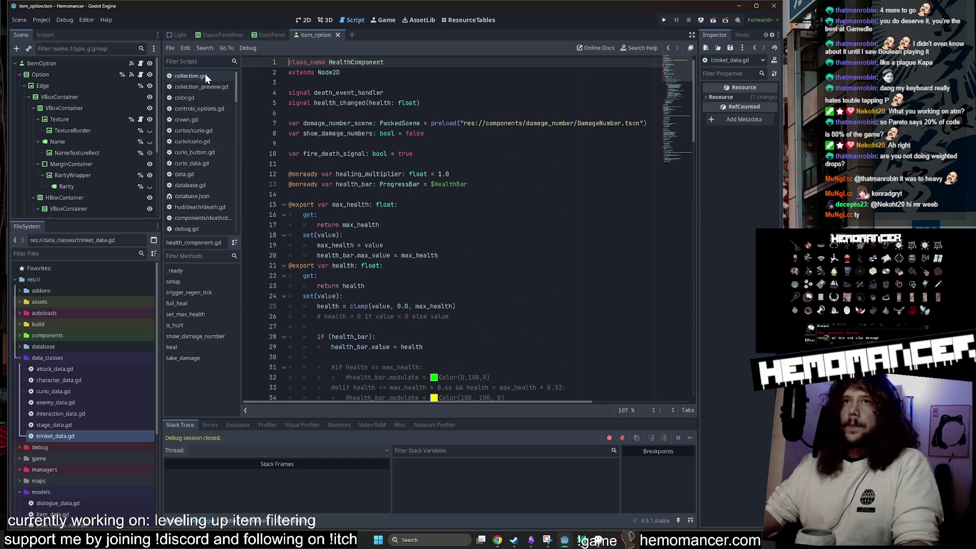
scroll(206, 75, "down", 5)
scroll(205, 74, "down", 5)
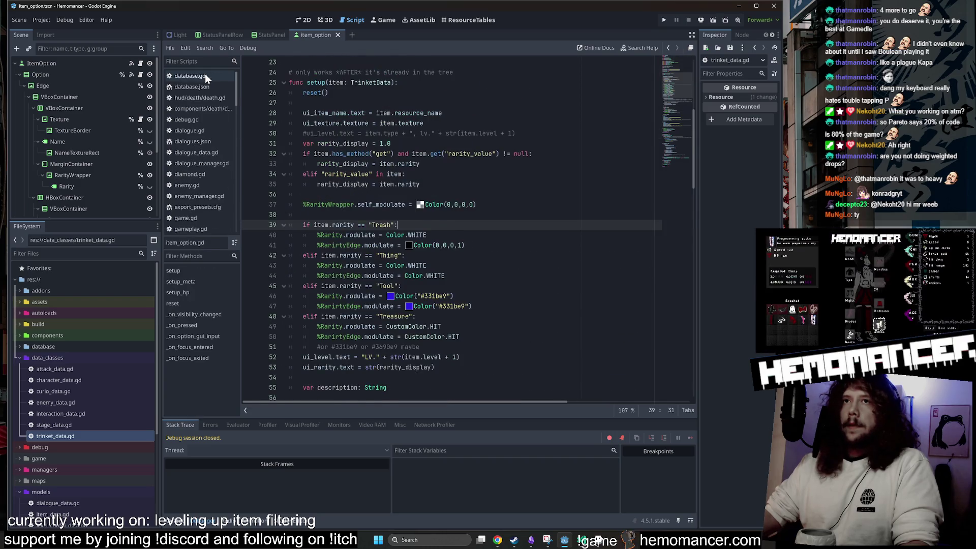
scroll(206, 74, "down", 5)
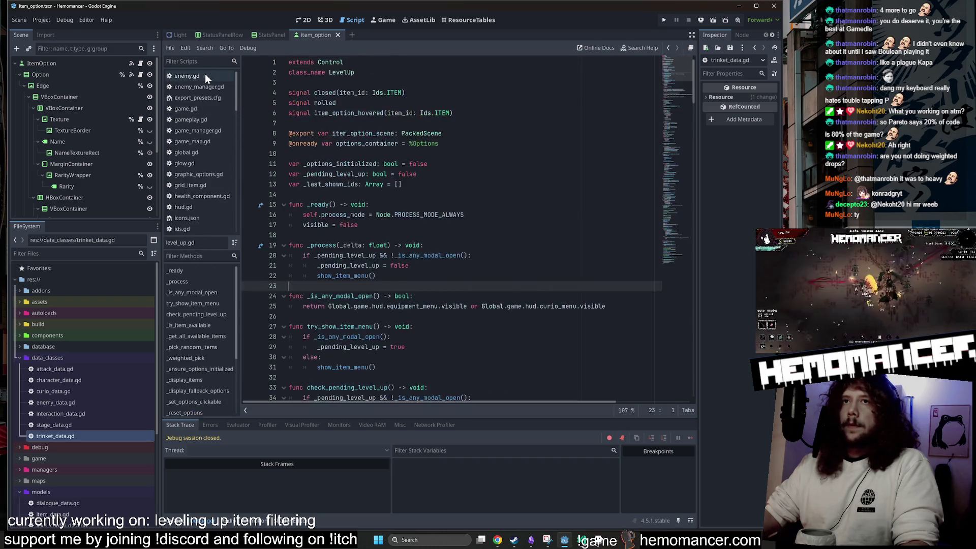
scroll(205, 74, "down", 5)
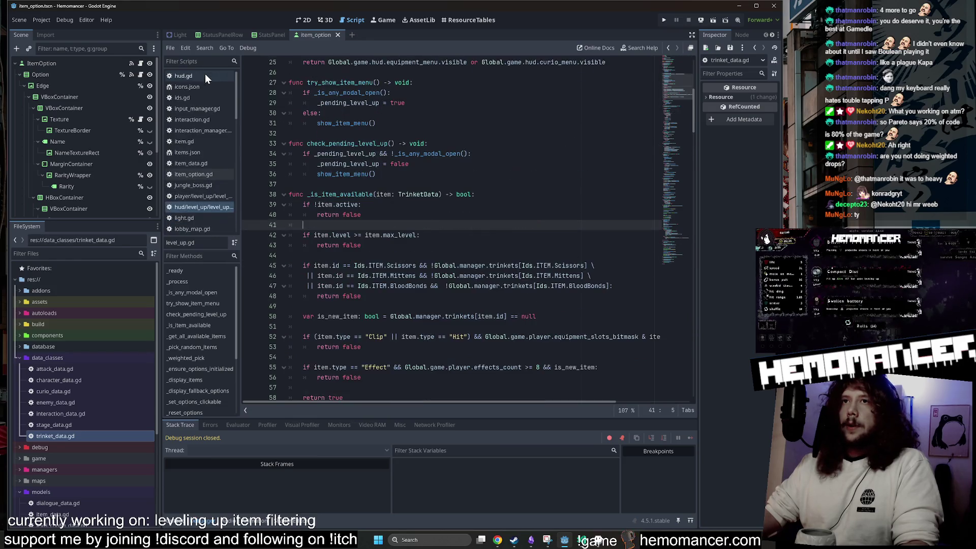
scroll(205, 75, "down", 5)
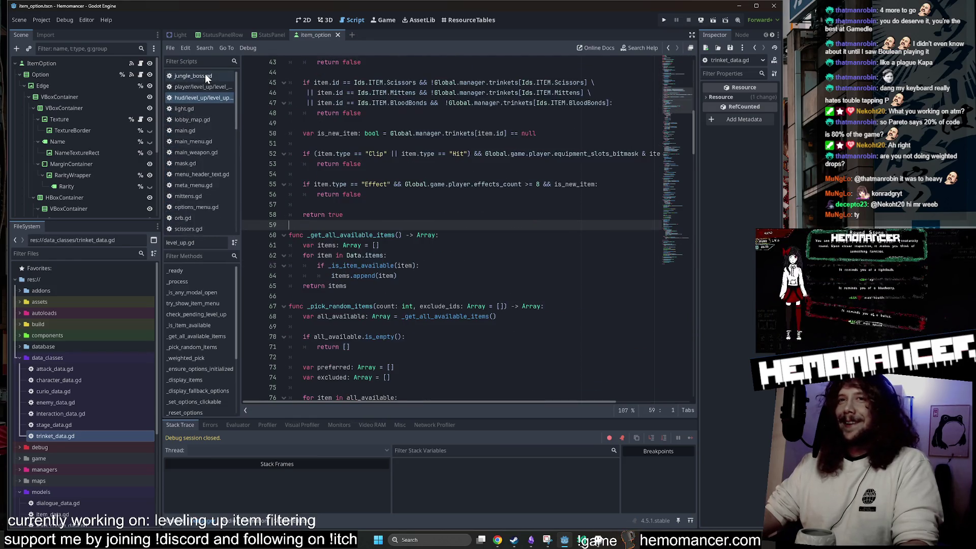
scroll(205, 75, "down", 5)
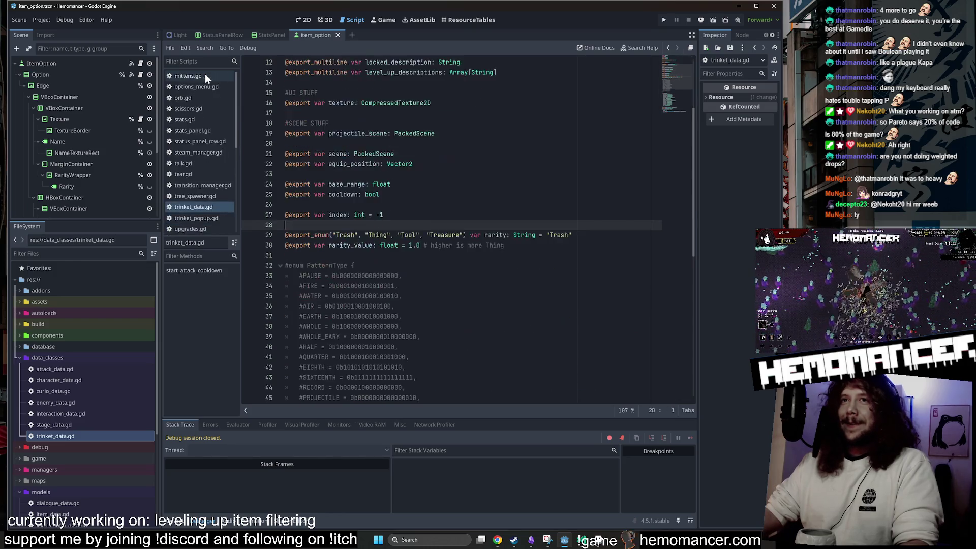
scroll(205, 74, "down", 5)
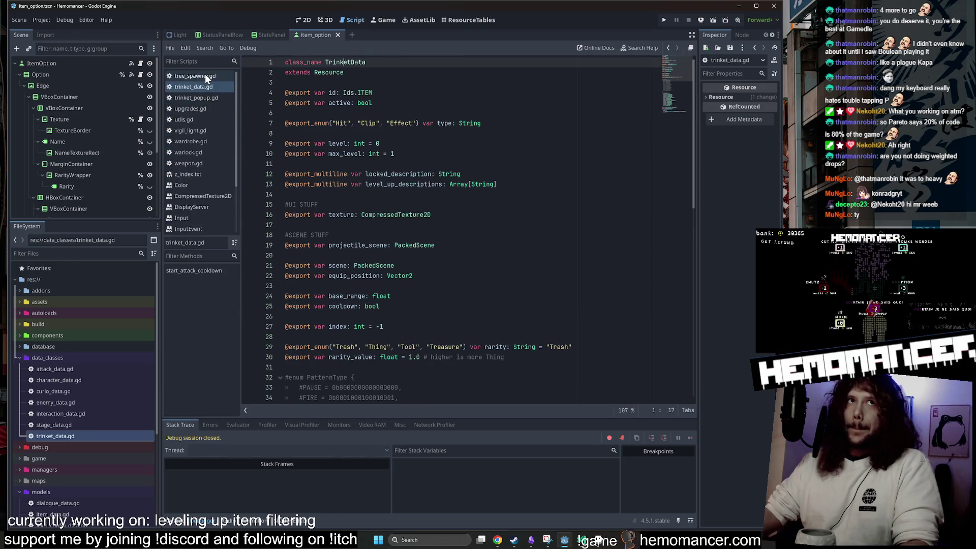
scroll(205, 75, "down", 5)
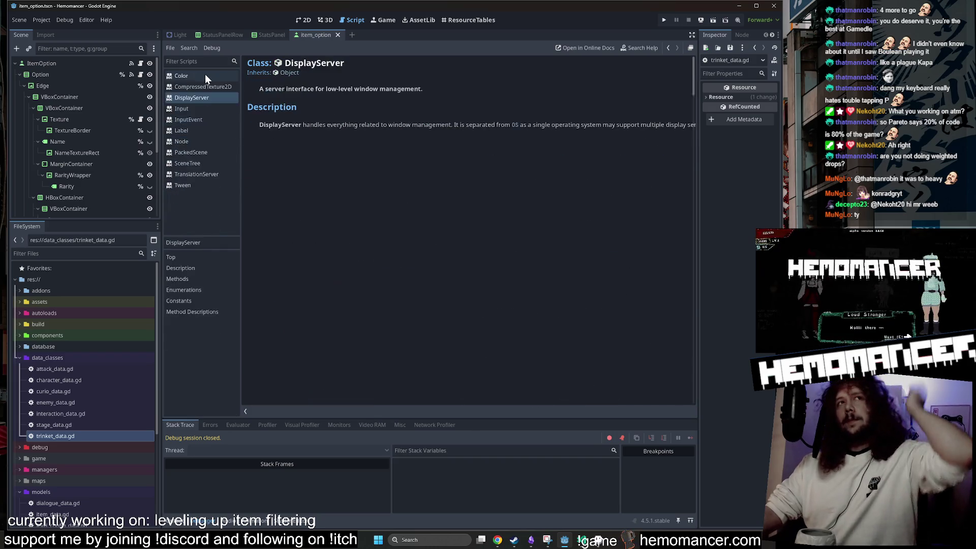
middle_click(206, 74)
middle_click(205, 74)
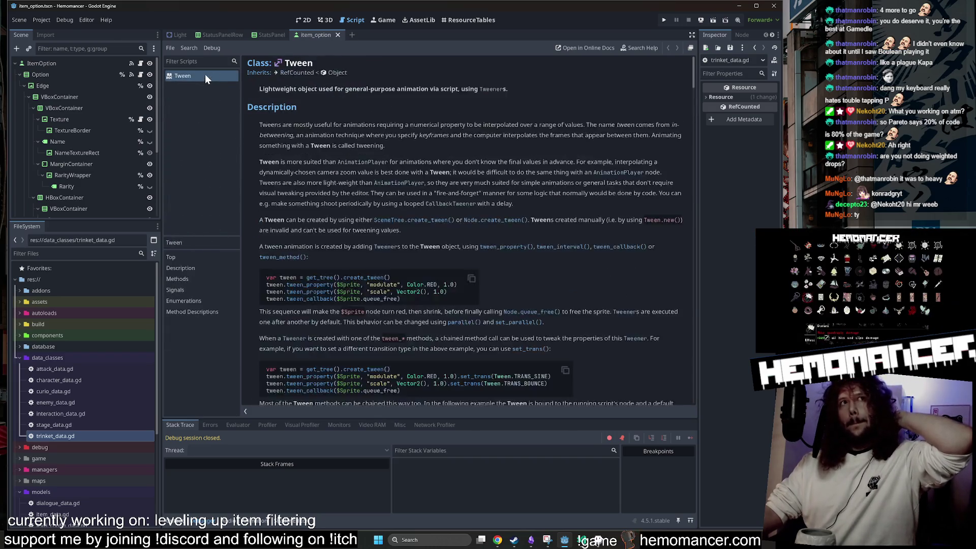
middle_click(205, 74)
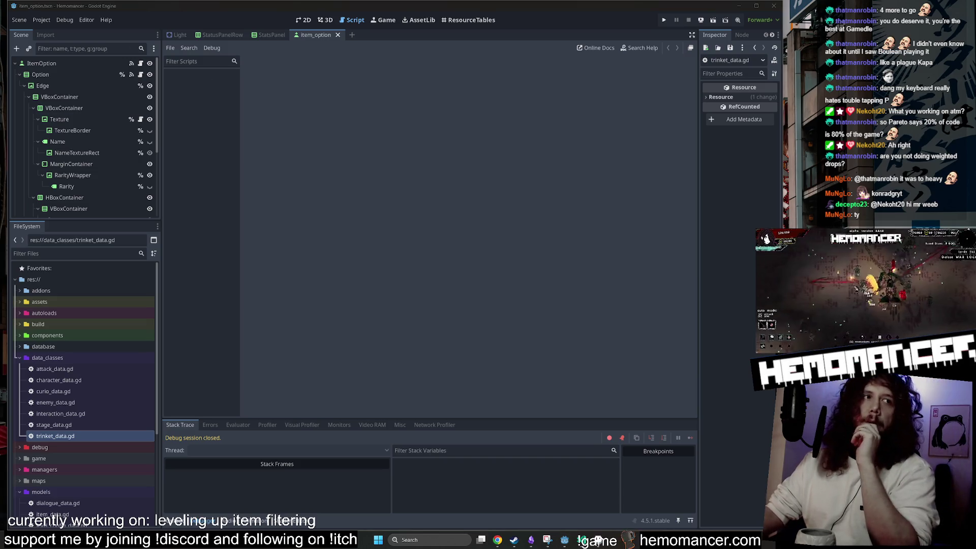
Close the item_option and StatsPanel scenes, glancing over attack_data.gd in between
middle_click(319, 35)
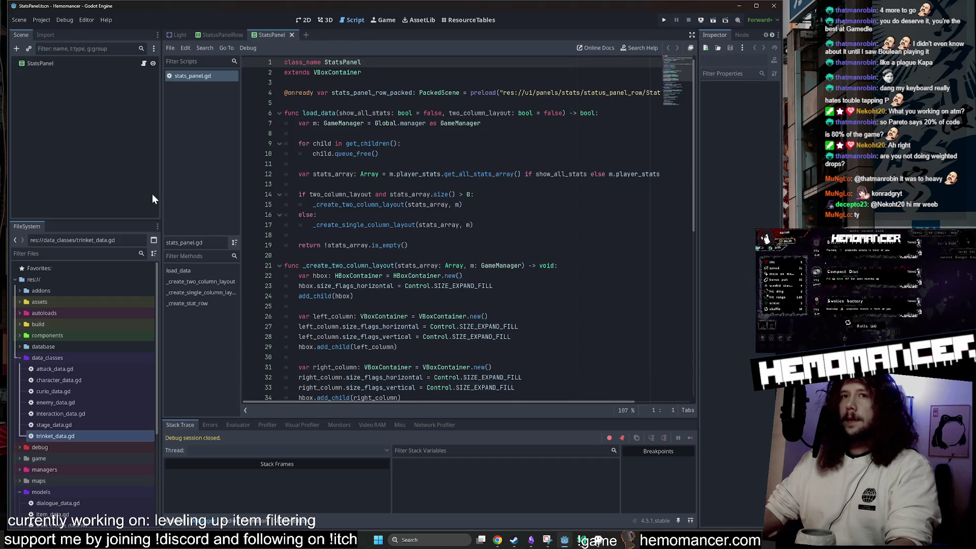
double_click(65, 369)
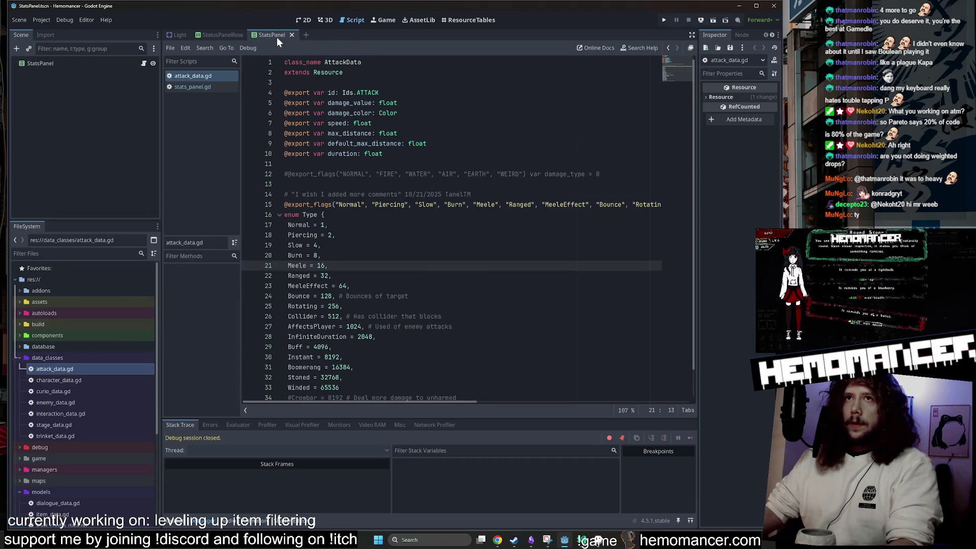
scroll(468, 229, "down", 1)
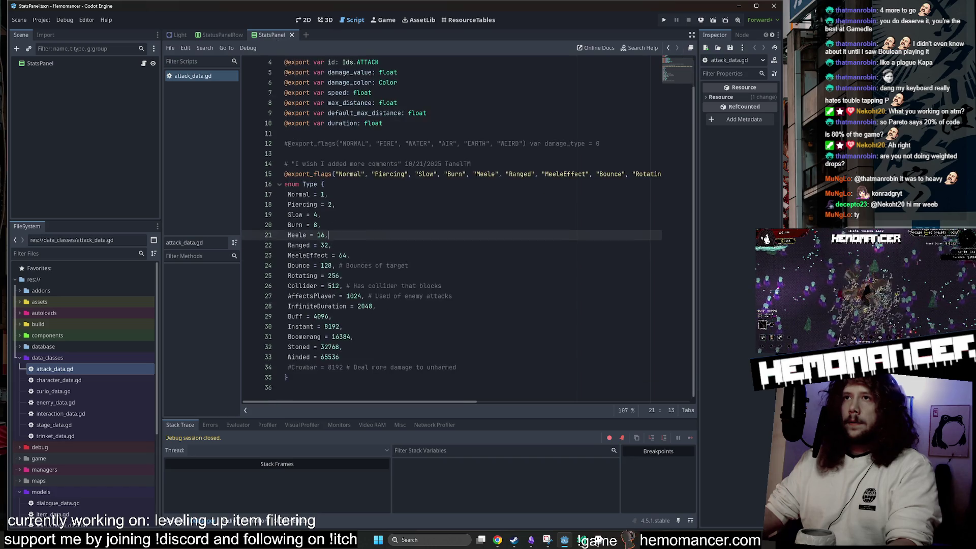
scroll(467, 228, "up", 1)
left_click(292, 36)
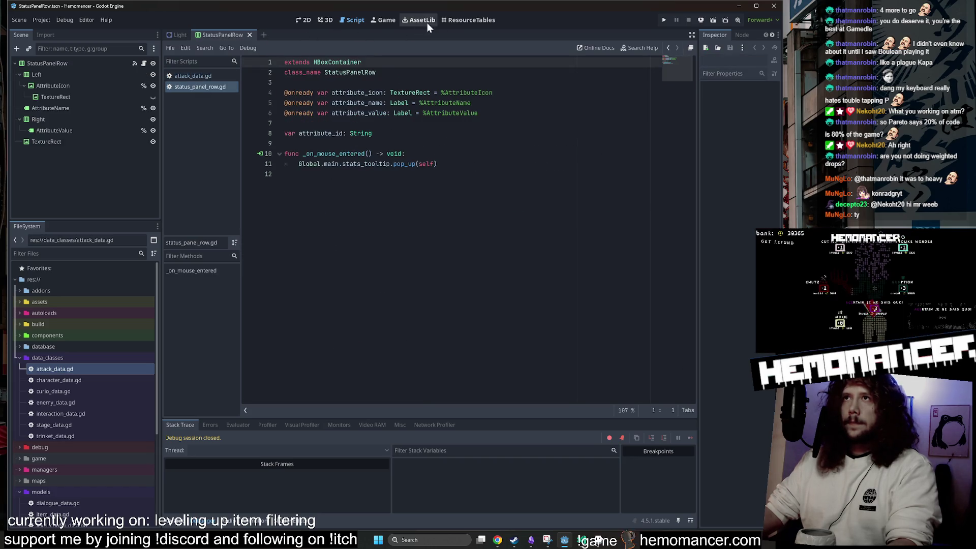
Sort the ResourceTables items table by rarity in reverse order, then reload the current project
left_click(472, 21)
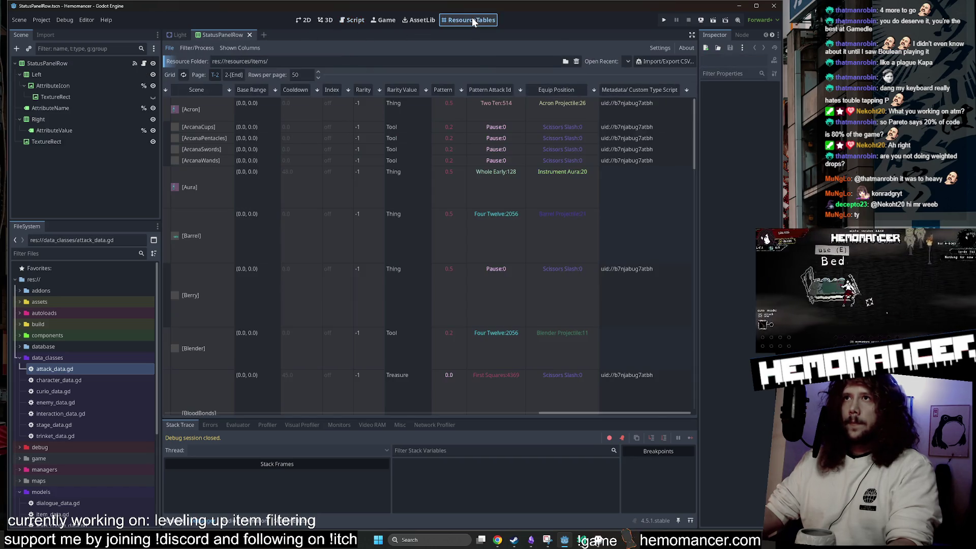
left_click(362, 87)
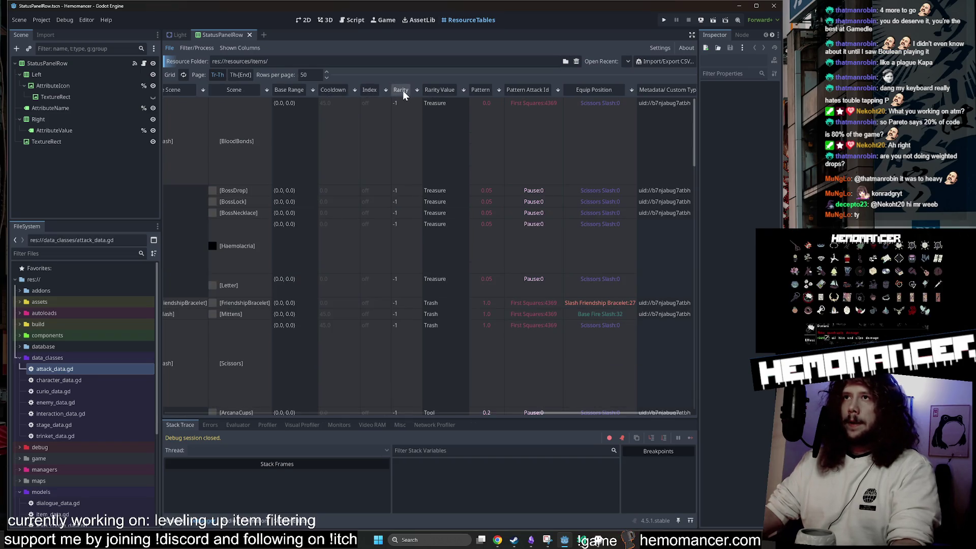
left_click(403, 91)
left_click(51, 20)
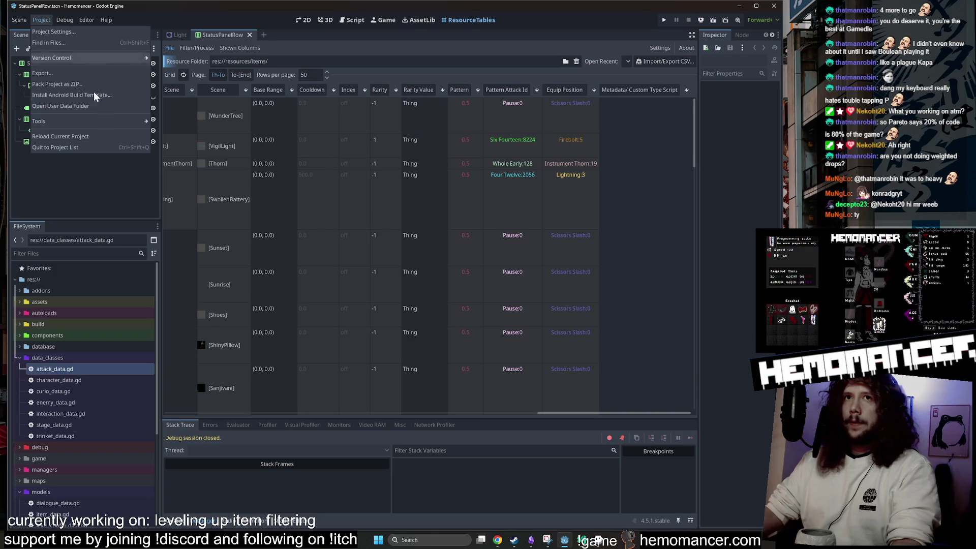
left_click(106, 137)
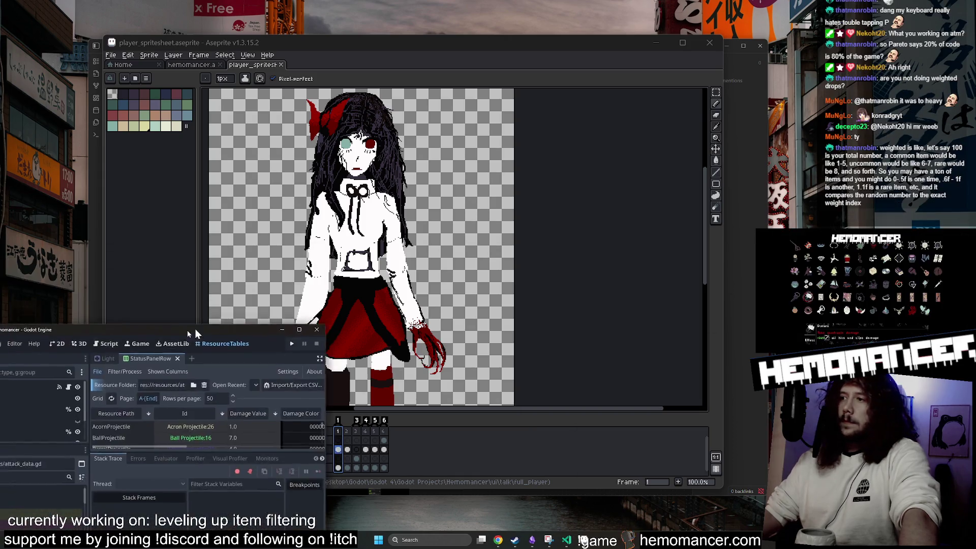
Move and enlarge the Godot window to show more table rows, then return to hemomancer.aseprite in Aseprite
left_click_drag(469, 150, 385, 80)
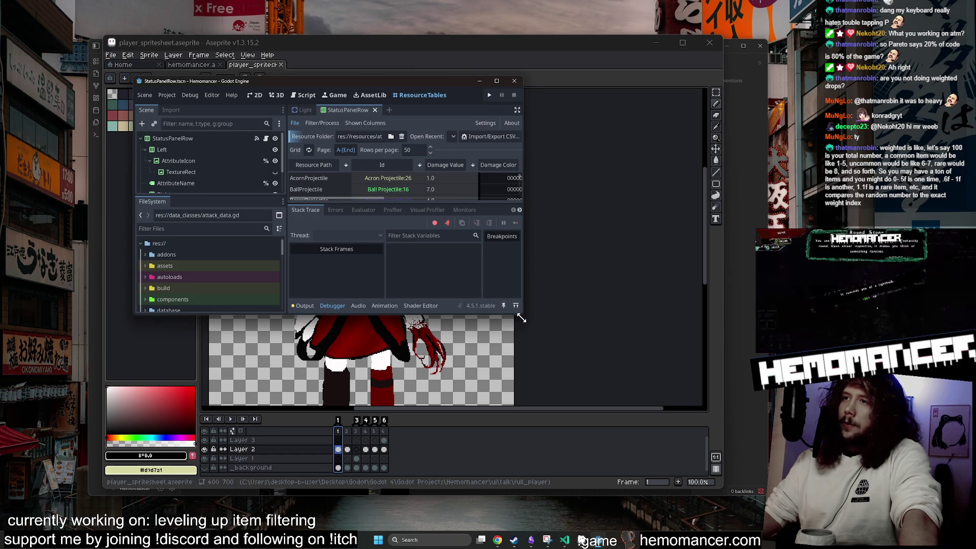
mouse_move(519, 321)
left_mouse_down()
mouse_move(535, 327)
mouse_move(541, 347)
left_mouse_up()
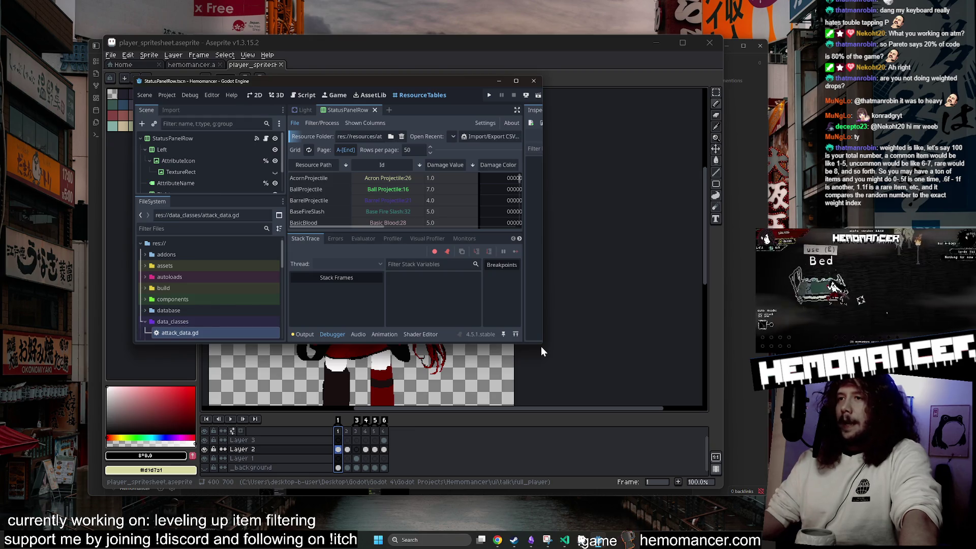
mouse_move(543, 345)
left_mouse_down()
mouse_move(523, 455)
mouse_move(753, 515)
left_mouse_up()
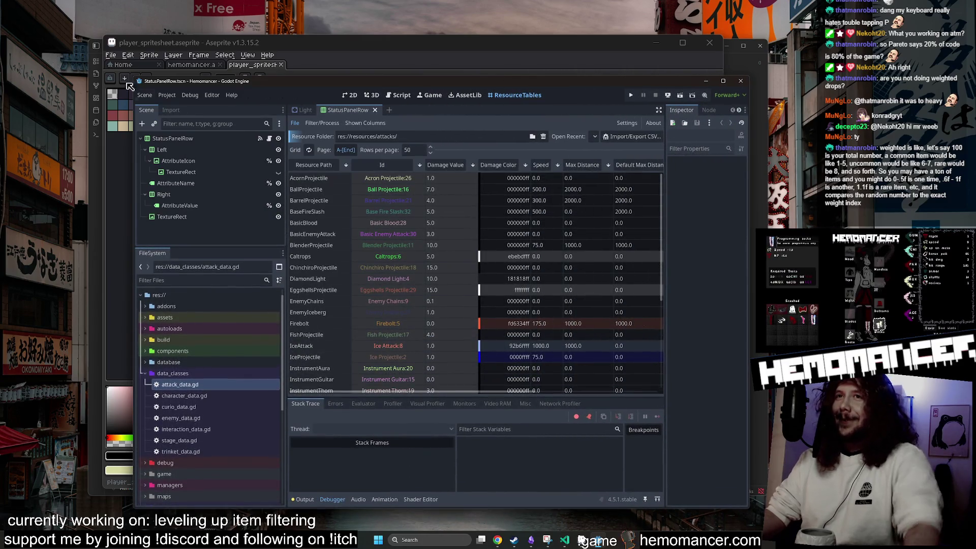
left_click_drag(133, 77, 100, 49)
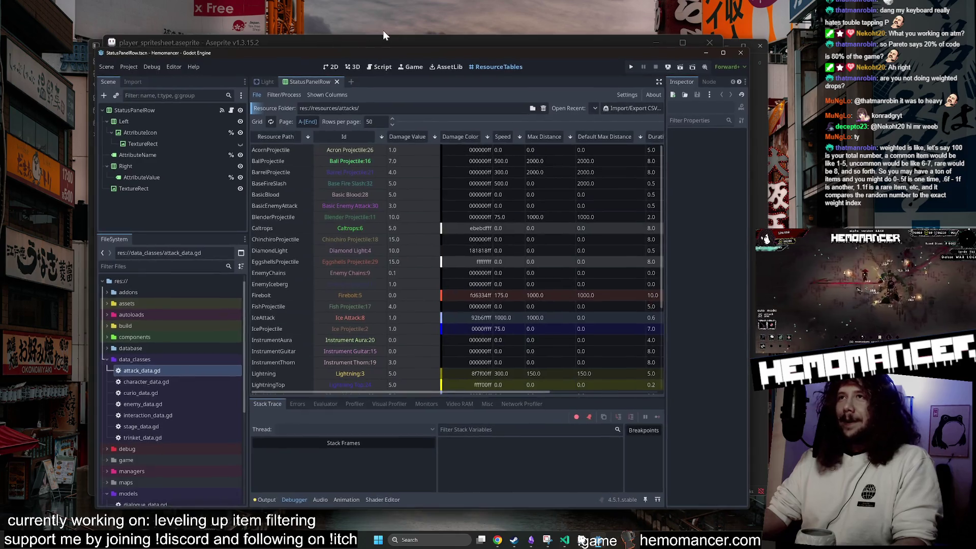
left_click(448, 42)
left_click(191, 65)
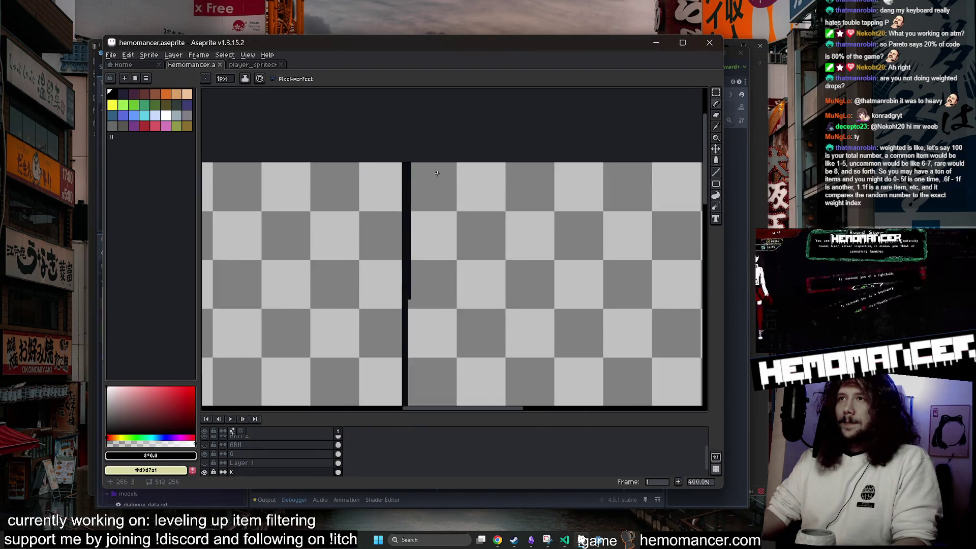
Draw the black box outline for the drop-weight diagram
scroll(374, 172, "up", 1)
scroll(391, 176, "up", 1)
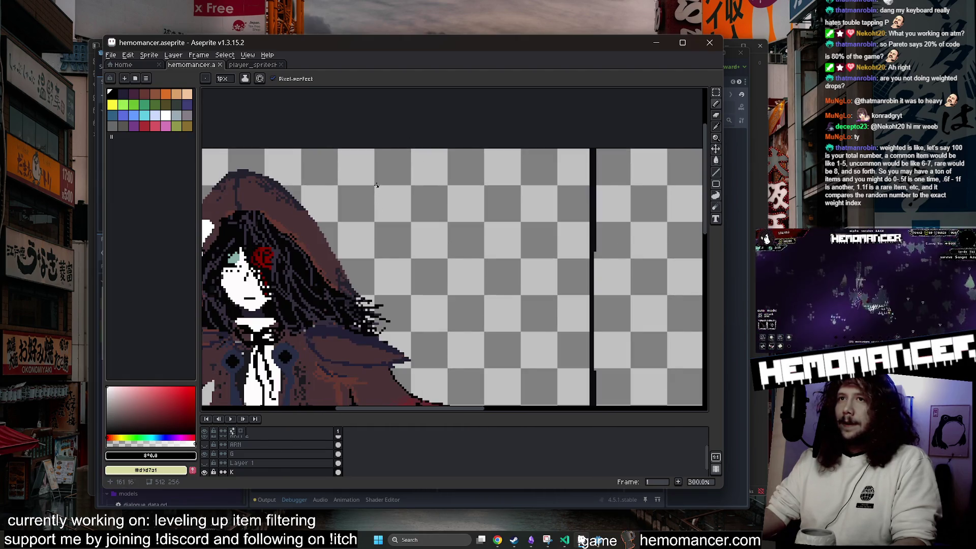
left_click_drag(379, 259, 568, 264)
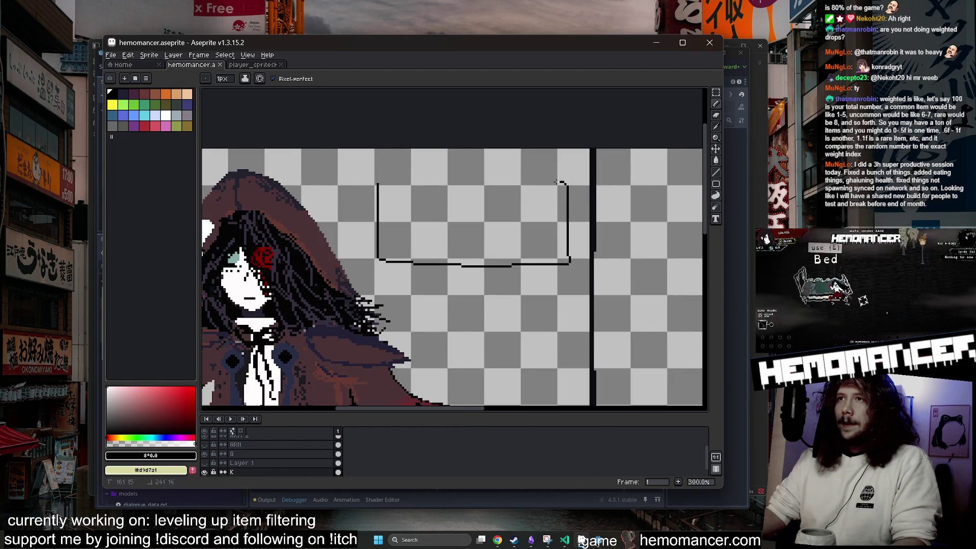
left_click_drag(561, 182, 376, 184)
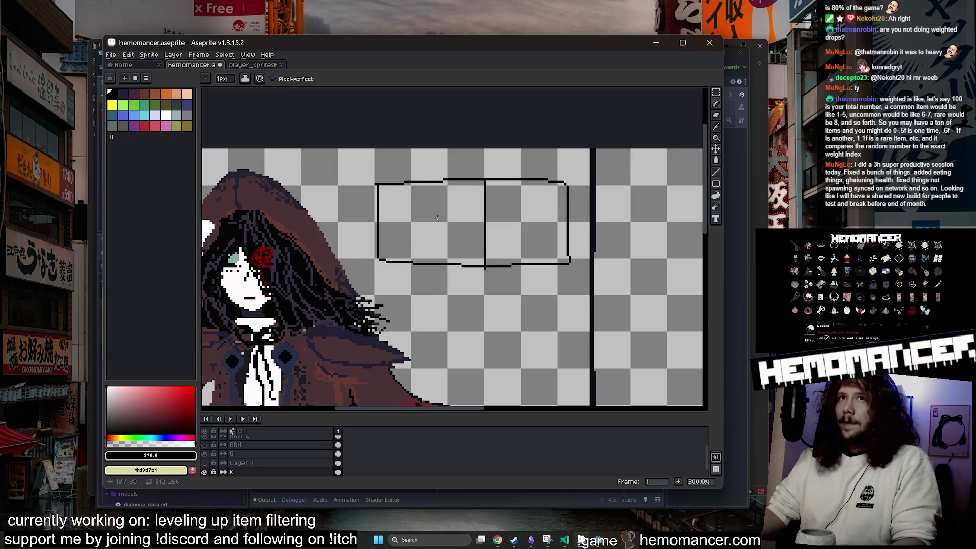
Outline a yellow box inside the right part and write a yellow 8 in it
key("]")
left_click_drag(485, 181, 520, 184)
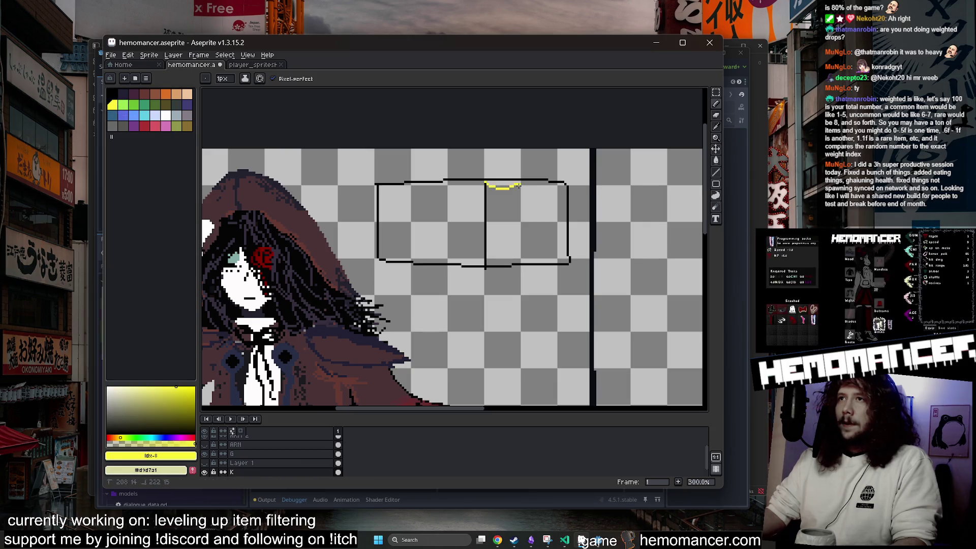
mouse_move(556, 258)
left_mouse_down()
mouse_move(481, 202)
mouse_move(483, 186)
mouse_move(554, 185)
left_mouse_up()
left_click(145, 125)
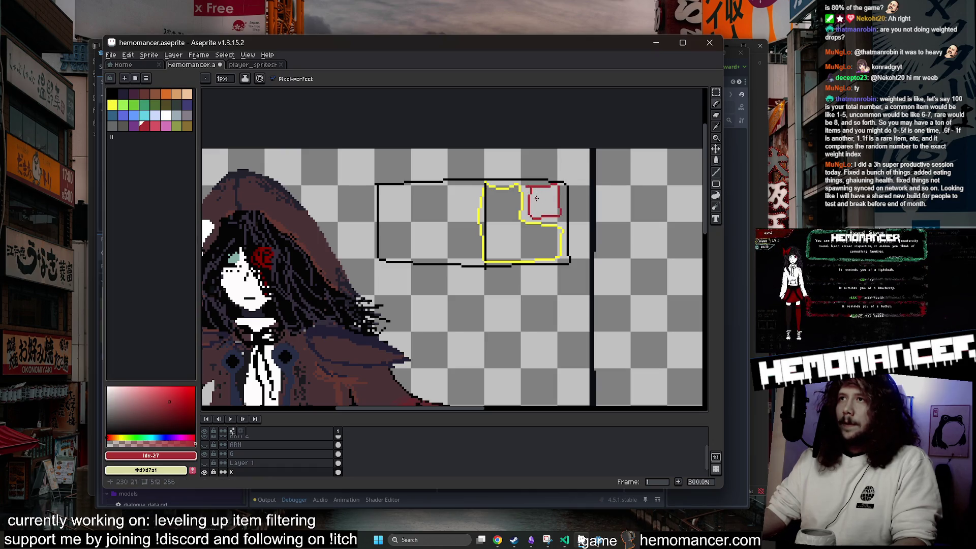
left_click(113, 105)
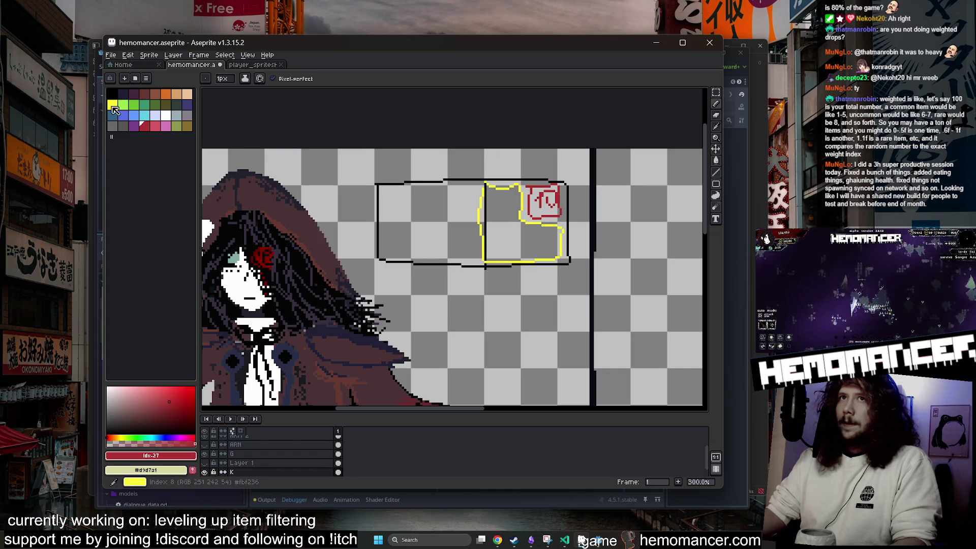
left_click_drag(535, 237, 550, 237)
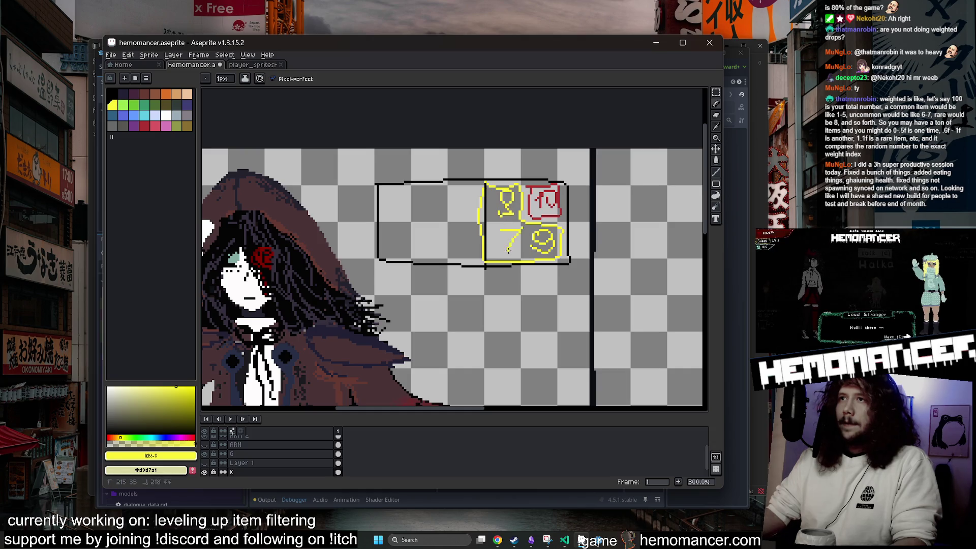
Hand-write 1-6 in black in the box's left part, then bring Godot forward
left_click(110, 93)
left_click_drag(387, 220, 401, 203)
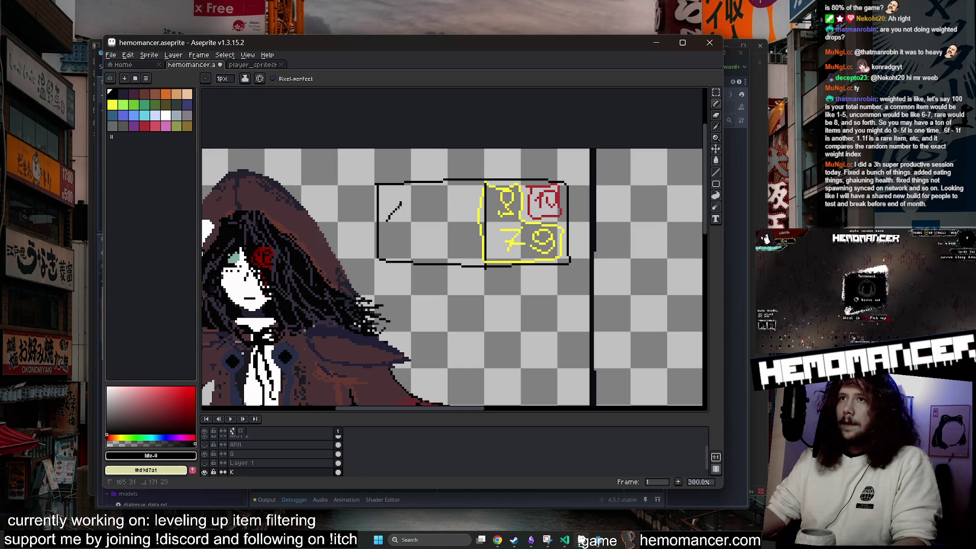
scroll(547, 246, "up", 1)
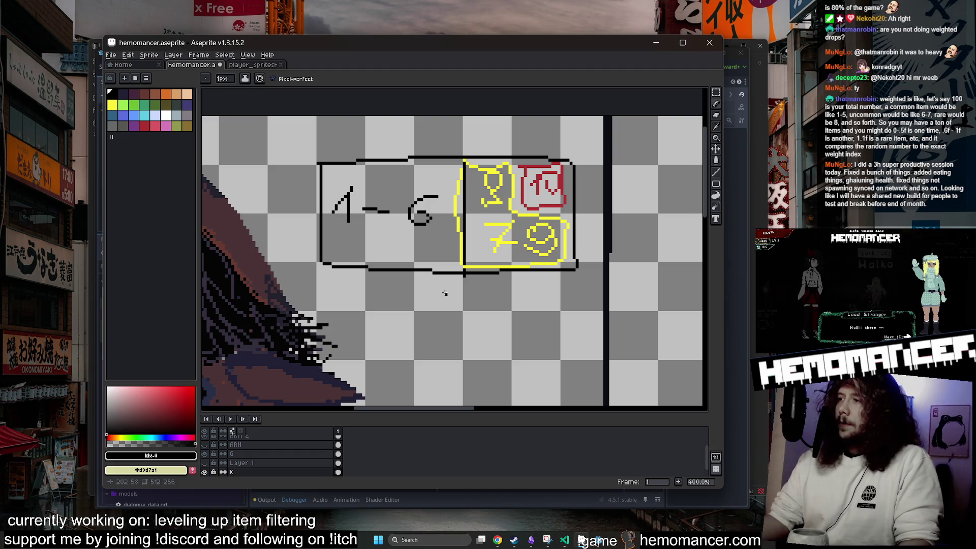
scroll(445, 294, "down", 2)
scroll(439, 154, "up", 1)
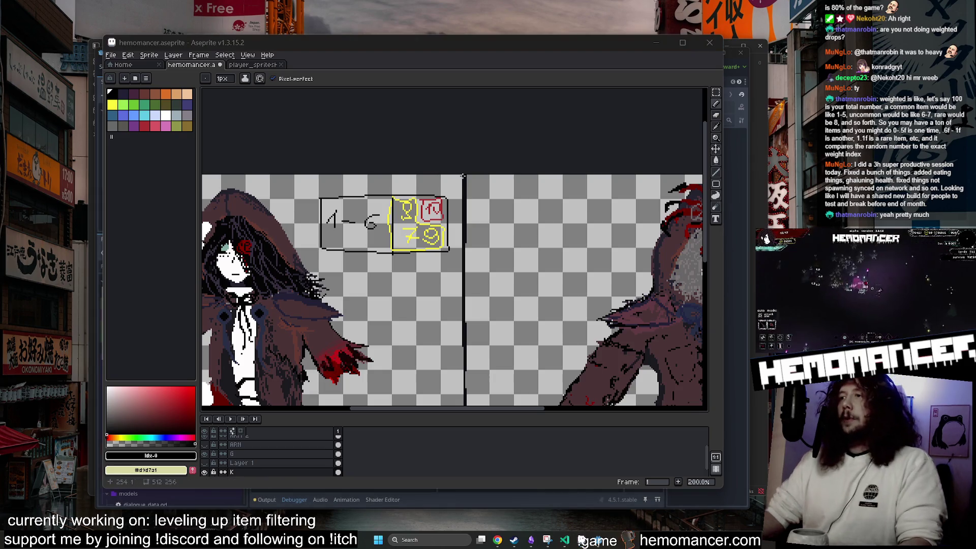
scroll(387, 183, "up", 2)
scroll(407, 141, "up", 1)
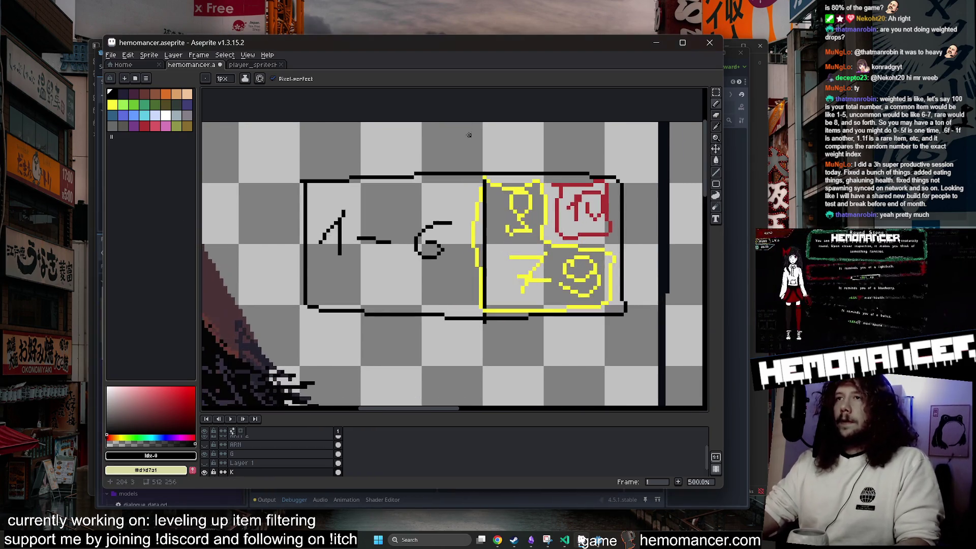
scroll(493, 135, "down", 1)
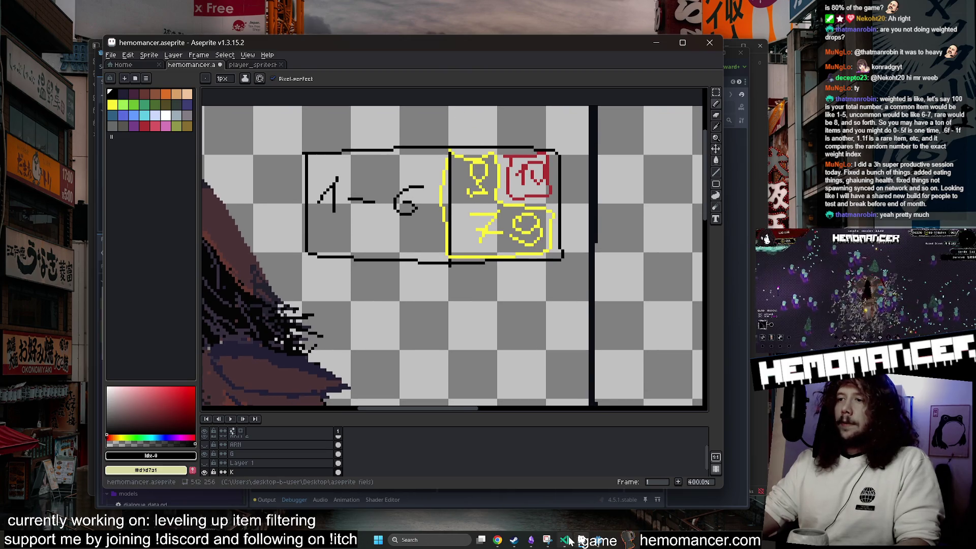
left_click(601, 541)
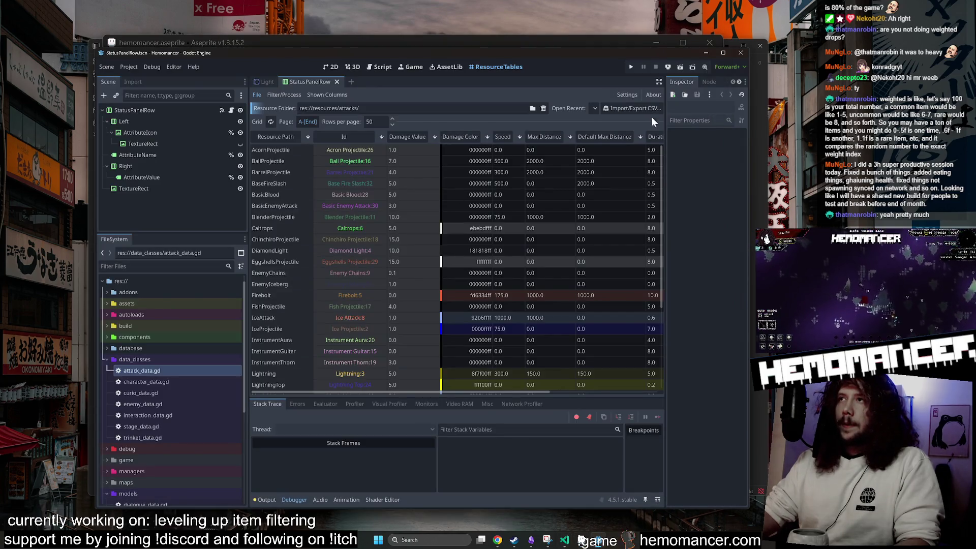
Load res://resources/items/ from the recent folders into Resource Tables
left_click(594, 109)
left_click(625, 164)
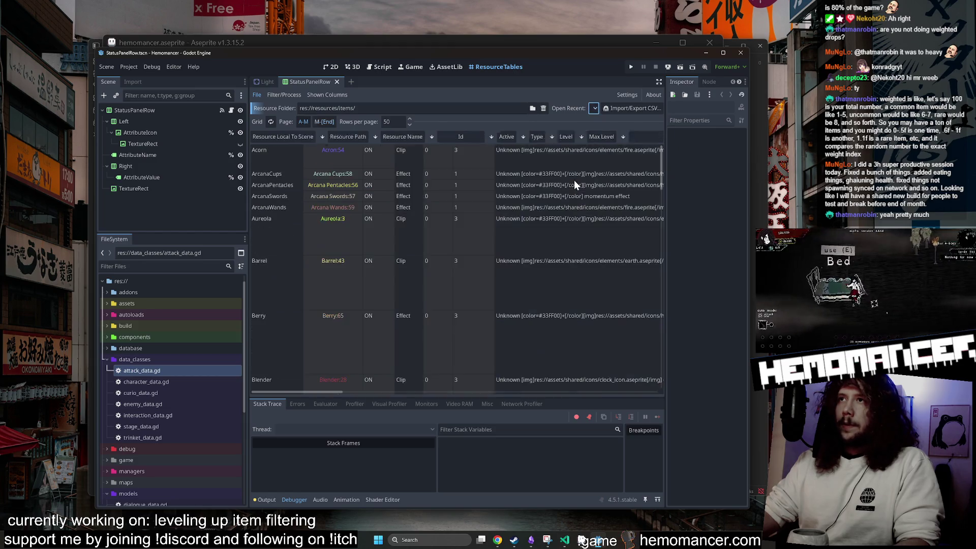
scroll(435, 201, "right", 10)
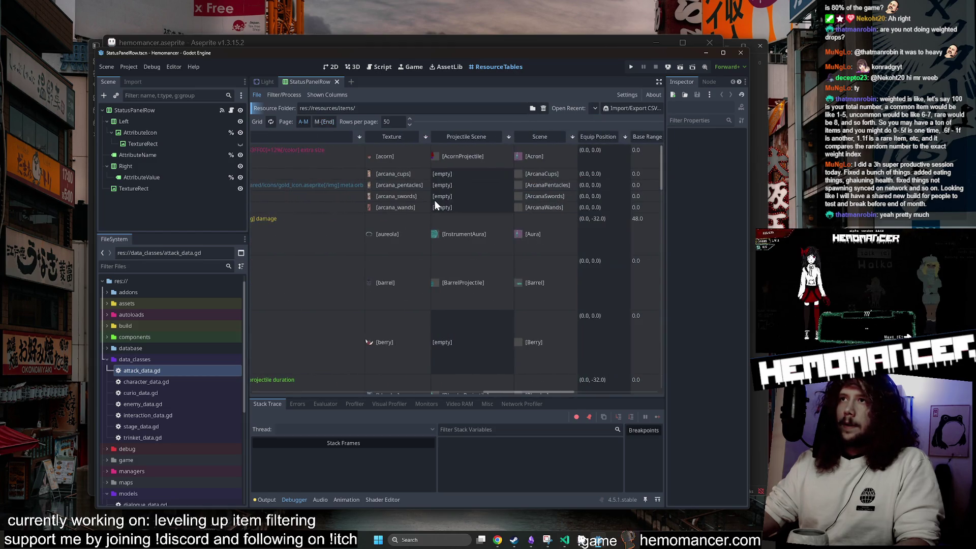
scroll(435, 201, "right", 2)
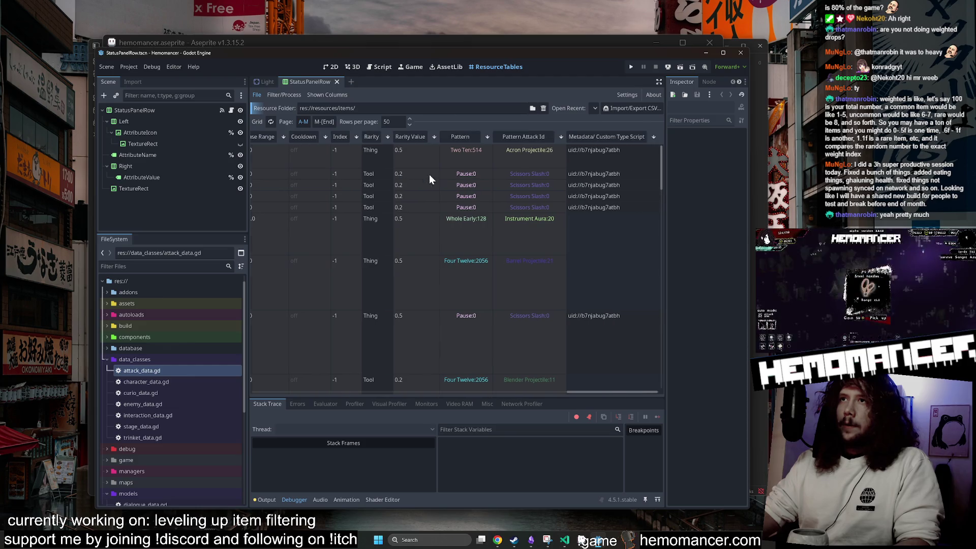
Sort the items by Rarity Value, highest first, review the list, then return to Aseprite
left_click(453, 138)
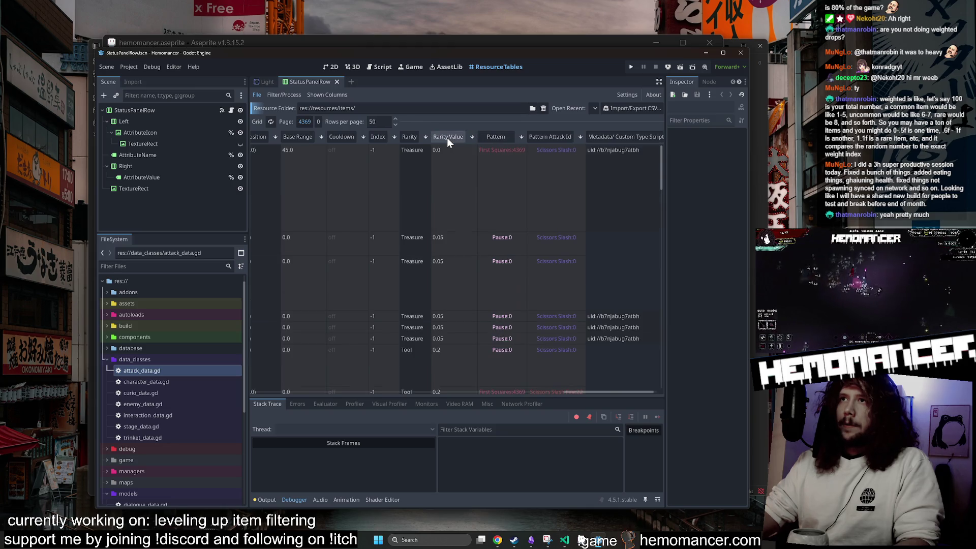
left_click(447, 138)
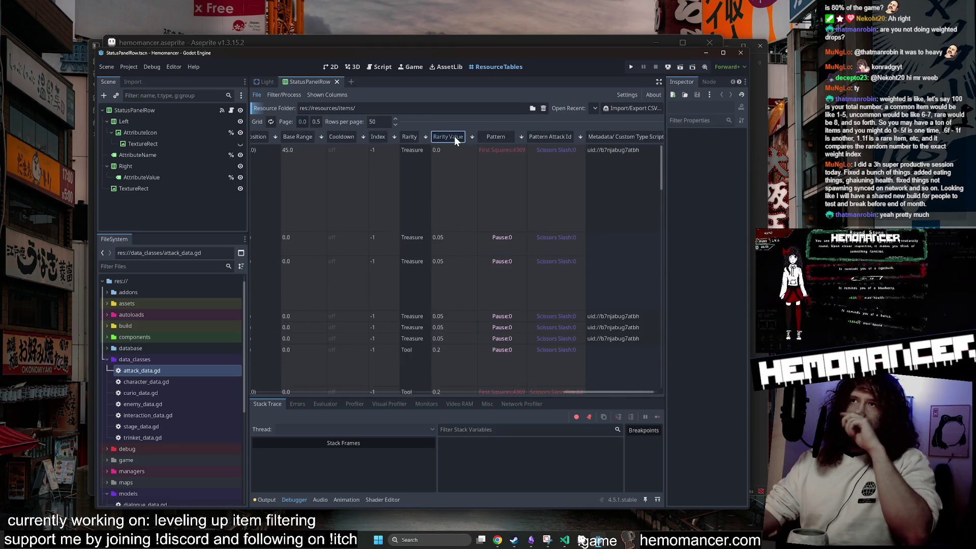
left_click(454, 136)
left_click(470, 135)
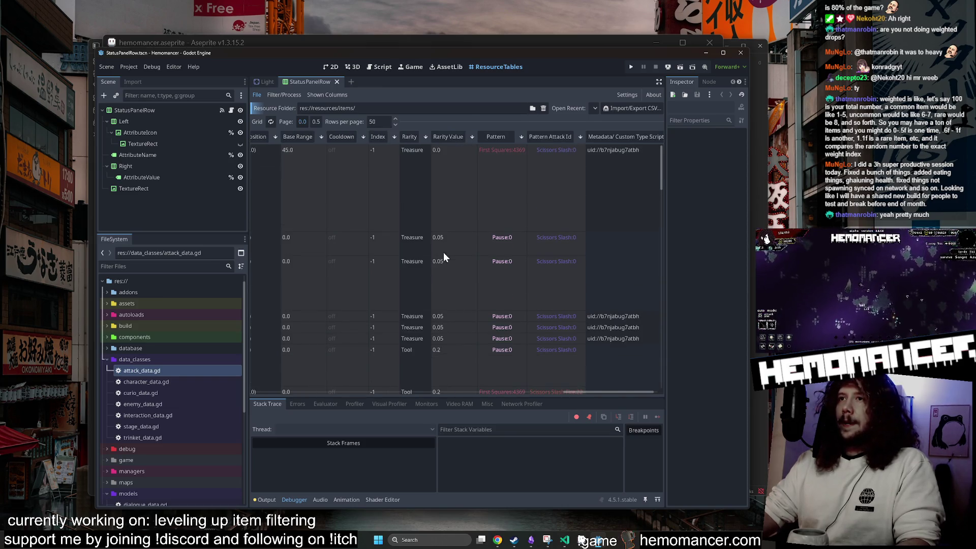
scroll(447, 246, "down", 3)
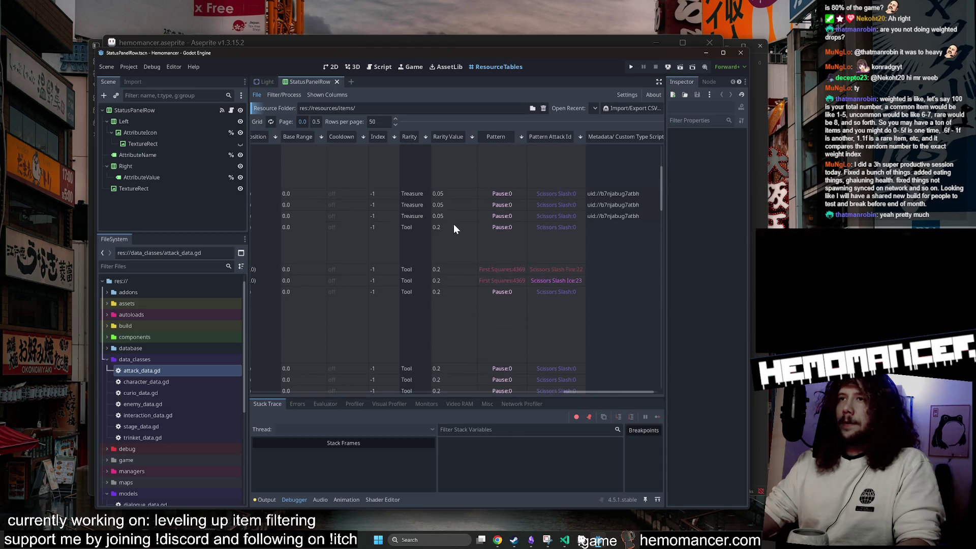
scroll(453, 224, "up", 3)
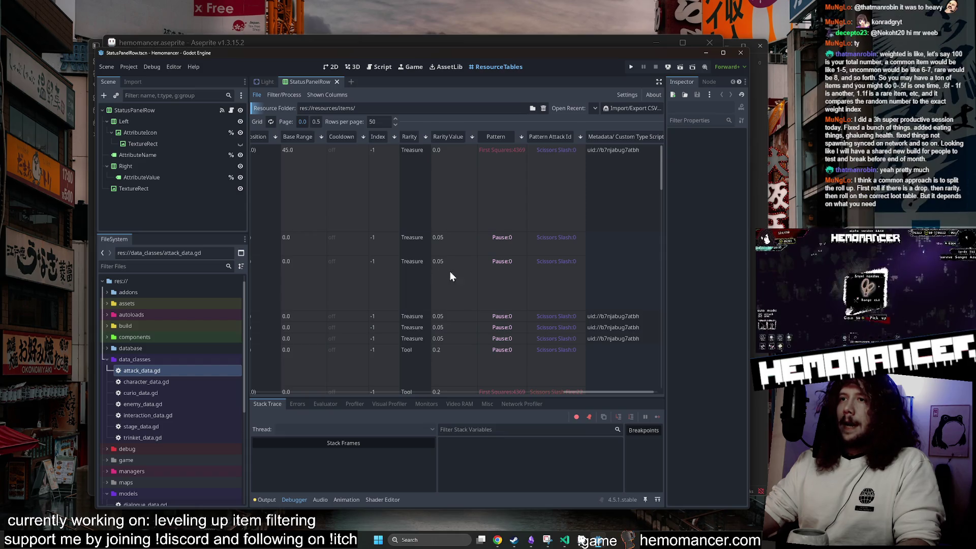
scroll(450, 271, "down", 3)
scroll(441, 266, "down", 3)
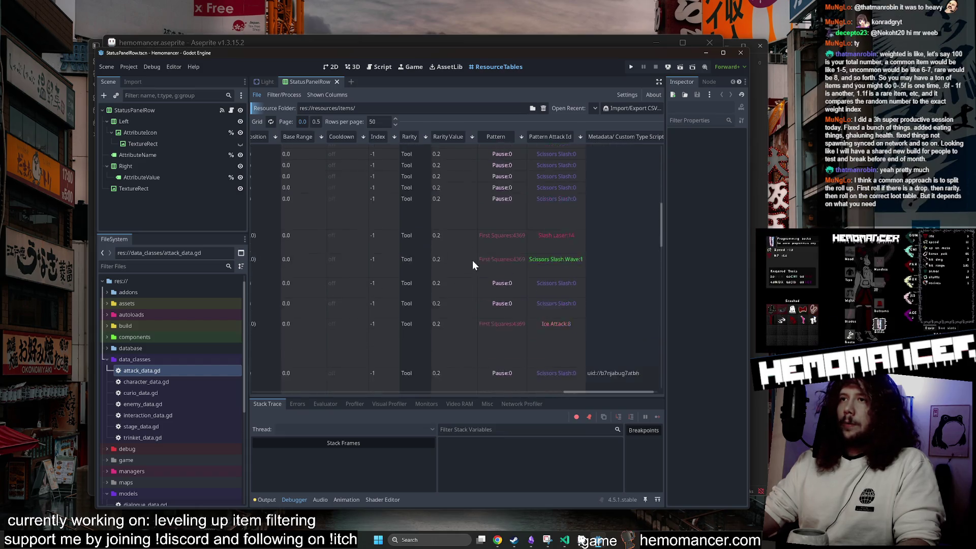
scroll(473, 262, "down", 5)
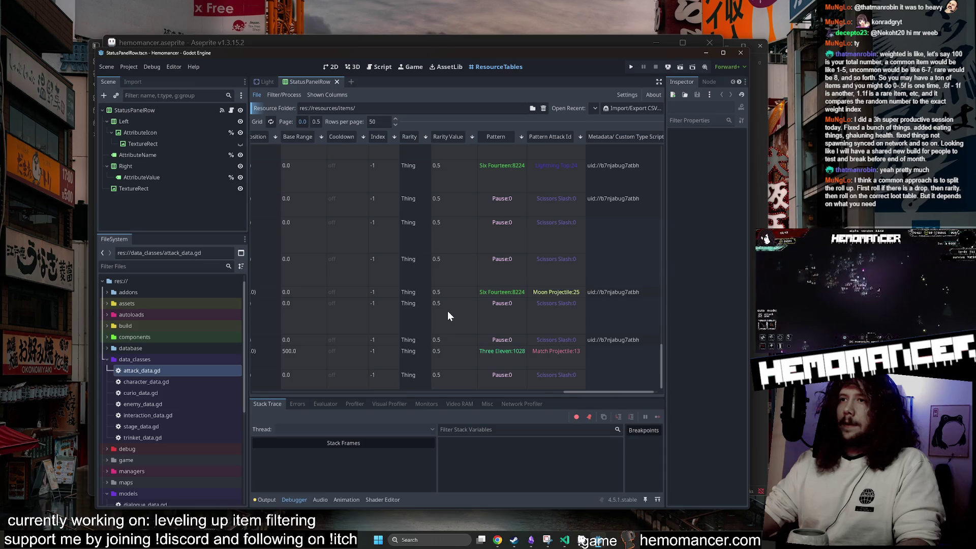
scroll(447, 310, "up", 3)
left_click(449, 133)
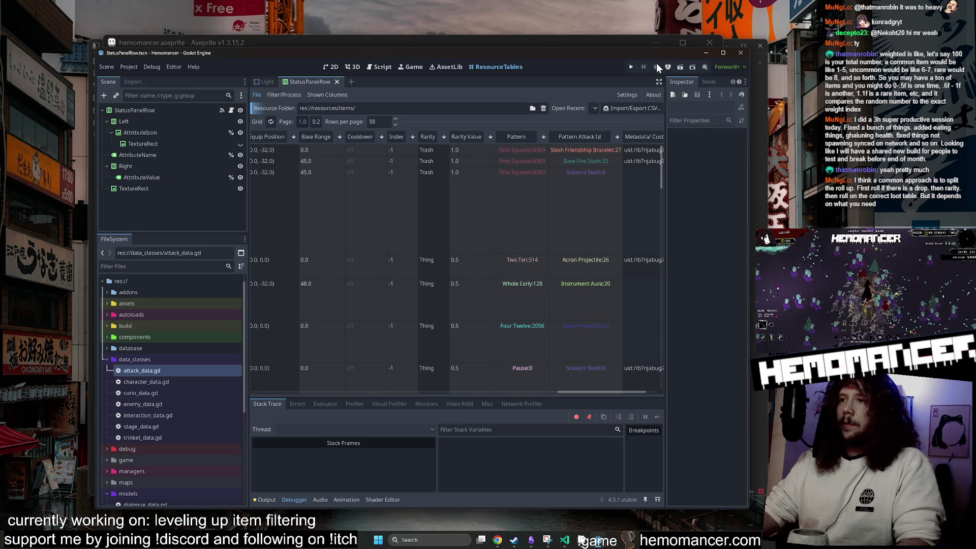
left_click(581, 540)
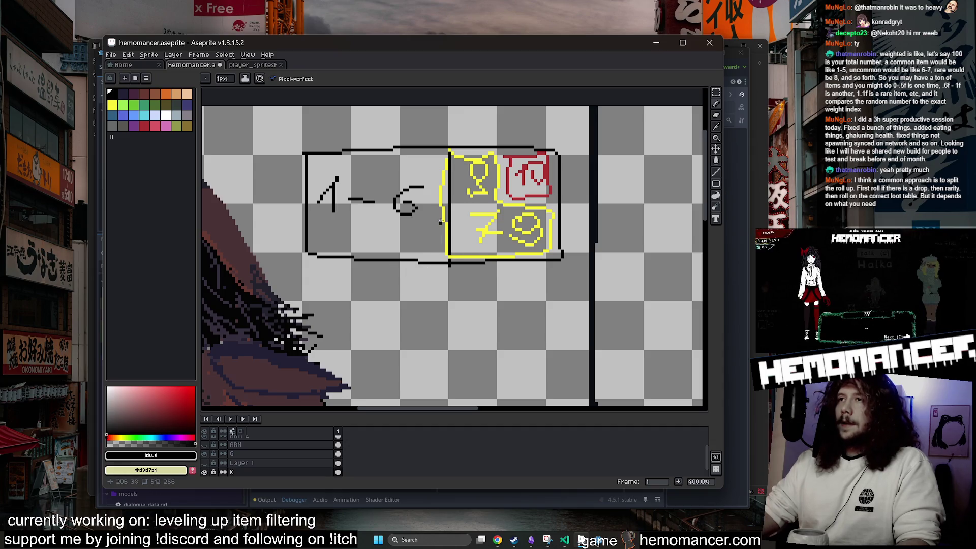
Draw a green flag on a pole below the 1-6 box and fill the flag black
left_click(122, 105)
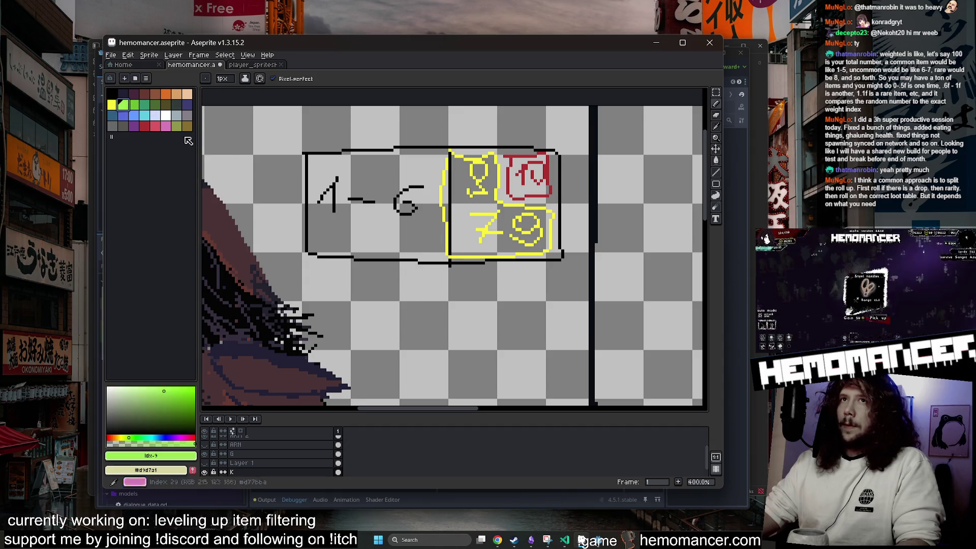
left_click_drag(402, 259, 420, 319)
mouse_move(400, 257)
left_mouse_down()
mouse_move(392, 252)
mouse_move(414, 237)
mouse_move(408, 250)
mouse_move(395, 243)
mouse_move(387, 272)
mouse_move(427, 237)
left_mouse_up()
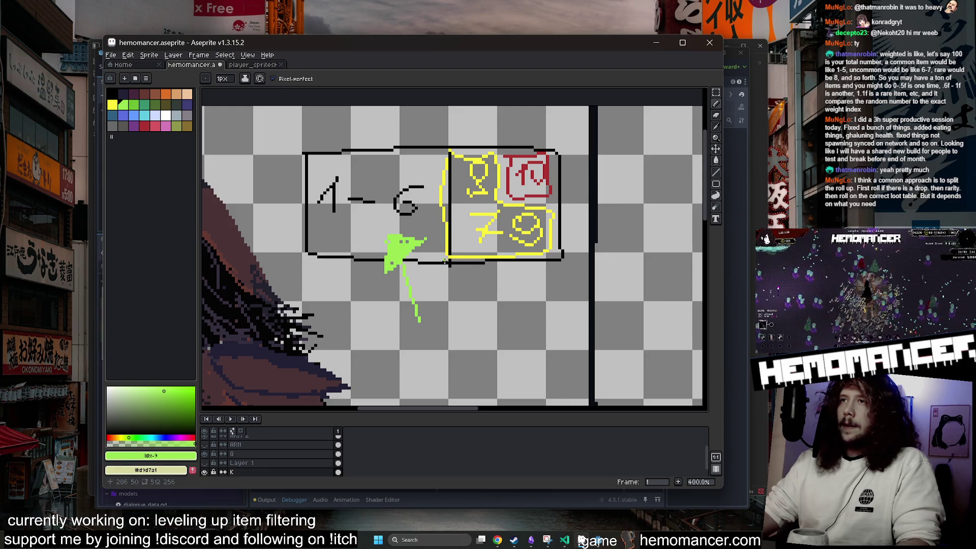
left_click(287, 226, "alt")
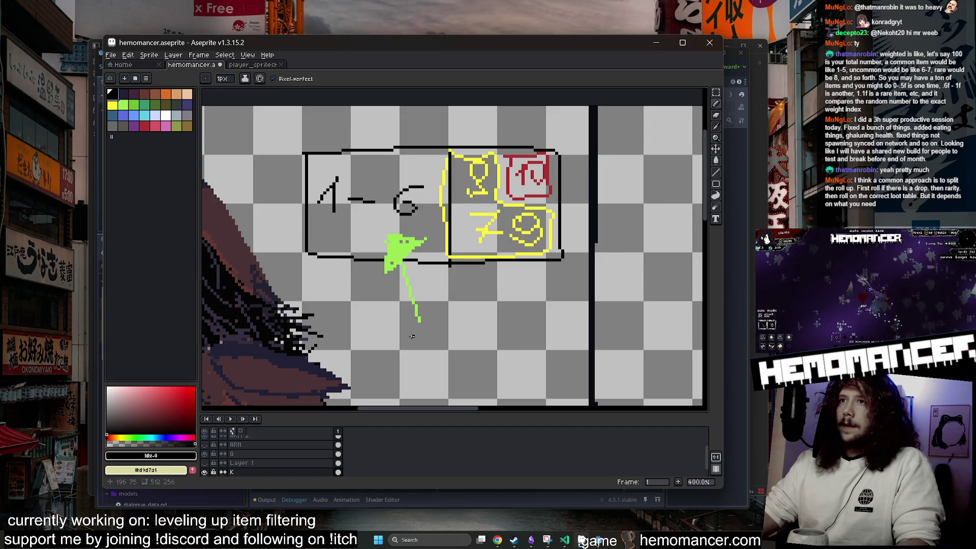
key("g")
left_click(405, 250)
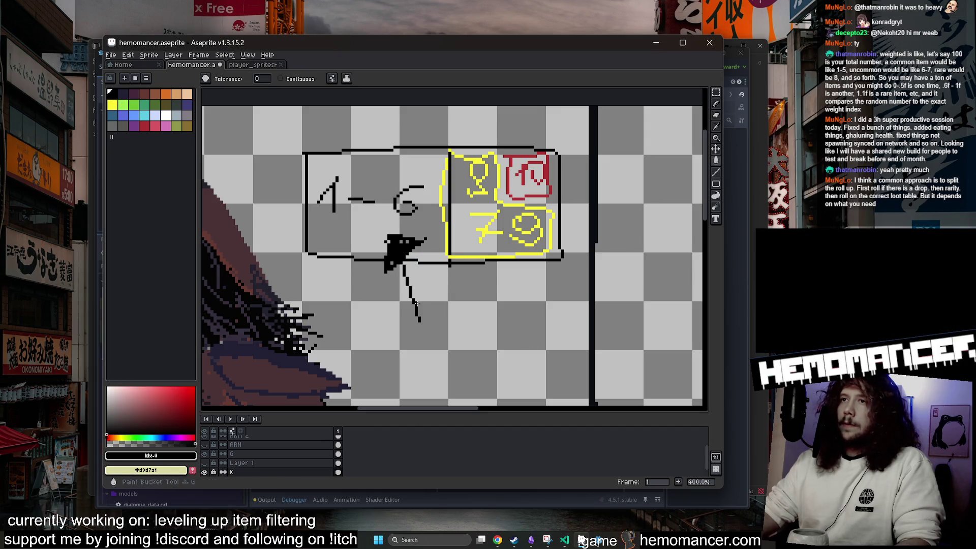
key("b")
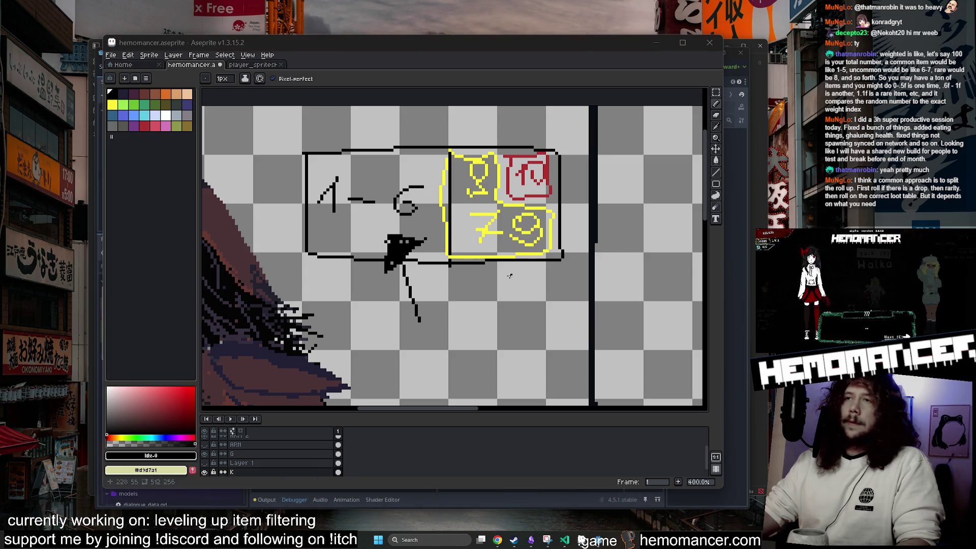
Sketch a hooked stroke below the arrow, then undo it
scroll(468, 318, "up", 1)
left_click_drag(470, 316, 470, 298)
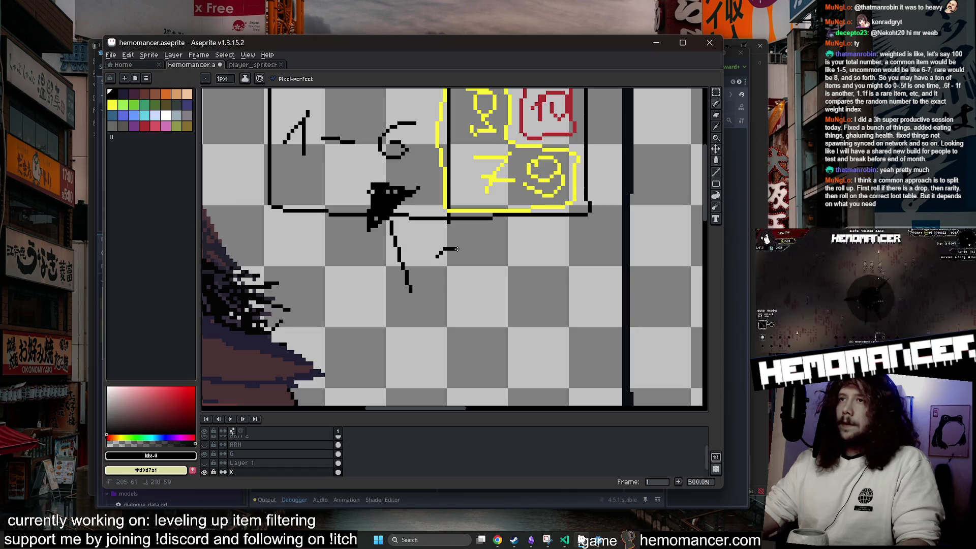
mouse_move(457, 249)
left_mouse_down()
mouse_move(447, 274)
mouse_move(462, 284)
mouse_move(428, 291)
left_mouse_up()
key("ctrl+z")
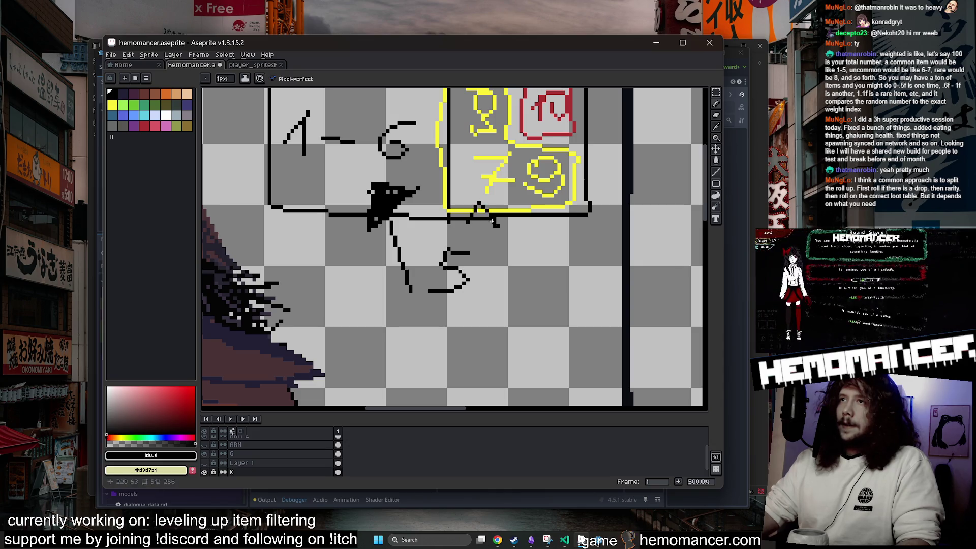
Add trial marks, a curve and a '-+1' note under the diagram, undoing the last strokes
left_click_drag(477, 203, 462, 204)
mouse_move(516, 232)
left_mouse_down()
mouse_move(589, 216)
mouse_move(587, 133)
left_mouse_up()
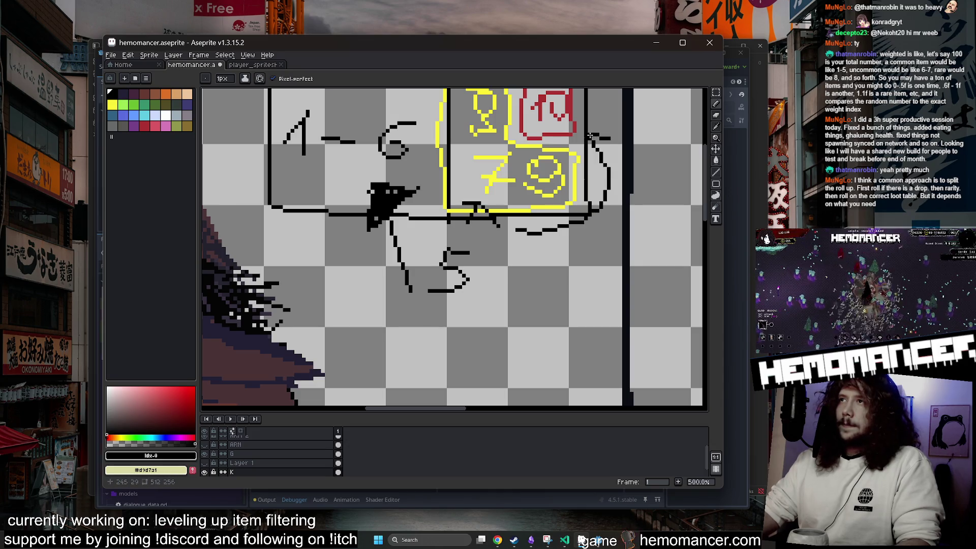
left_click_drag(462, 306, 504, 305)
left_click_drag(491, 285, 492, 319)
left_click_drag(521, 295, 540, 329)
key("v")
key("ctrl+z")
key("ctrl+z")
key("ctrl+z")
key("ctrl+z")
key("ctrl+z")
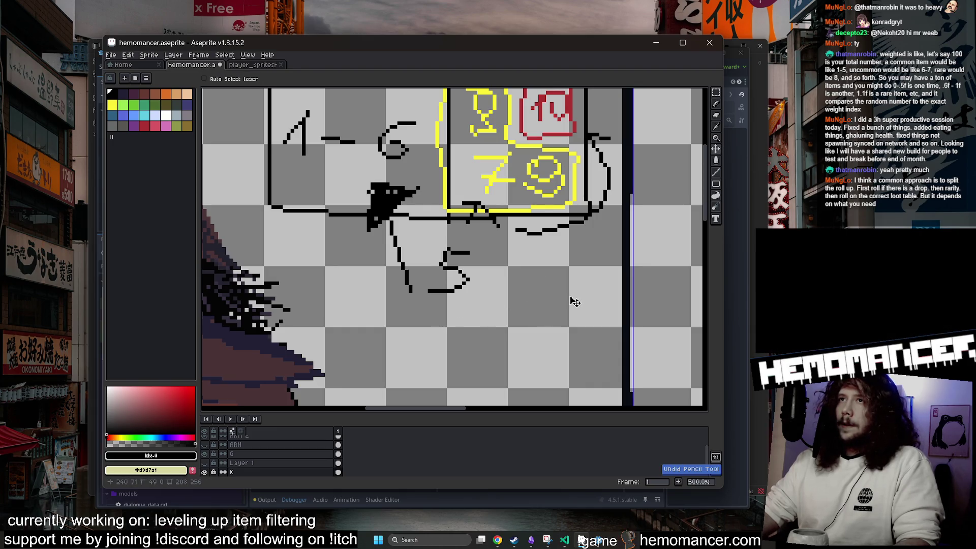
key("b")
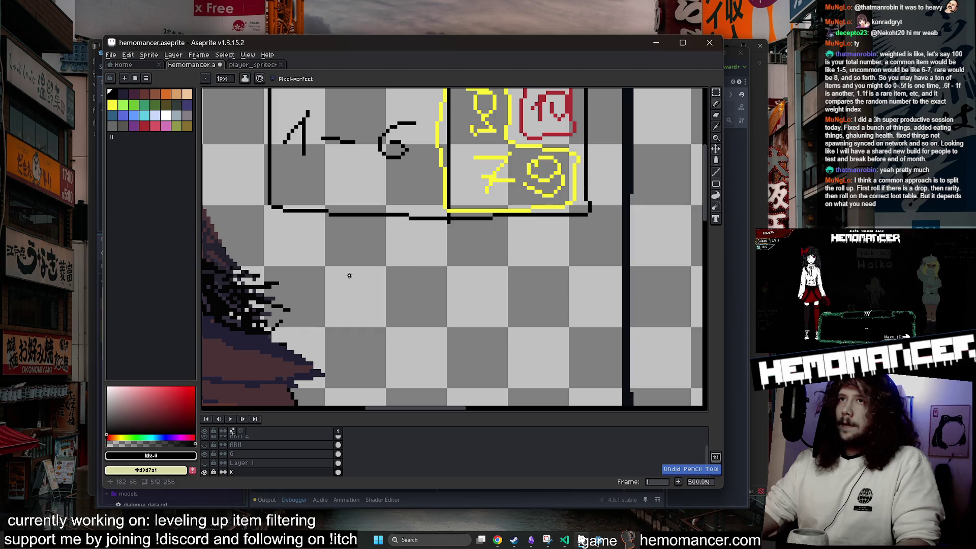
left_click_drag(349, 275, 369, 291)
mouse_move(418, 256)
left_mouse_down()
mouse_move(437, 272)
mouse_move(406, 291)
left_mouse_up()
left_click_drag(396, 309, 401, 356)
mouse_move(477, 305)
left_mouse_down()
mouse_move(447, 345)
mouse_move(428, 345)
left_mouse_up()
mouse_move(505, 277)
left_mouse_down()
mouse_move(517, 262)
mouse_move(525, 295)
mouse_move(478, 340)
left_mouse_up()
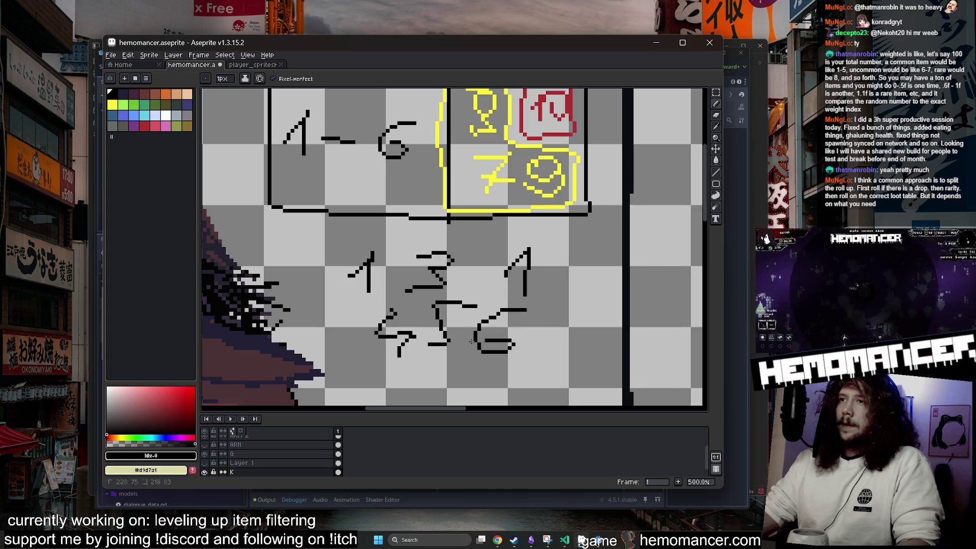
left_click_drag(535, 349, 572, 367)
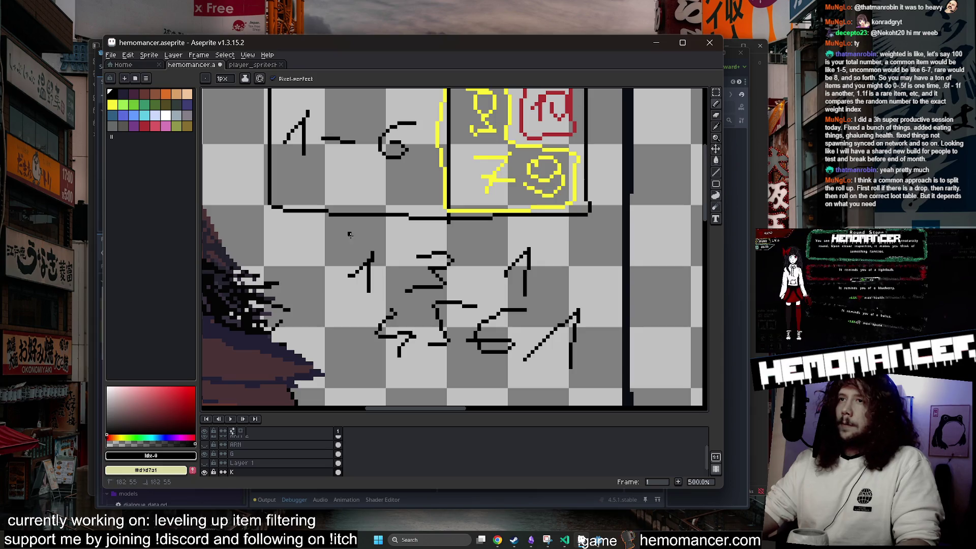
mouse_move(350, 234)
left_mouse_down()
mouse_move(569, 366)
mouse_move(374, 250)
left_mouse_up()
key("ctrl+z")
key("ctrl+z")
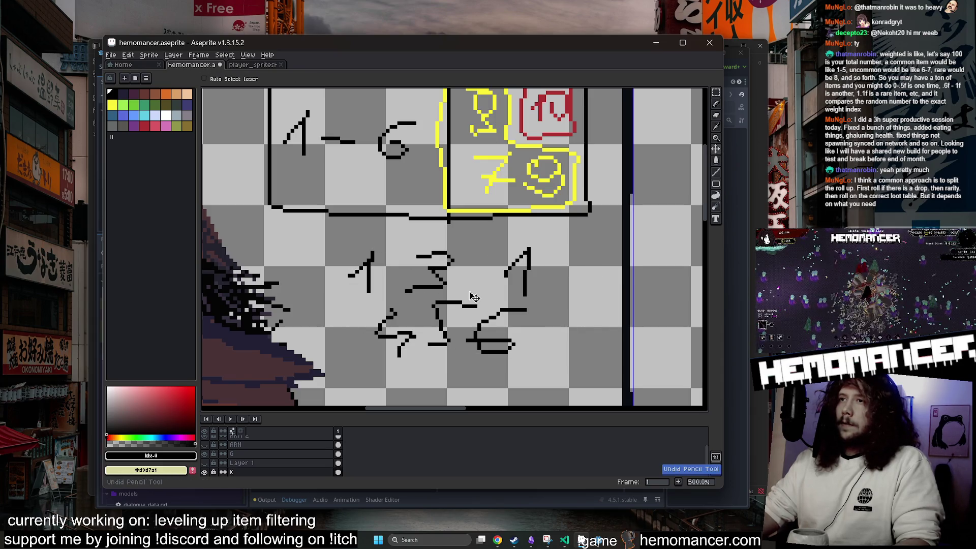
key("ctrl+z")
key("ctrl+z")
key("ctrl+z")
left_click_drag(409, 284, 440, 283)
left_click_drag(427, 267, 429, 291)
left_click_drag(444, 279, 461, 298)
mouse_move(363, 277)
left_mouse_down()
mouse_move(417, 248)
mouse_move(402, 300)
left_mouse_up()
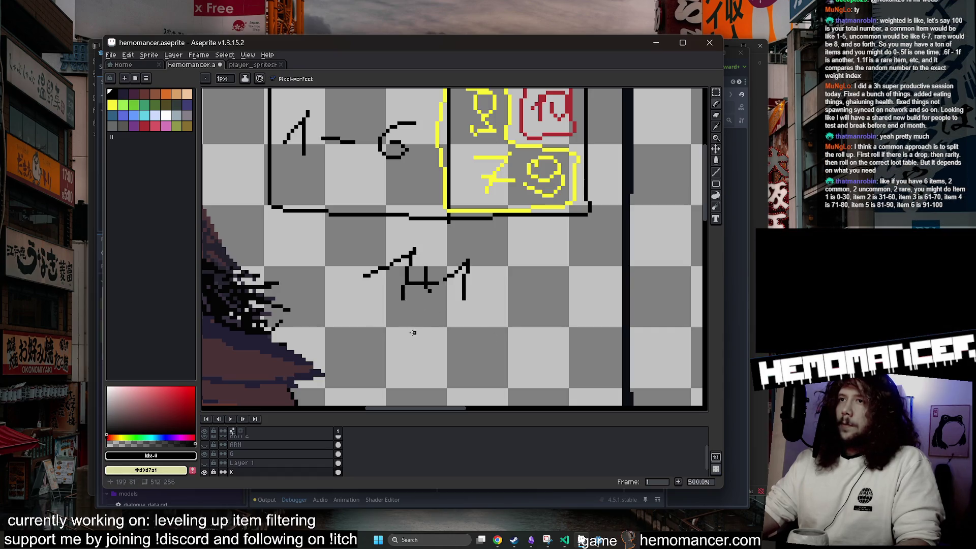
mouse_move(371, 330)
left_mouse_down()
mouse_move(392, 345)
mouse_move(420, 343)
left_mouse_up()
mouse_move(413, 325)
left_mouse_down()
mouse_move(455, 329)
mouse_move(433, 346)
left_mouse_up()
left_click_drag(457, 319, 472, 346)
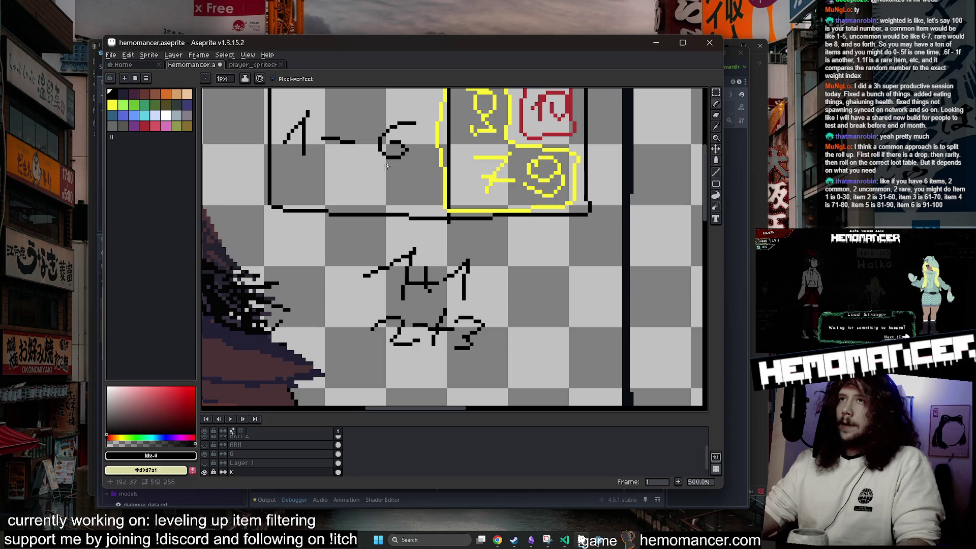
mouse_move(524, 263)
left_mouse_down()
mouse_move(495, 297)
mouse_move(574, 285)
left_mouse_up()
left_click_drag(543, 266, 544, 306)
left_click_drag(573, 276, 592, 307)
mouse_move(551, 260)
left_mouse_down()
mouse_move(565, 229)
mouse_move(572, 236)
left_mouse_up()
scroll(522, 275, "down", 1)
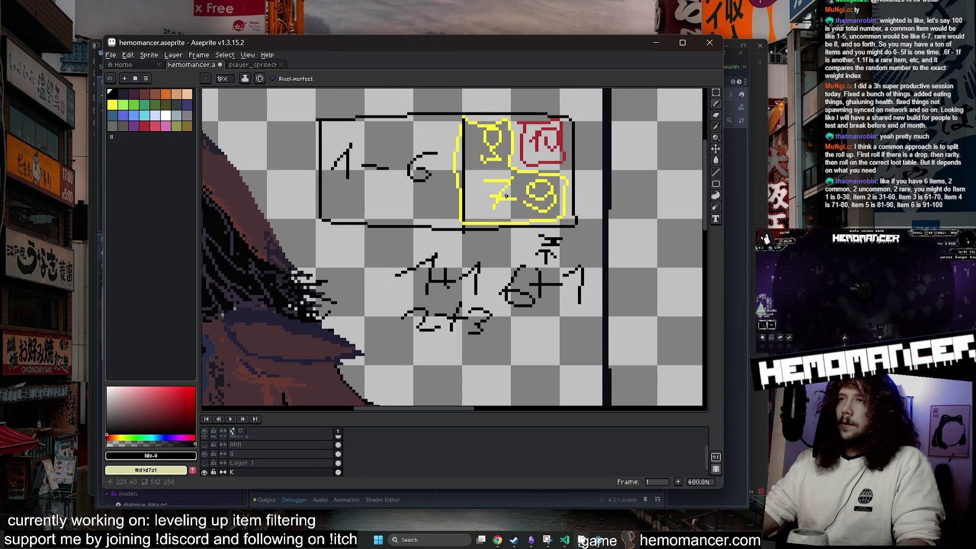
key("e")
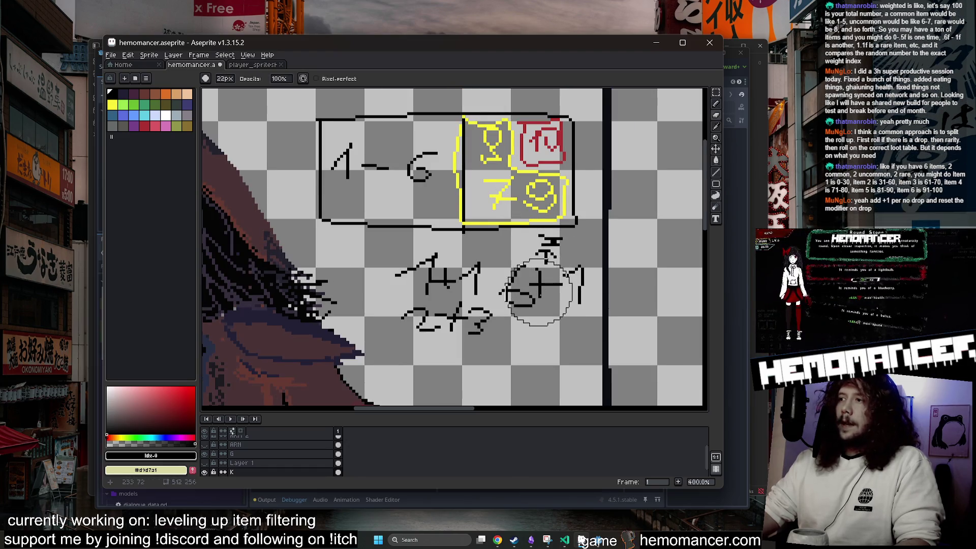
mouse_move(538, 293)
left_mouse_down()
mouse_move(549, 295)
mouse_move(523, 279)
mouse_move(407, 311)
left_mouse_up()
key("b")
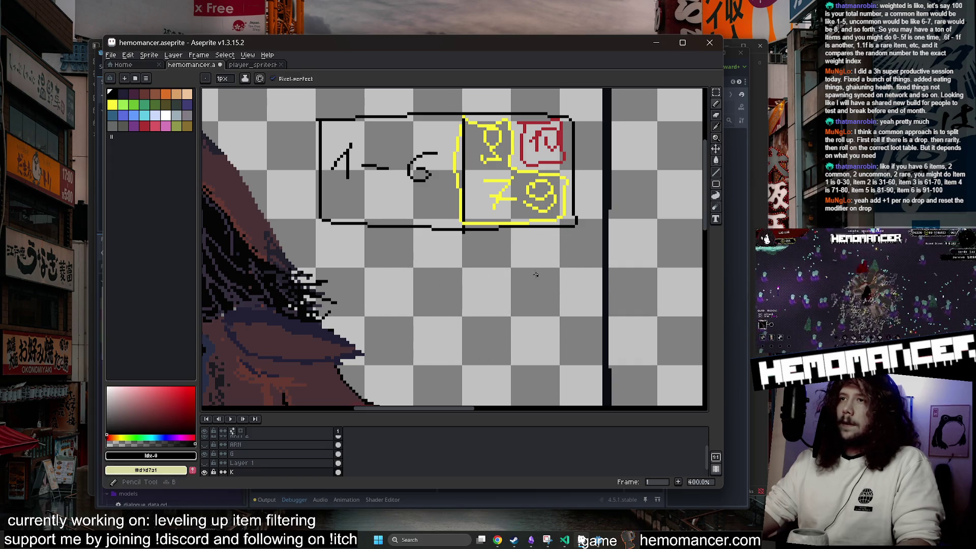
scroll(496, 263, "up", 2)
mouse_move(508, 268)
left_mouse_down()
mouse_move(535, 277)
mouse_move(533, 288)
left_mouse_up()
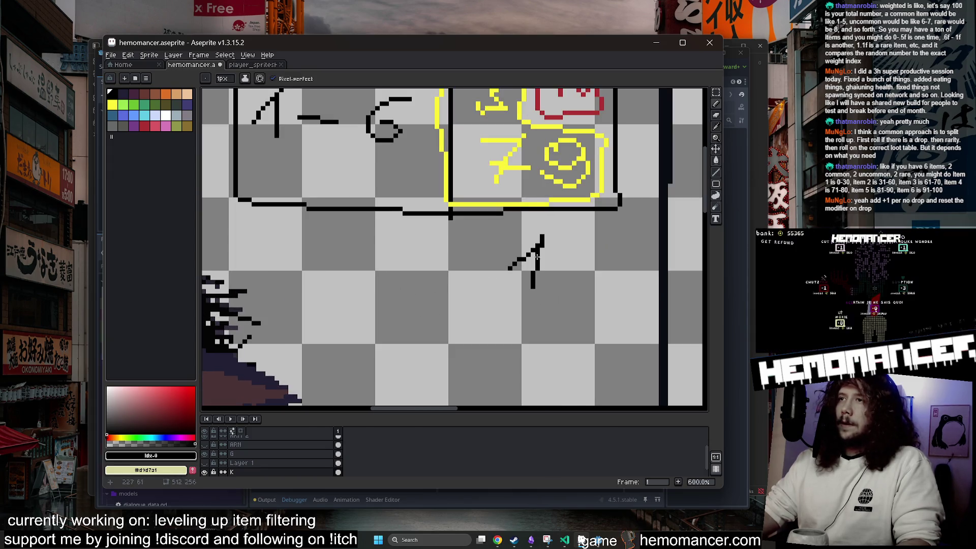
key("ctrl+z")
left_click_drag(531, 248, 529, 252)
key("ctrl+z")
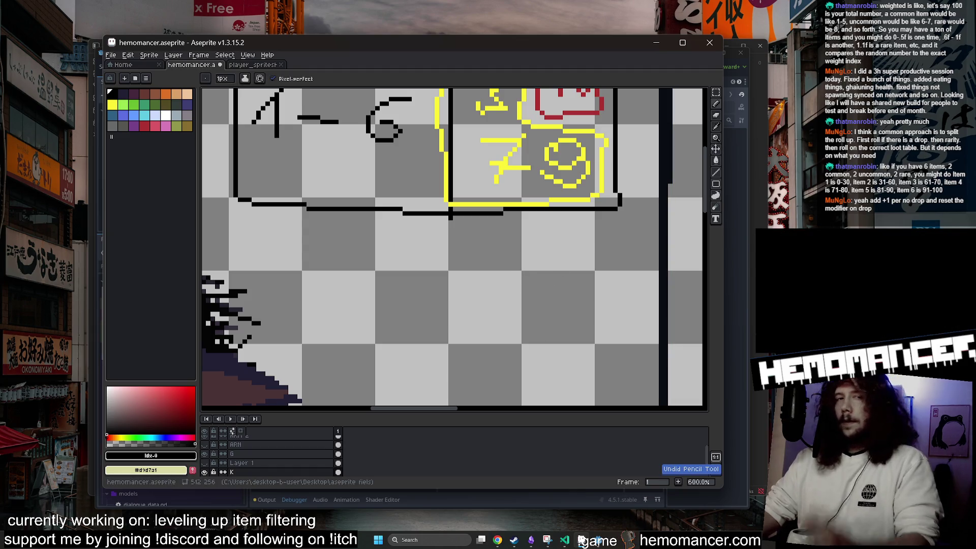
Write 70 and 15 below the box, then undo them and redo until the 4+3 note returns
scroll(588, 218, "down", 1)
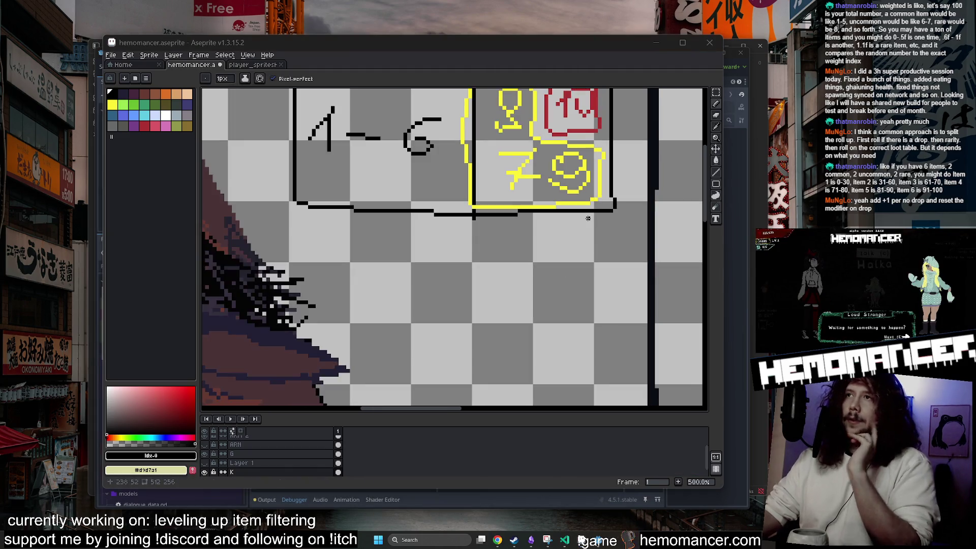
scroll(566, 264, "down", 1)
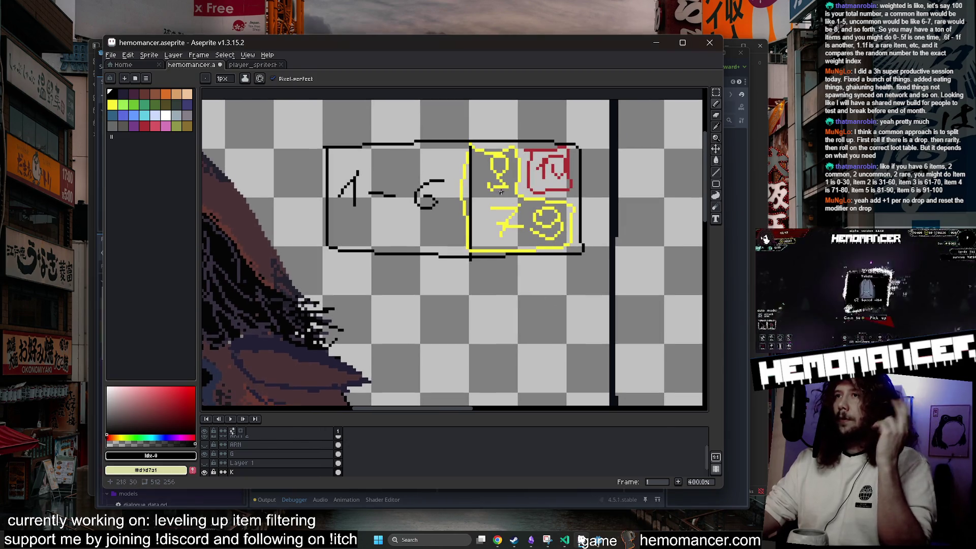
scroll(525, 242, "up", 1)
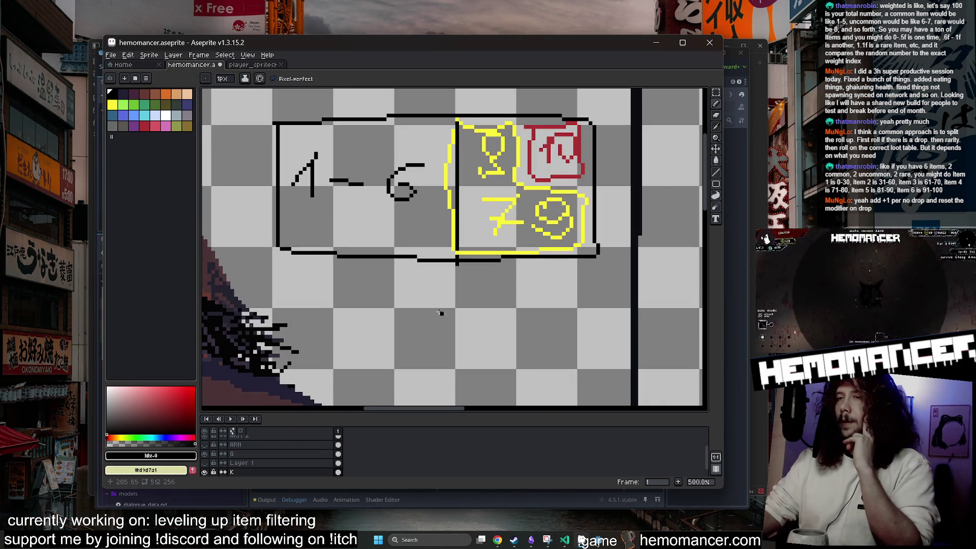
mouse_move(461, 294)
left_mouse_down()
mouse_move(429, 338)
mouse_move(478, 342)
left_mouse_up()
scroll(514, 345, "down", 2)
left_click_drag(452, 285, 425, 309)
left_click_drag(450, 288, 449, 324)
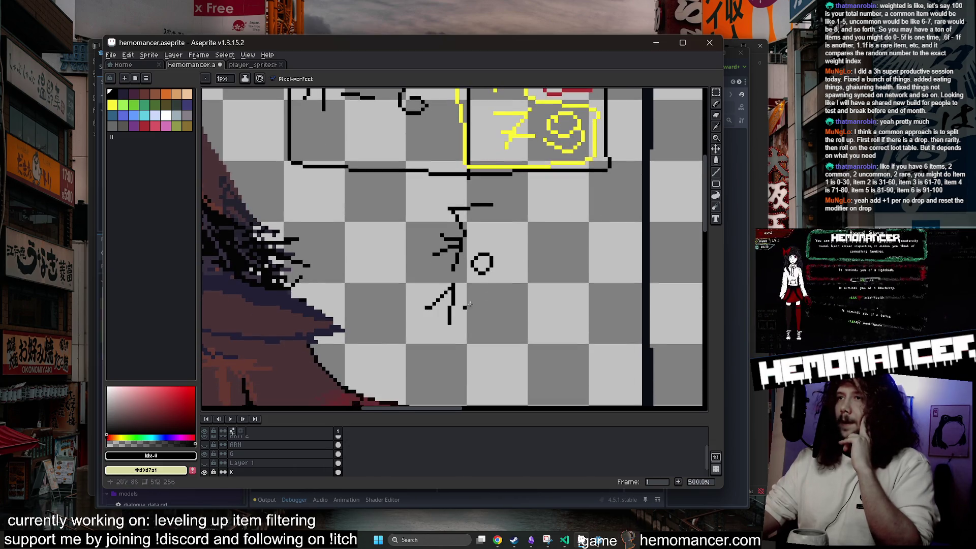
mouse_move(481, 288)
left_mouse_down()
mouse_move(460, 331)
mouse_move(497, 288)
left_mouse_up()
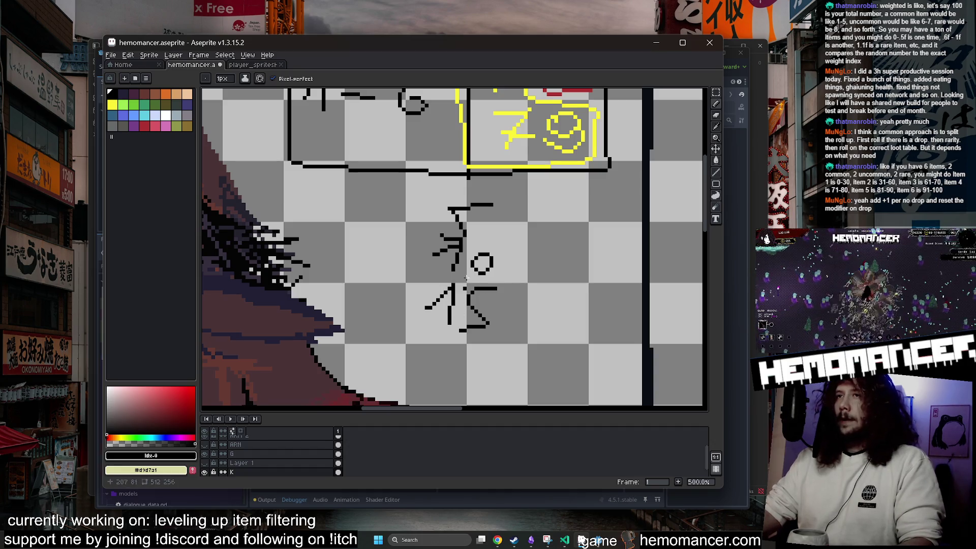
scroll(392, 148, "up", 1)
key("ctrl+z")
key("ctrl+z")
key("ctrl+z")
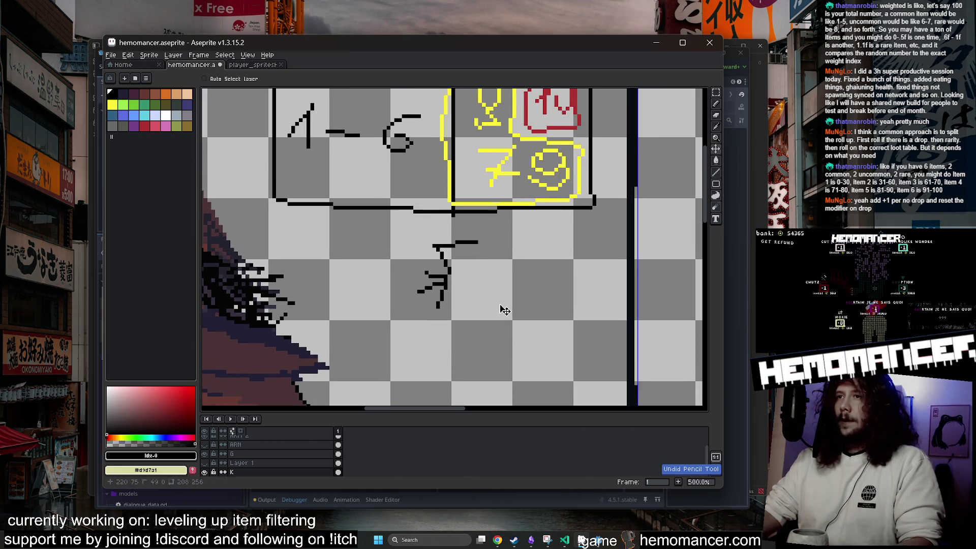
key("ctrl+y")
key("ctrl+y")
key("ctrl+y")
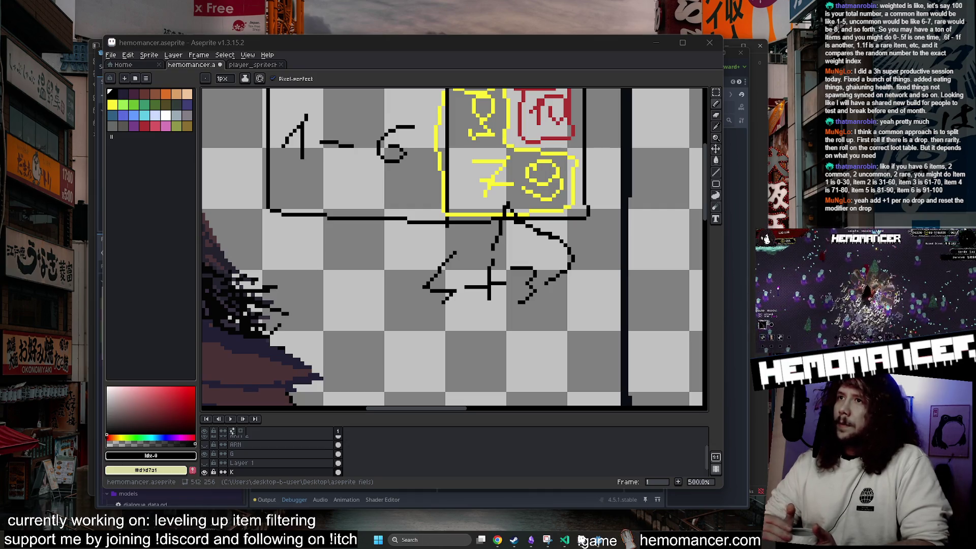
Erase the 4+3 note below the 7 9 box with the eraser, then return to the pencil
scroll(455, 249, "down", 2)
scroll(496, 322, "up", 2)
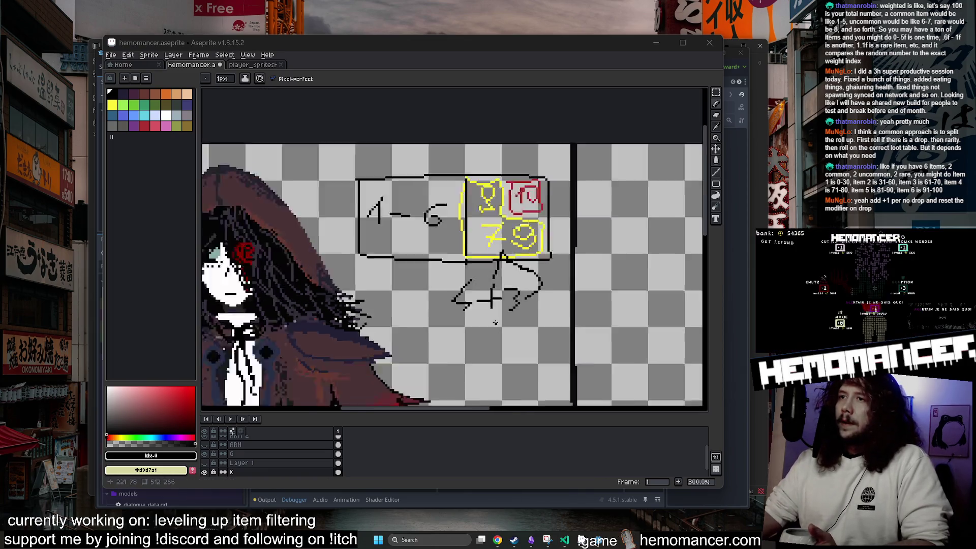
scroll(496, 322, "down", 1)
scroll(430, 183, "up", 2)
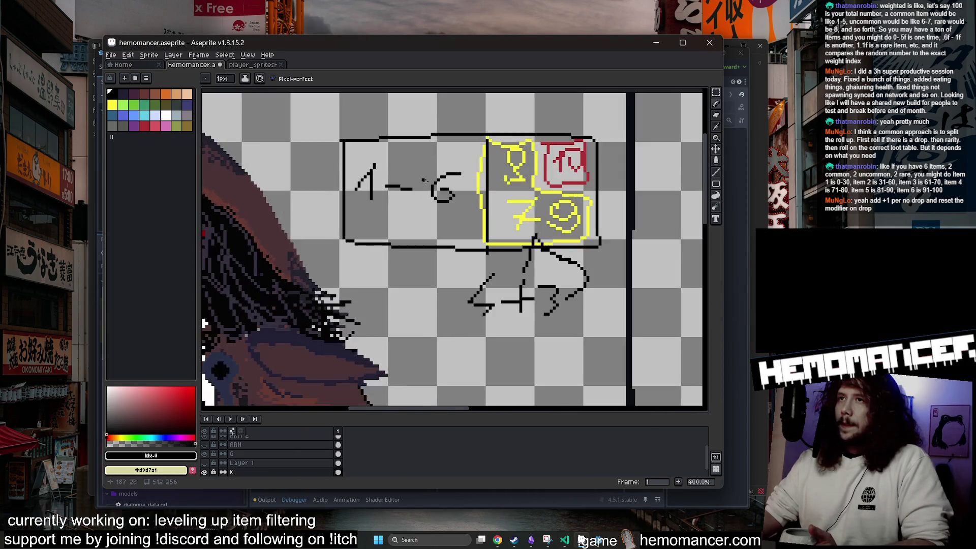
scroll(430, 183, "down", 1)
key("e")
left_click_drag(478, 259, 513, 262)
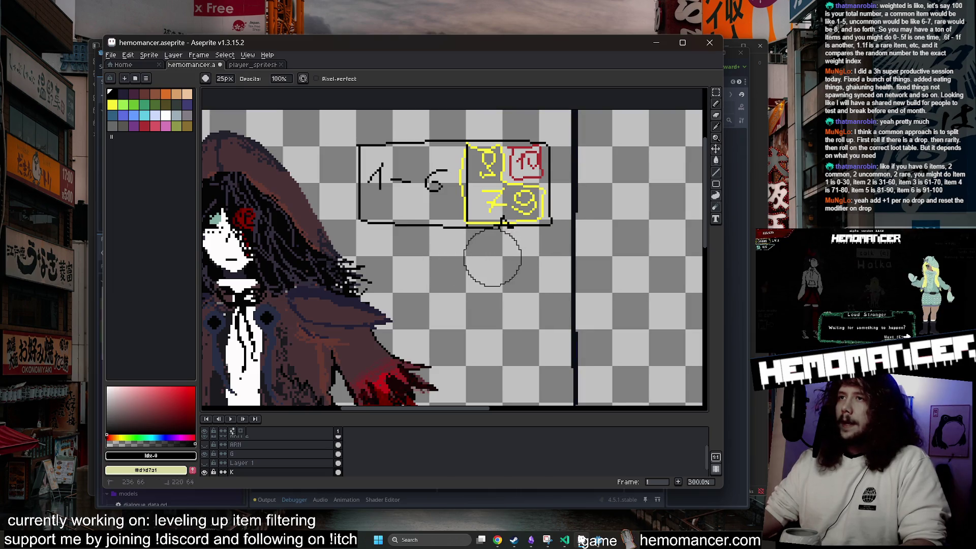
key("b")
Hand-write the stacked -1, -2, -3 list below the box
scroll(428, 249, "up", 3)
mouse_move(417, 249)
left_mouse_down()
mouse_move(461, 250)
mouse_move(503, 270)
mouse_move(432, 250)
mouse_move(451, 249)
left_mouse_up()
key("ctrl+z")
mouse_move(416, 311)
left_mouse_down()
mouse_move(520, 294)
mouse_move(524, 324)
left_mouse_up()
mouse_move(424, 351)
left_mouse_down()
mouse_move(484, 351)
mouse_move(529, 322)
mouse_move(526, 292)
mouse_move(535, 296)
mouse_move(486, 321)
left_mouse_up()
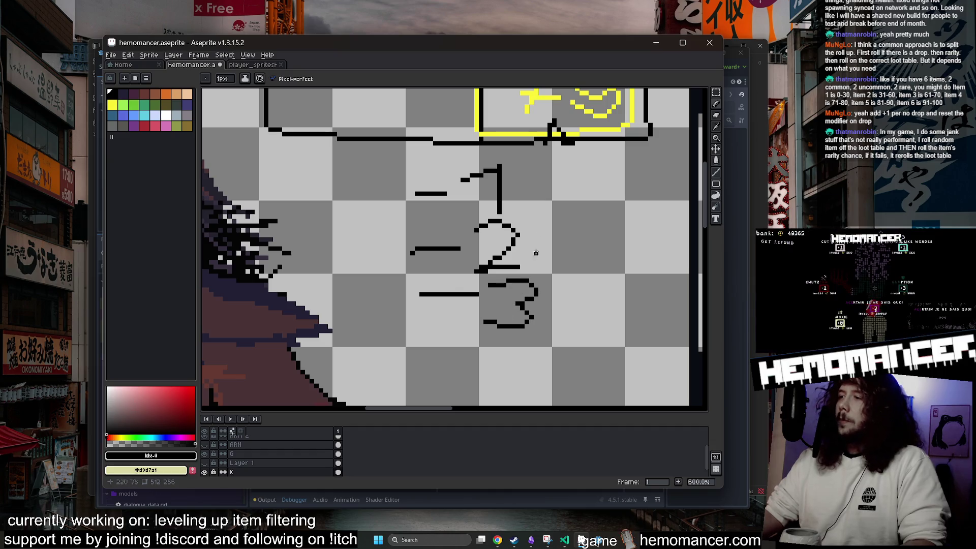
scroll(536, 254, "up", 3)
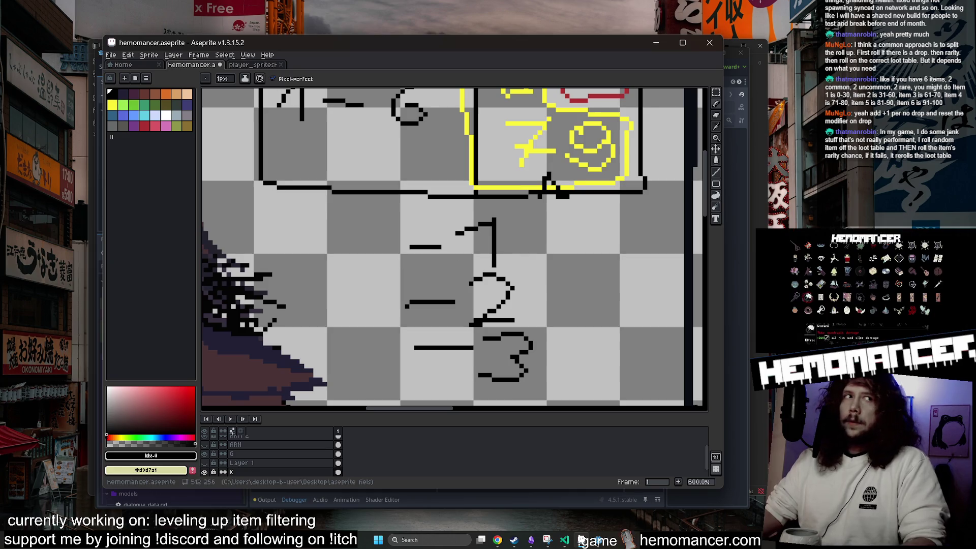
scroll(620, 169, "down", 1)
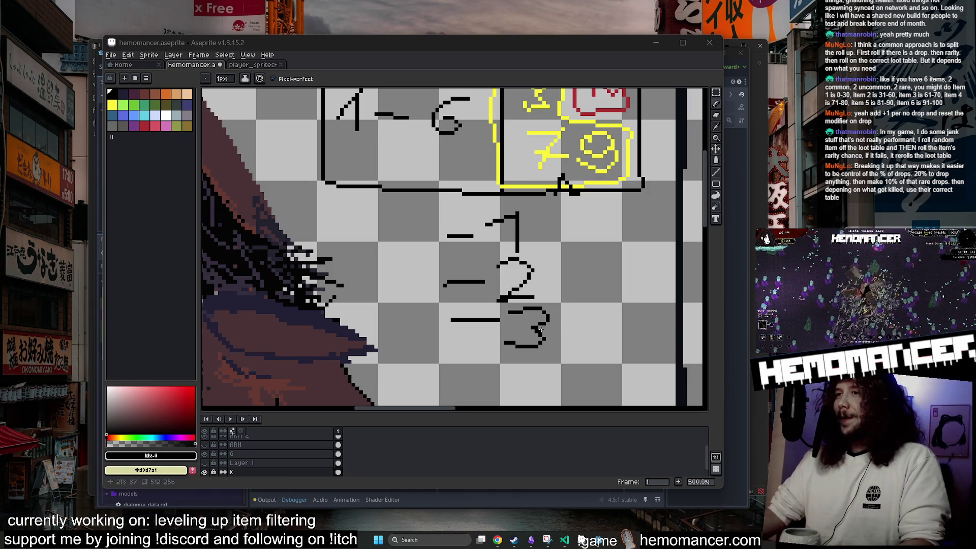
Erase the -1, -2, -3 list with a wide eraser
left_click(567, 327)
key("e")
mouse_move(590, 336)
left_mouse_down()
mouse_move(501, 334)
mouse_move(551, 276)
mouse_move(484, 257)
mouse_move(511, 271)
mouse_move(490, 335)
left_mouse_up()
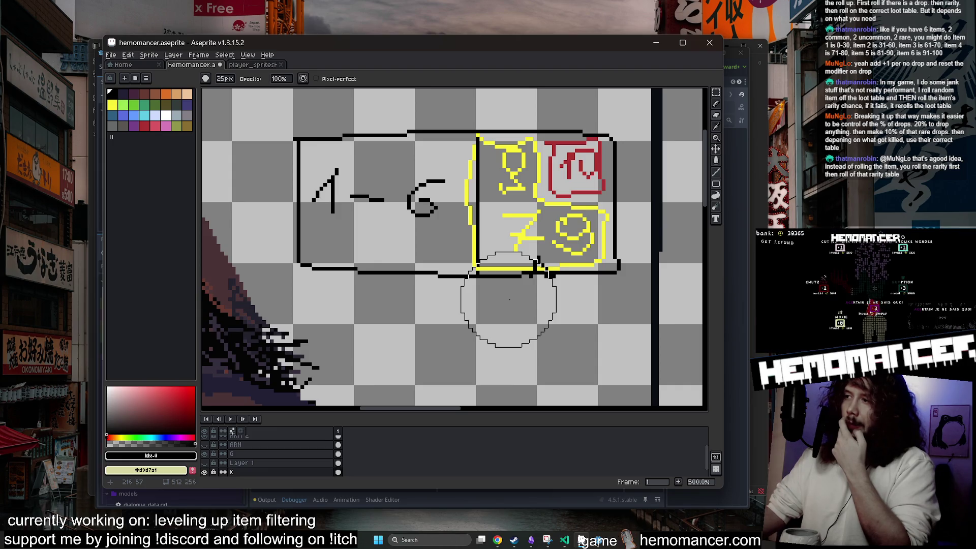
Erase the red box and the 79 from the sketch, then bring Godot forward and reposition it
scroll(509, 299, "down", 1)
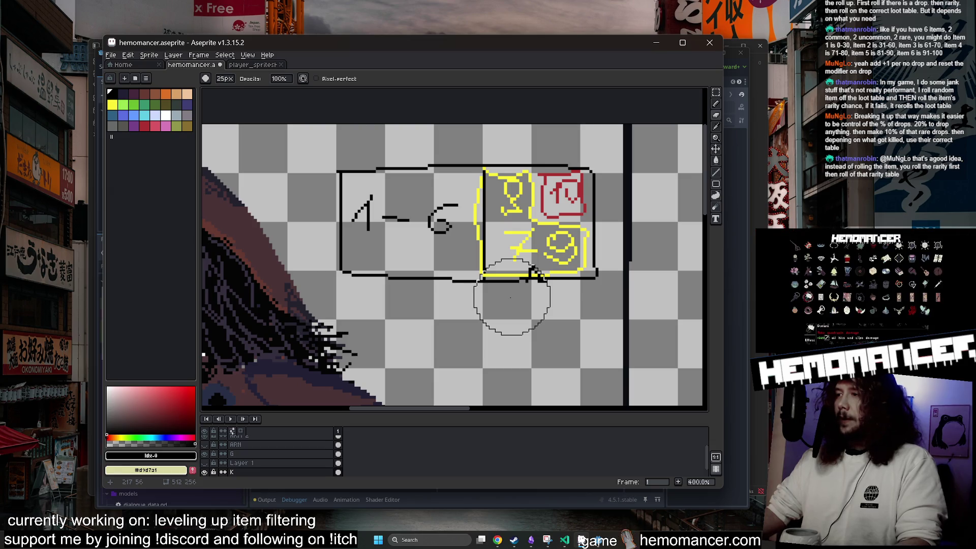
scroll(508, 295, "down", 1)
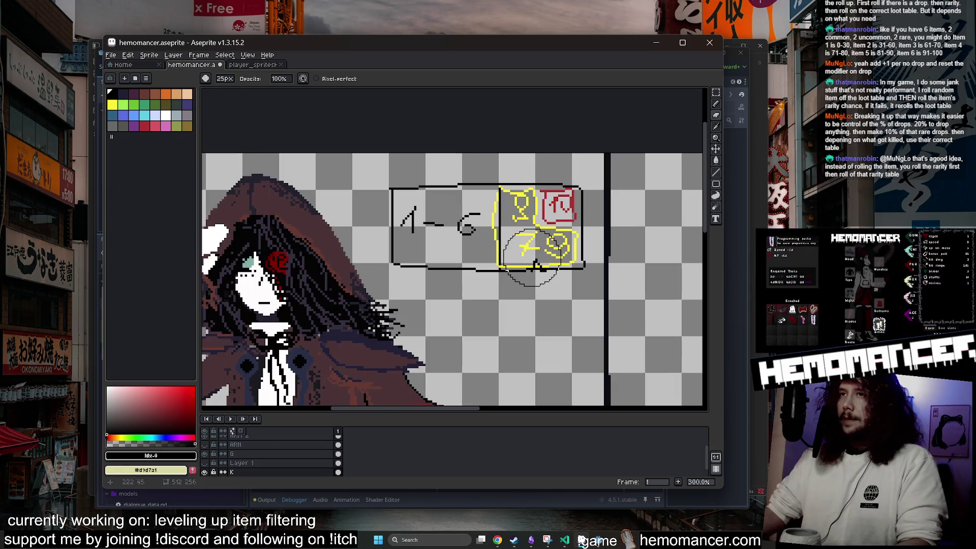
scroll(484, 315, "down", 1)
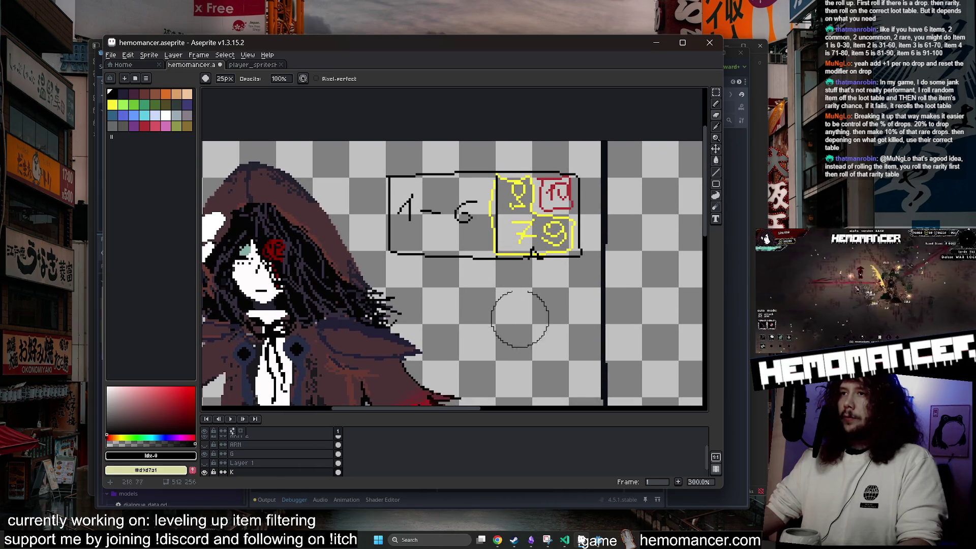
left_click(582, 540)
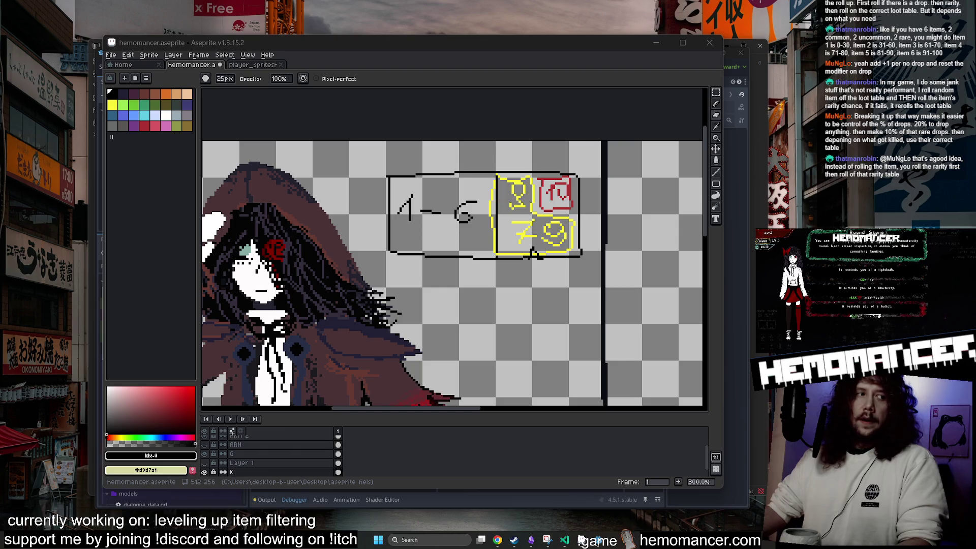
left_click_drag(556, 188, 554, 257)
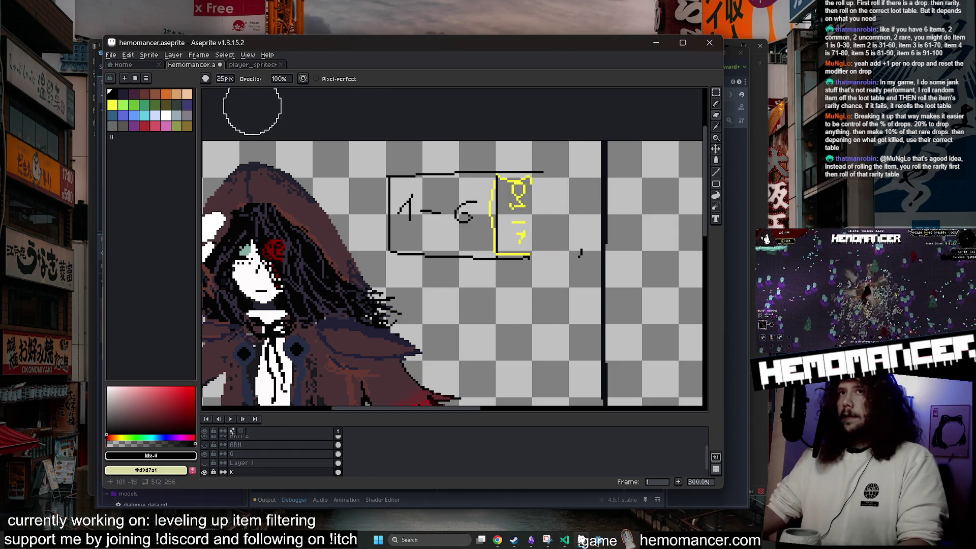
left_click(597, 503)
left_click_drag(570, 53, 486, 13)
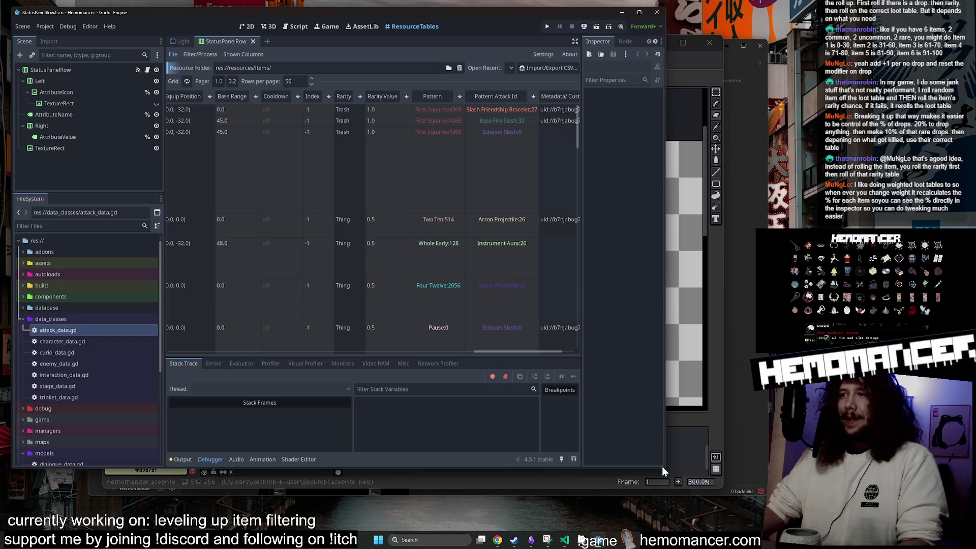
Run Hemomancer from the 2D view with F5, enlarge the game window and start playing
mouse_move(664, 470)
left_mouse_down()
mouse_move(760, 460)
mouse_move(781, 517)
left_mouse_up()
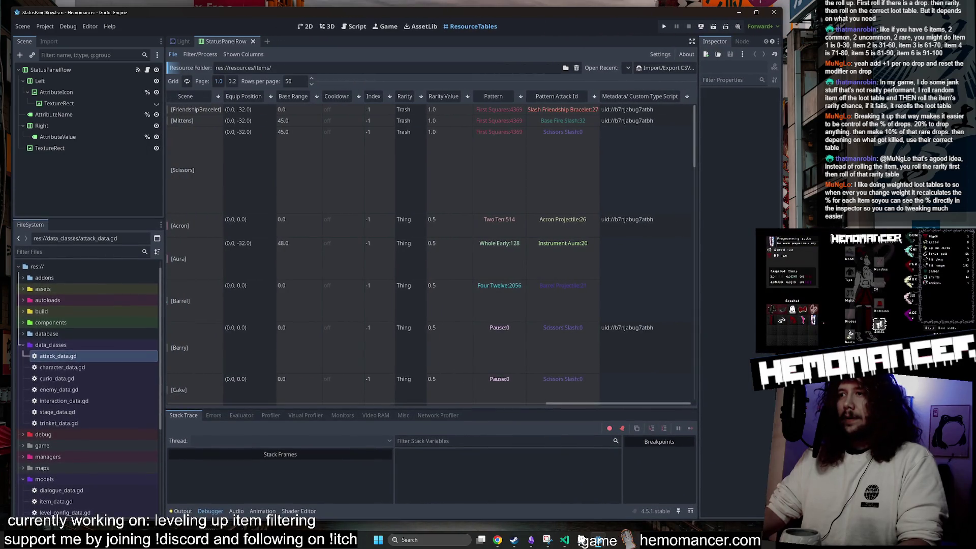
left_click(304, 27)
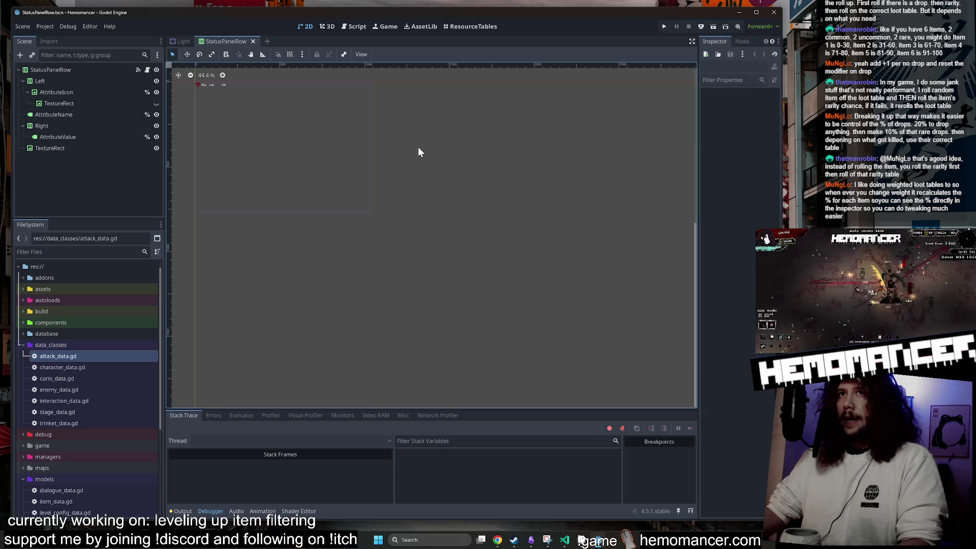
key("F5")
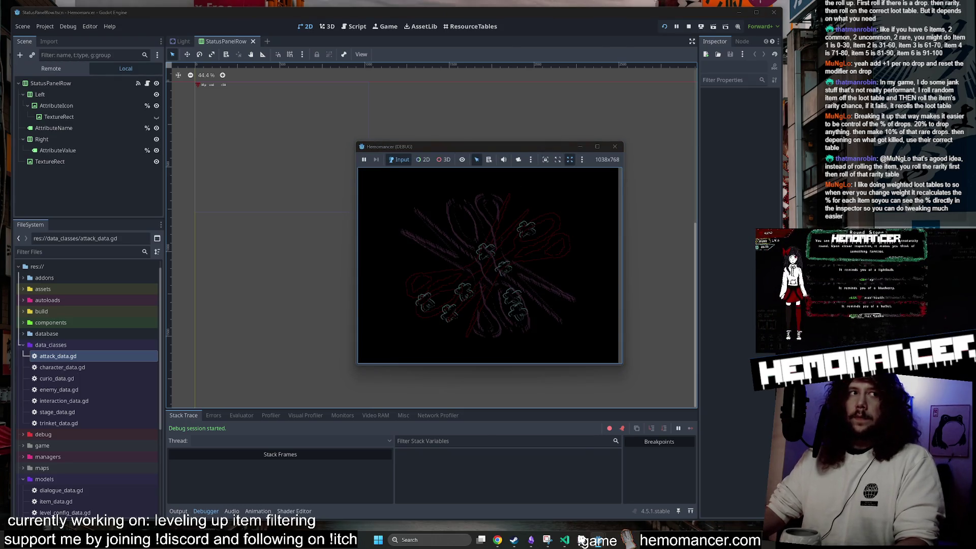
mouse_move(355, 366)
left_mouse_down()
mouse_move(161, 463)
mouse_move(159, 502)
left_mouse_up()
key("Return")
left_click_drag(625, 141, 720, 58)
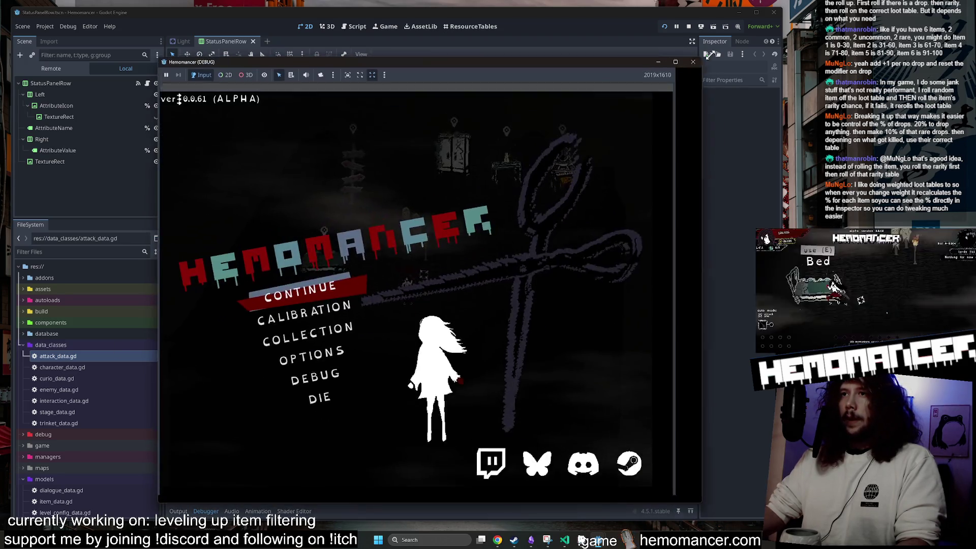
key("Return")
At the wardrobe, stash the White hoodie and re-equip it in Tops, then stop the game
key("Up")
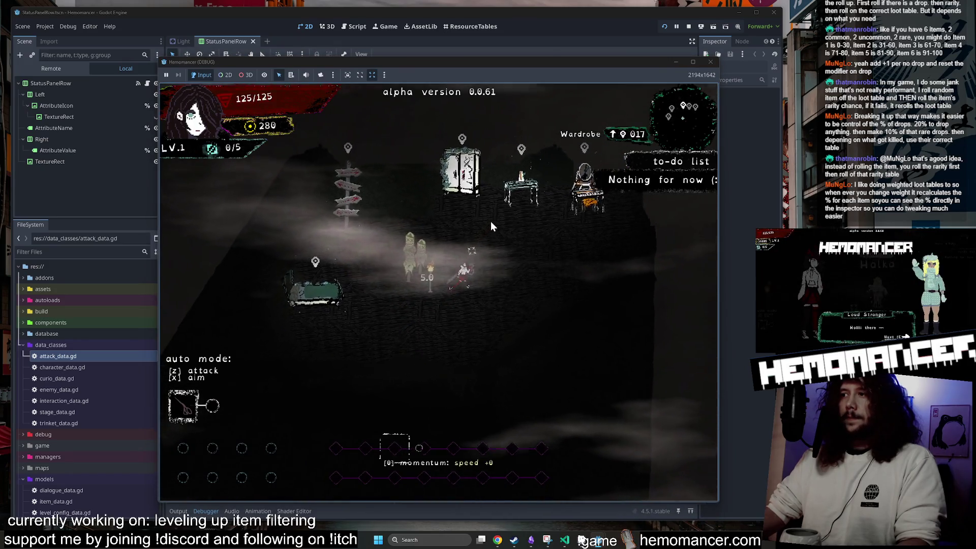
key("z")
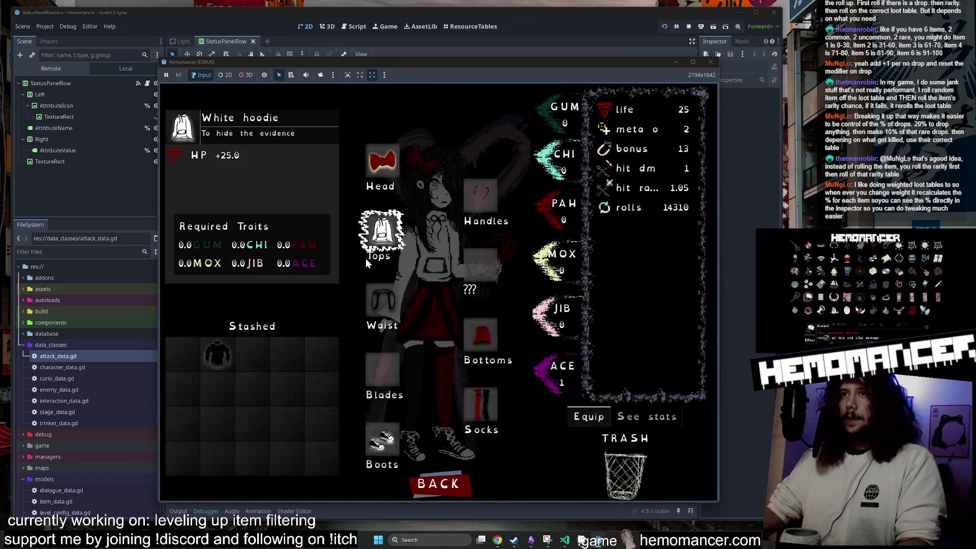
left_click(377, 239)
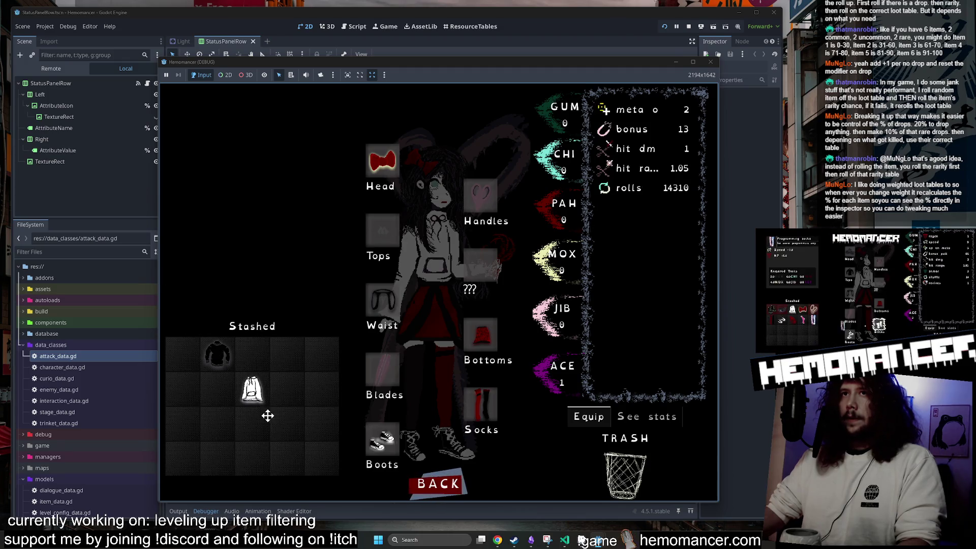
mouse_move(253, 390)
left_mouse_down()
mouse_move(316, 338)
mouse_move(390, 230)
left_mouse_up()
mouse_move(213, 355)
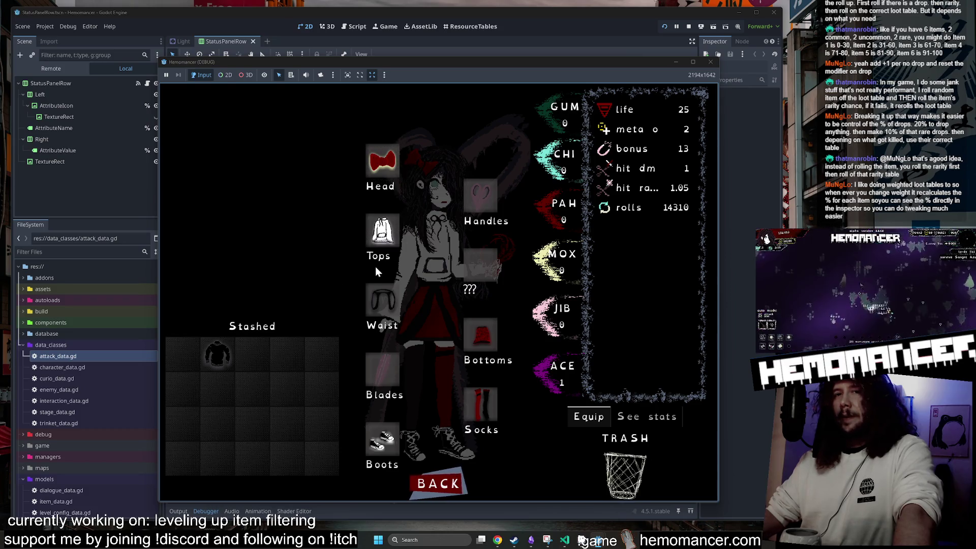
key("F8")
Filter FileSystem for 'clothes' and open spritesheet_clothes.aseprite in Aseprite
left_click(79, 251)
type("clothes")
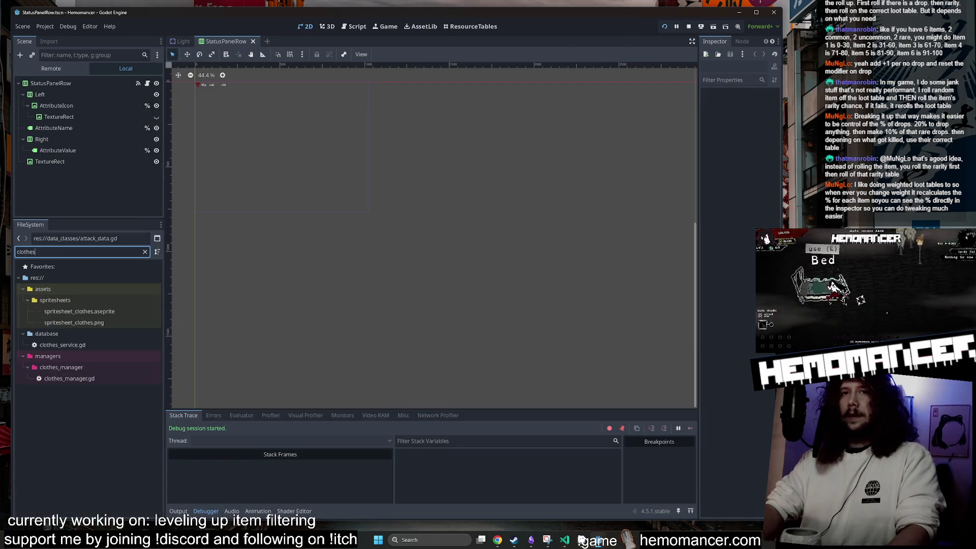
right_click(108, 309)
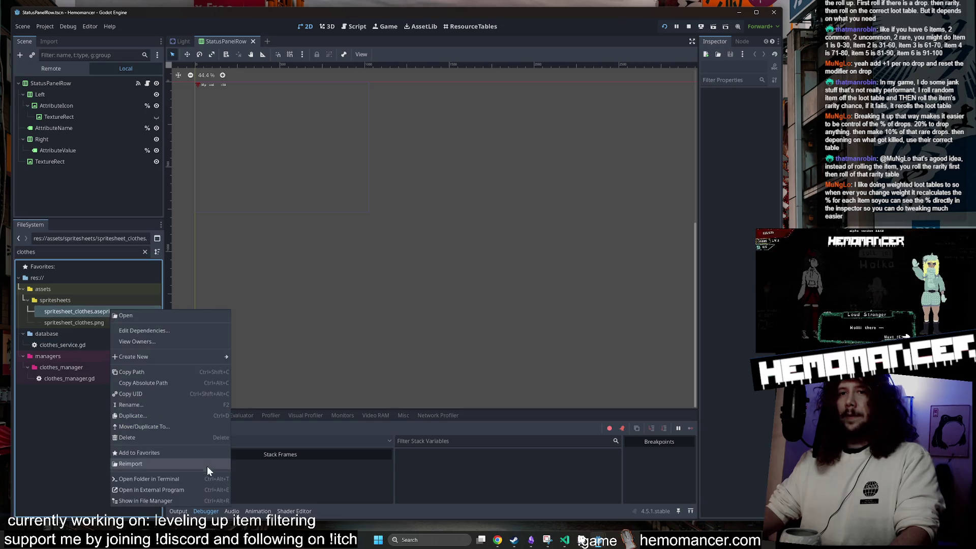
left_click(187, 490)
Pan around the clothing spritesheet to look over its sprites
scroll(470, 277, "down", 3)
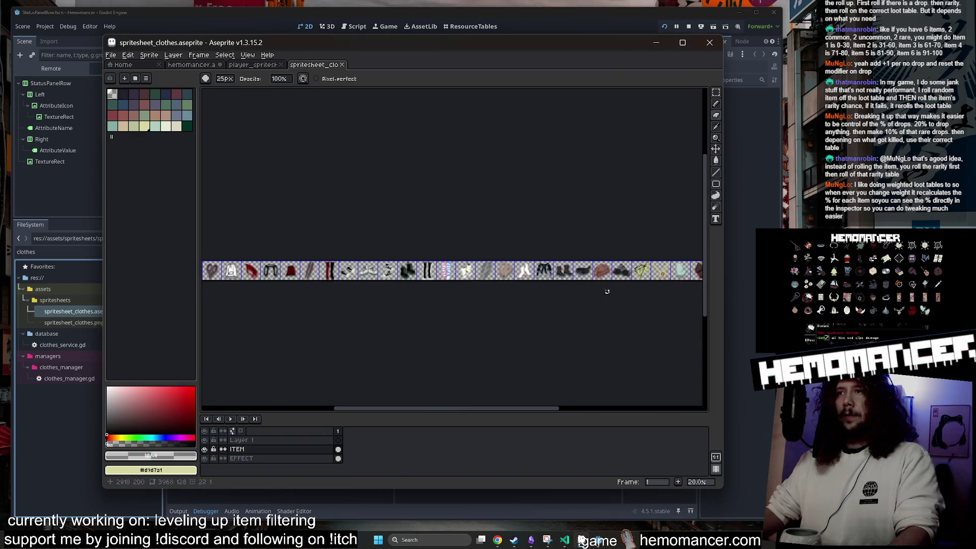
scroll(458, 311, "up", 3)
left_click_drag(465, 299, 411, 366)
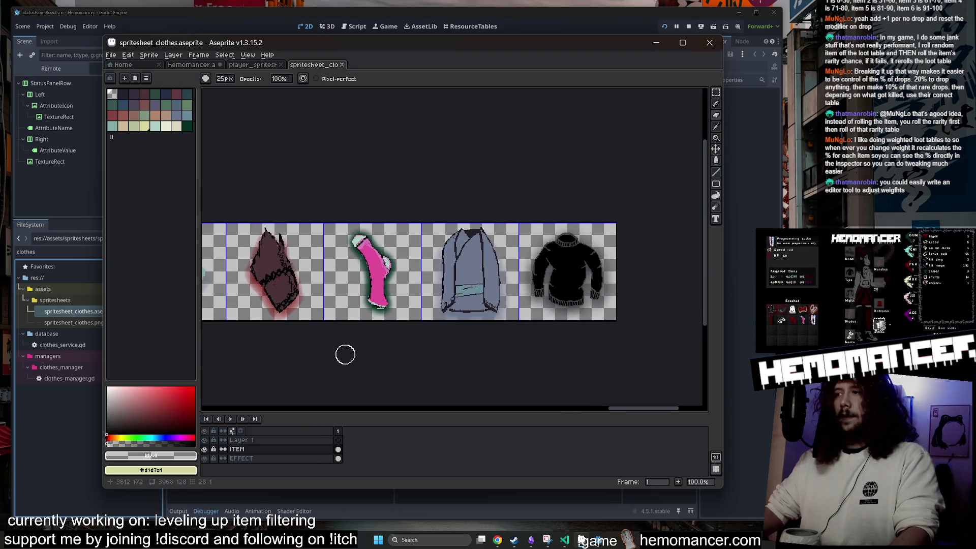
scroll(455, 342, "left", 5)
scroll(428, 317, "left", 15)
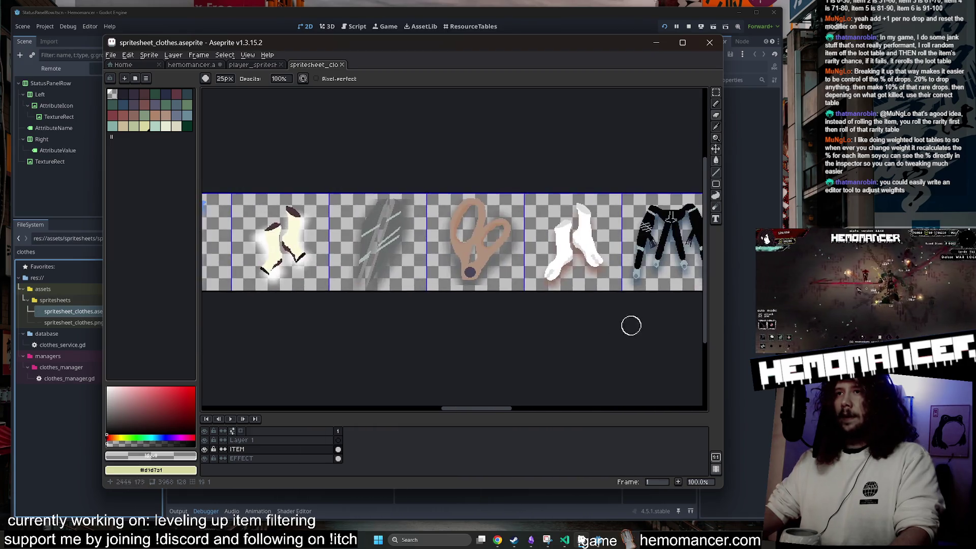
scroll(458, 323, "left", 5)
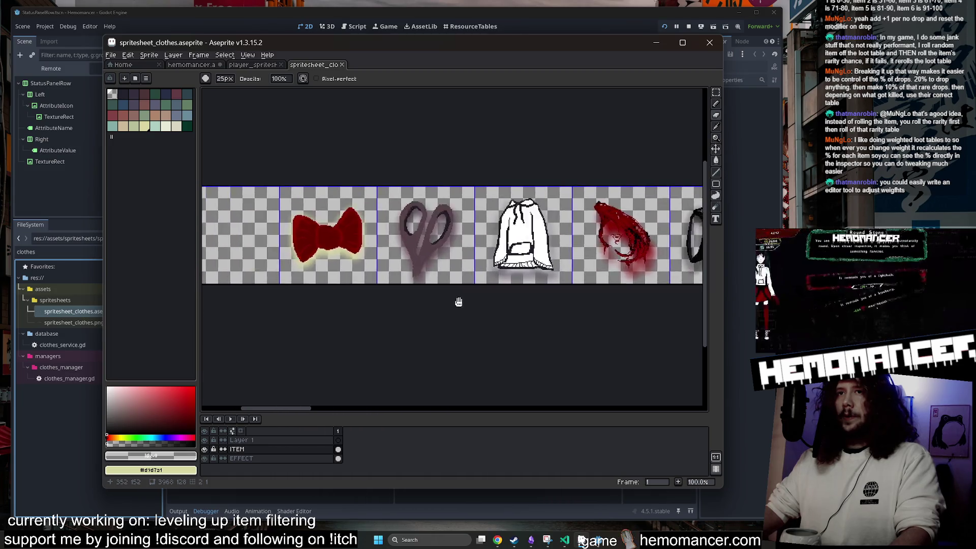
scroll(584, 300, "right", 15)
scroll(580, 273, "right", 20)
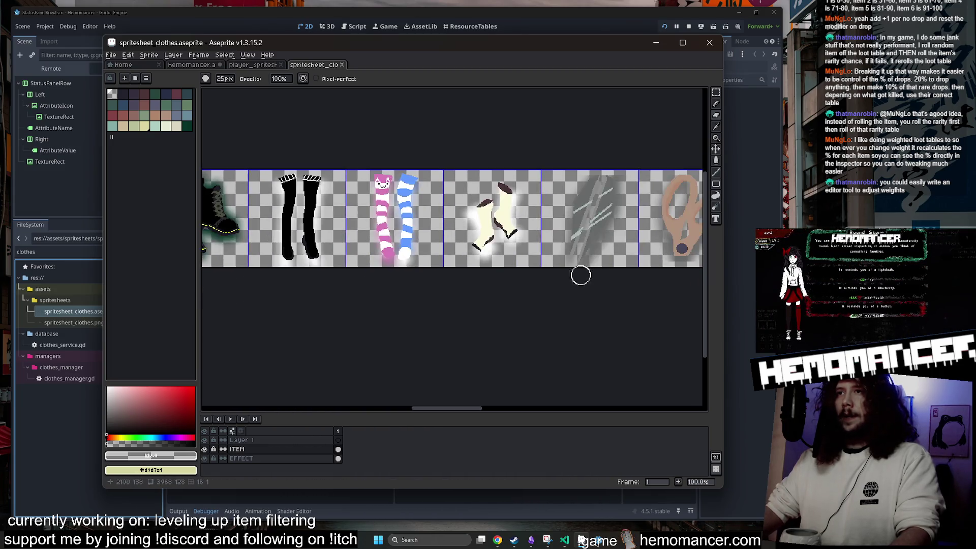
scroll(523, 279, "right", 3)
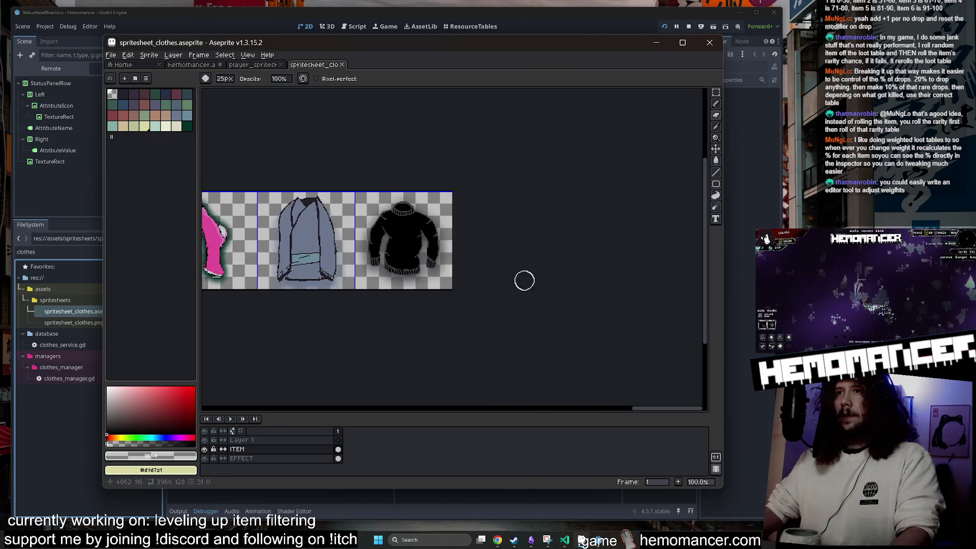
Close the spritesheet, minimize Aseprite, and select the 'clothes' filter text in Godot
left_click(343, 65)
left_click(654, 41)
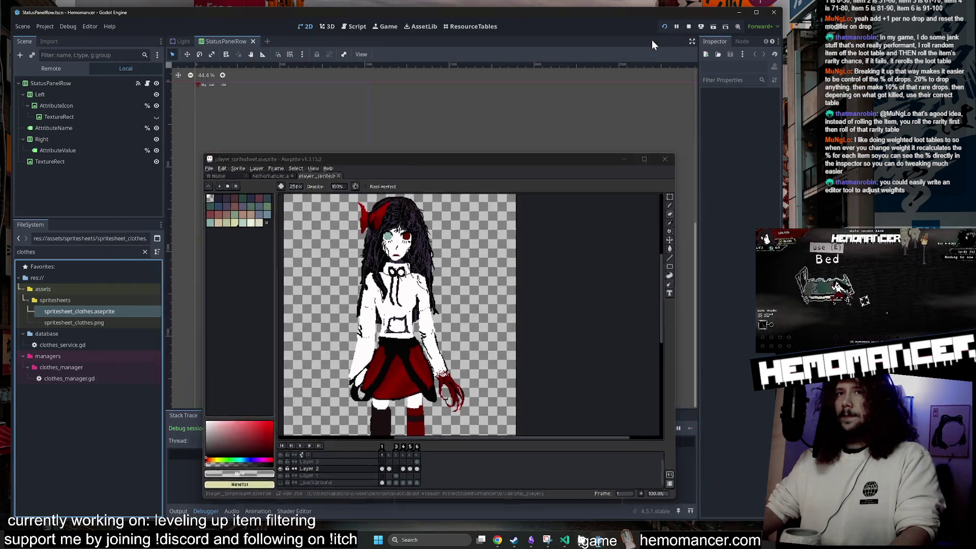
left_click(76, 252)
key("ctrl+a")
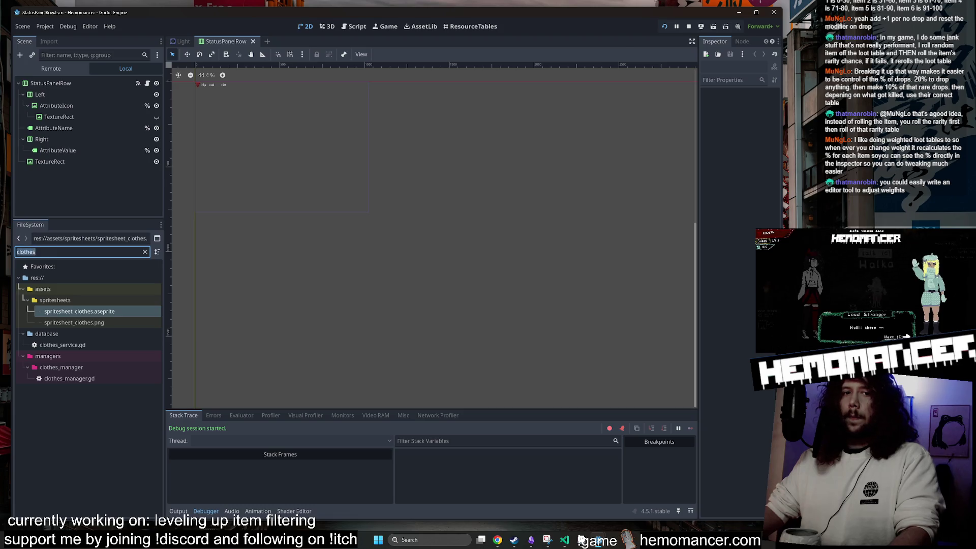
Clear the file filter and look over the torch in the Light scene
key("BackSpace")
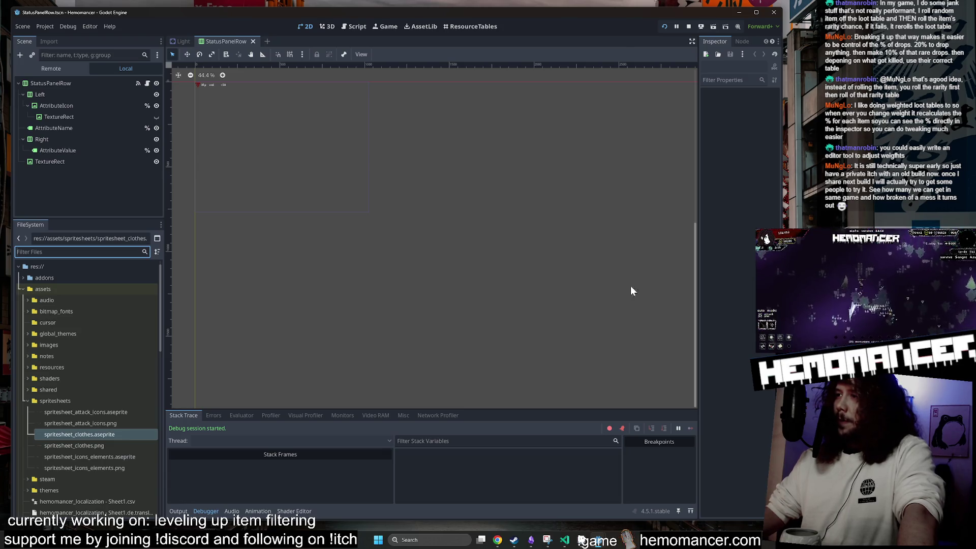
left_click(181, 41)
scroll(544, 289, "up", 4)
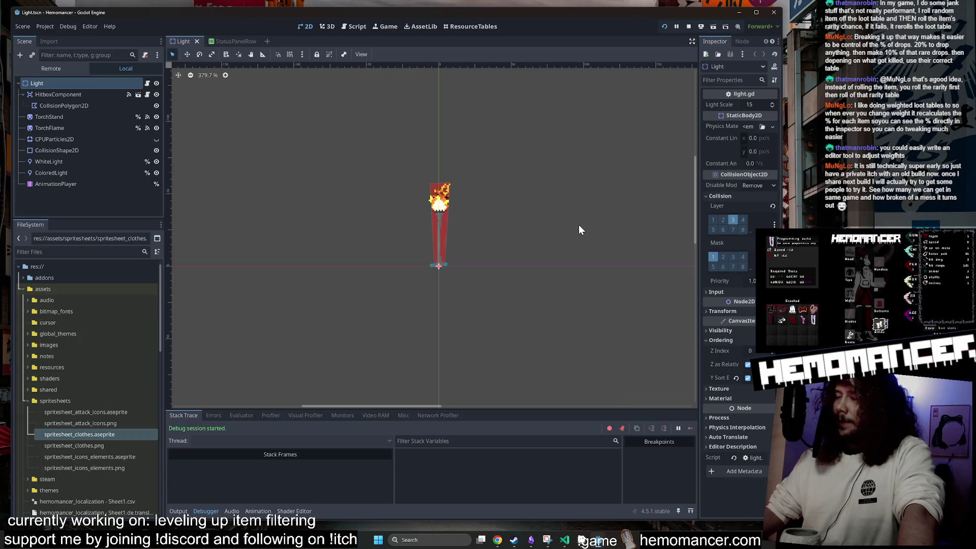
scroll(580, 226, "down", 3)
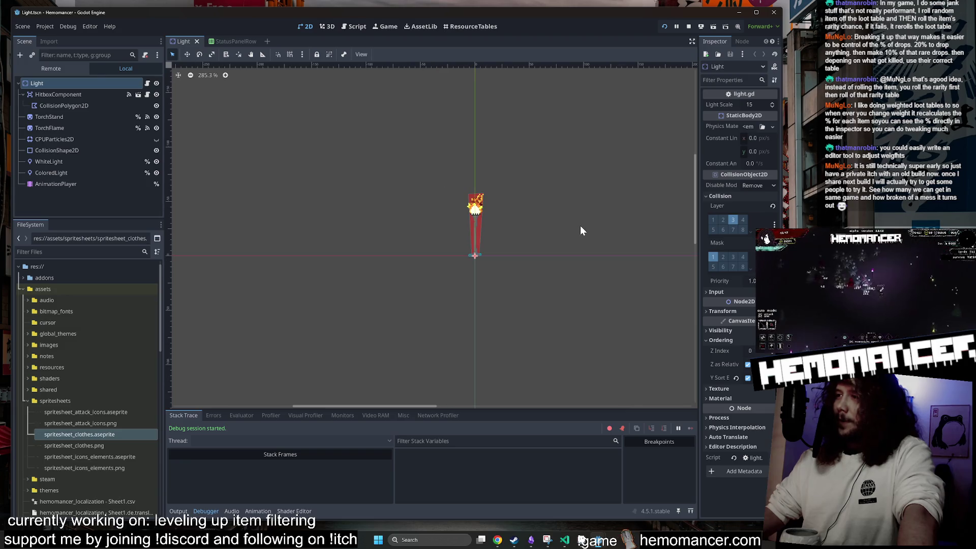
left_click_drag(558, 153, 496, 165)
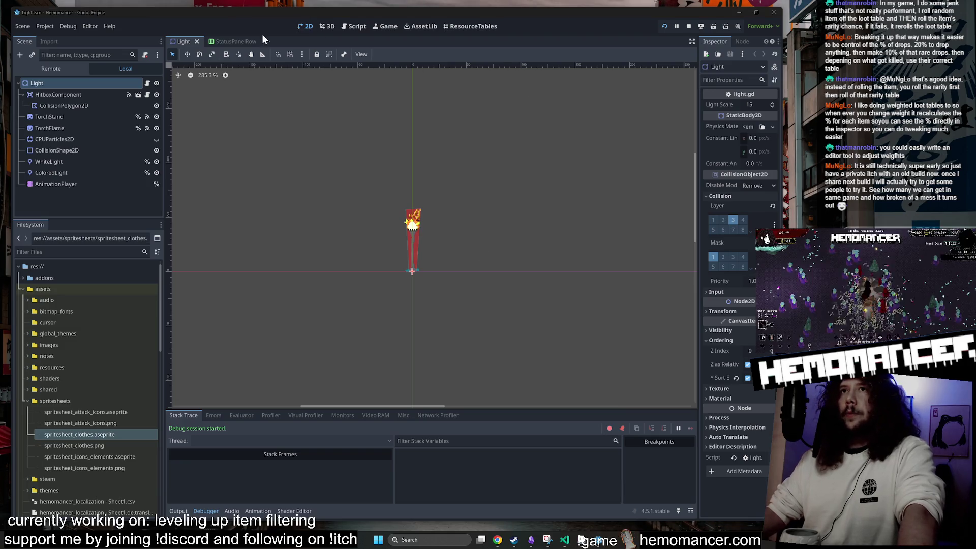
Back in StatusPanelRow, bring the row into view and collapse the spritesheets folder
left_click(229, 41)
left_click_drag(308, 122, 441, 239)
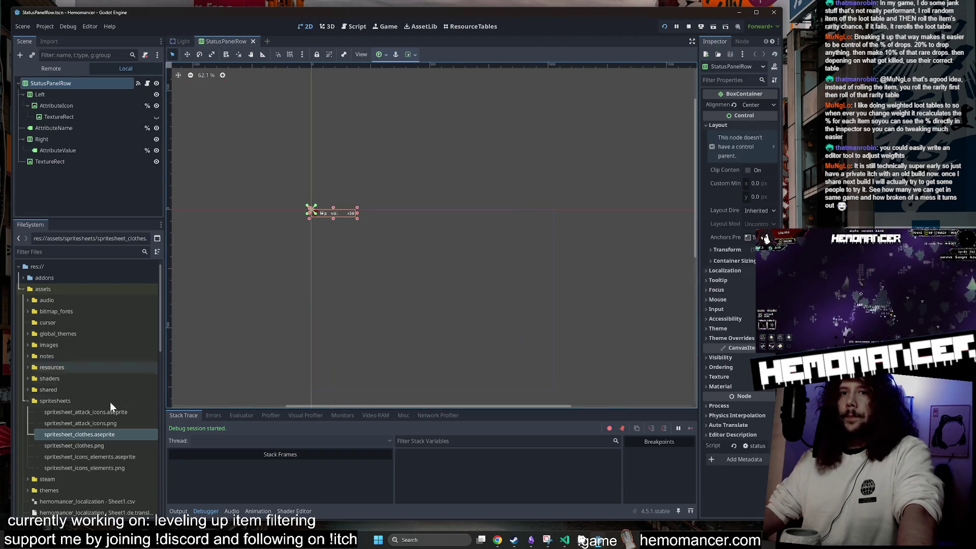
double_click(92, 403)
scroll(102, 387, "down", 5)
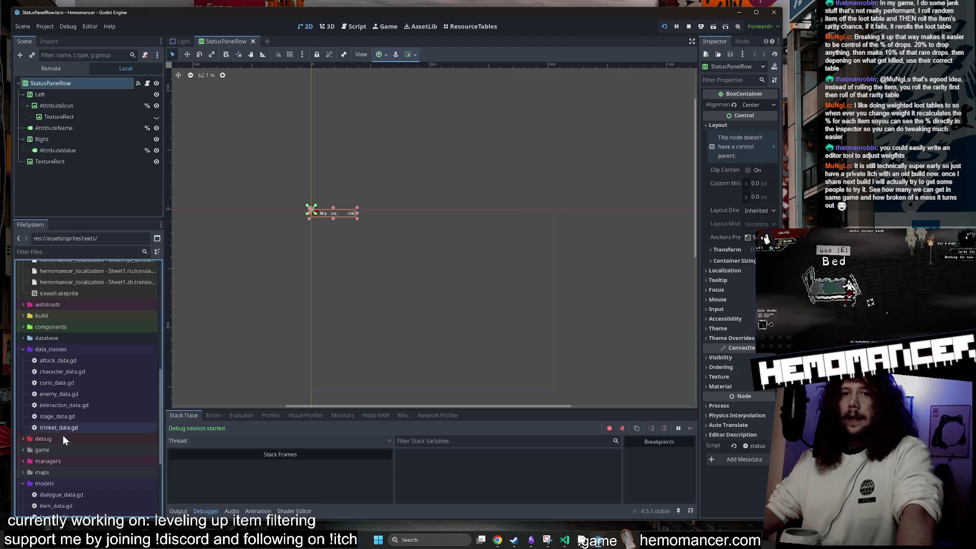
scroll(91, 455, "down", 4)
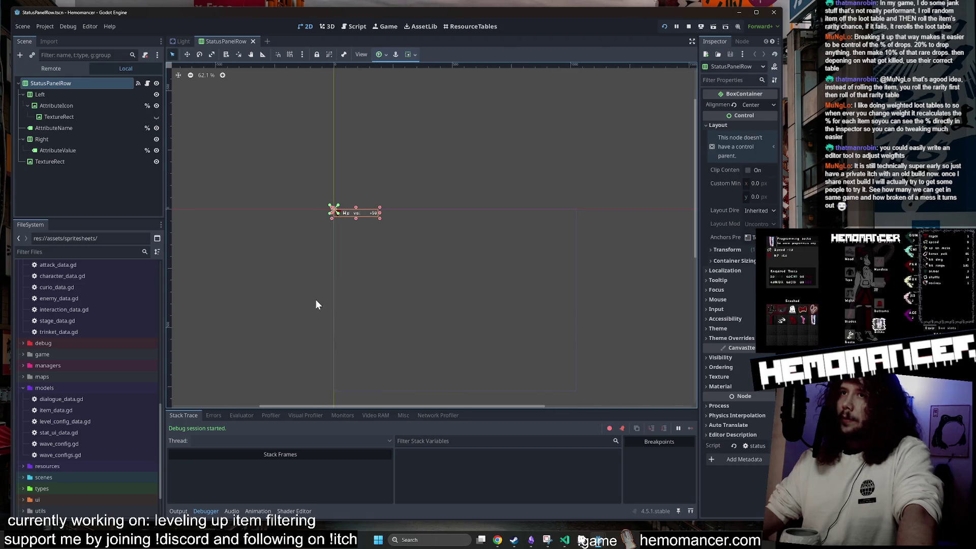
left_click(356, 170)
scroll(355, 173, "up", 4)
scroll(356, 182, "up", 3)
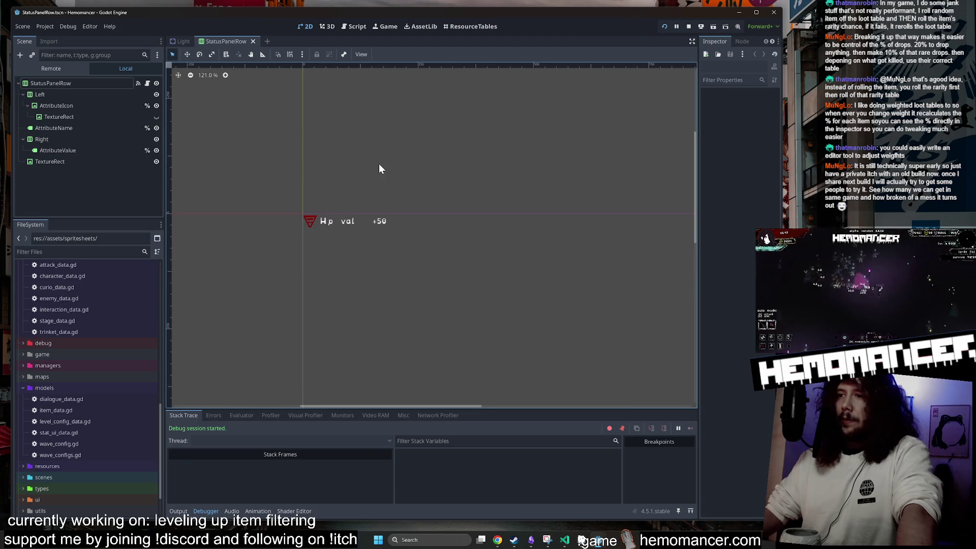
Check the running game, pan around the Hp row, then close the StatusPanelRow tab
left_click(583, 541)
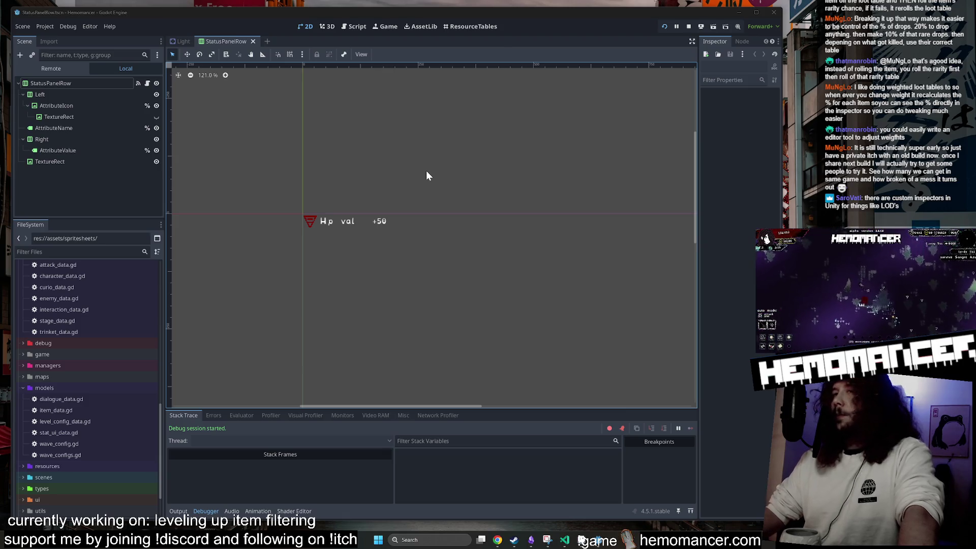
left_click_drag(359, 163, 461, 155)
middle_click(223, 41)
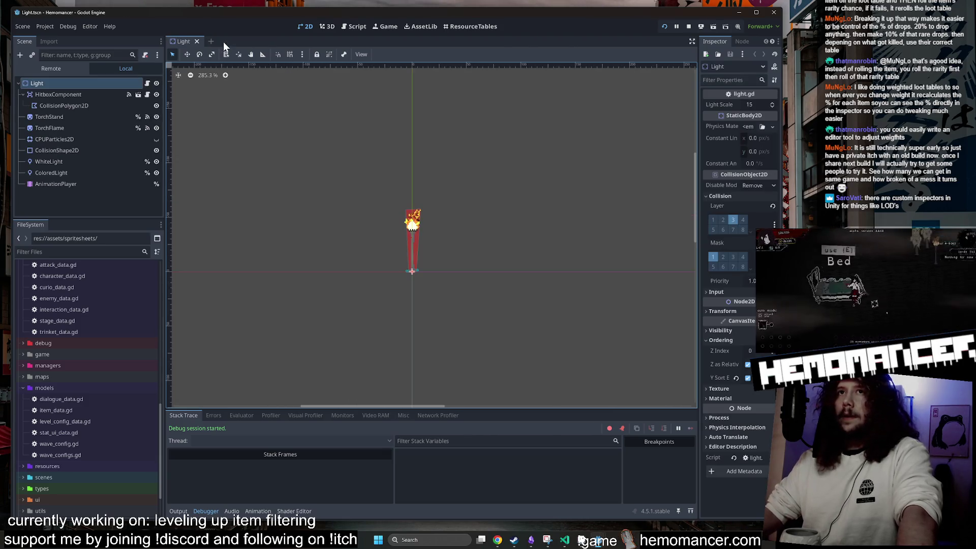
Zoom in on the torch, then pull the image.png browser window over the editor
left_click_drag(334, 274, 316, 242)
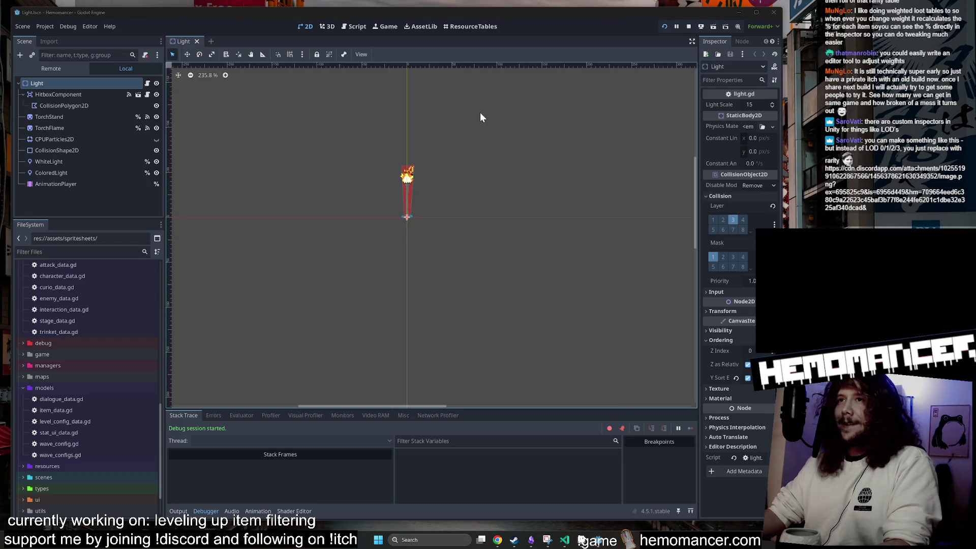
left_click_drag(488, 131, 530, 161)
scroll(530, 160, "up", 1)
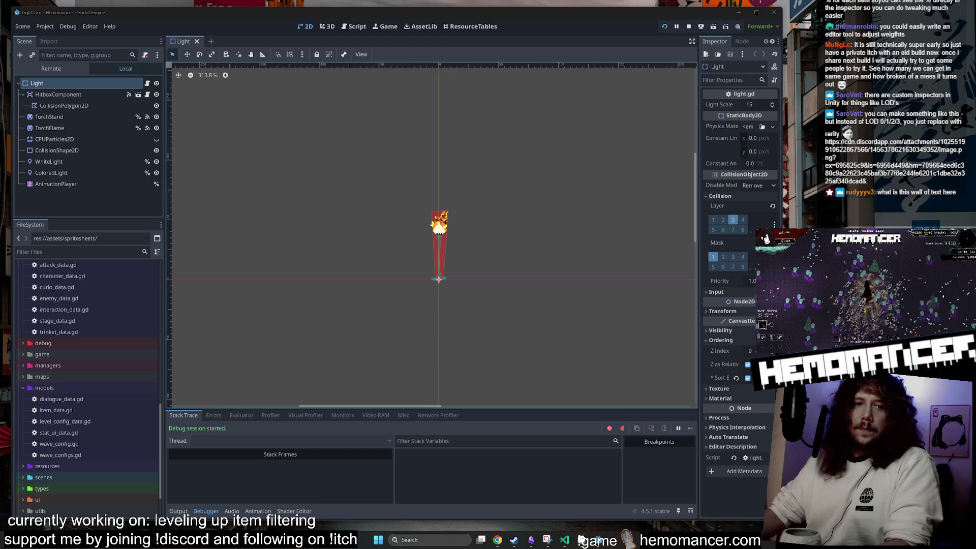
mouse_move(0, 327)
left_mouse_down()
mouse_move(483, 304)
mouse_move(554, 117)
mouse_move(552, 62)
mouse_move(470, 56)
left_mouse_up()
scroll(430, 252, "up", 6)
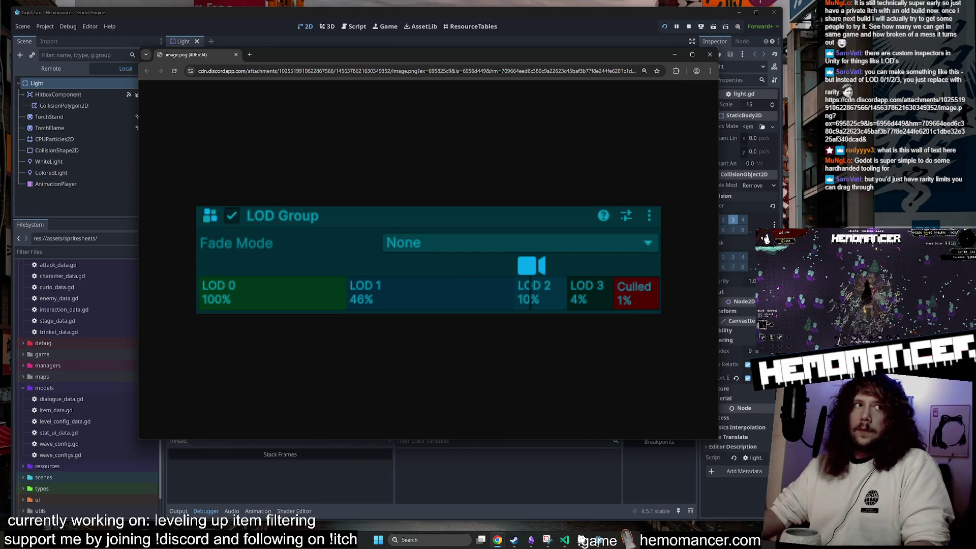
Close the browser window showing the enlarged LOD Group image
left_click(710, 55)
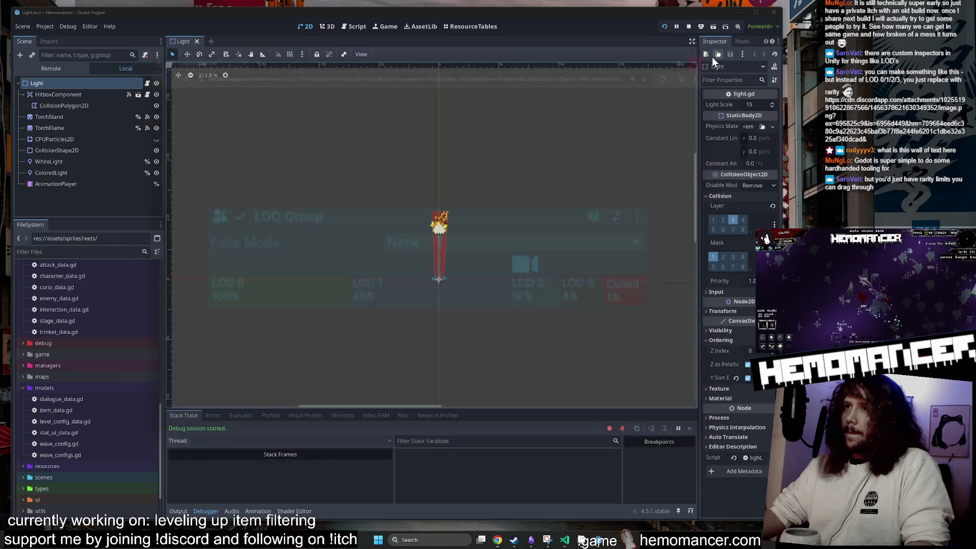
Bring up the Hemomancer debug game, leave the wardrobe, and close the game window
mouse_move(601, 543)
left_click(599, 493)
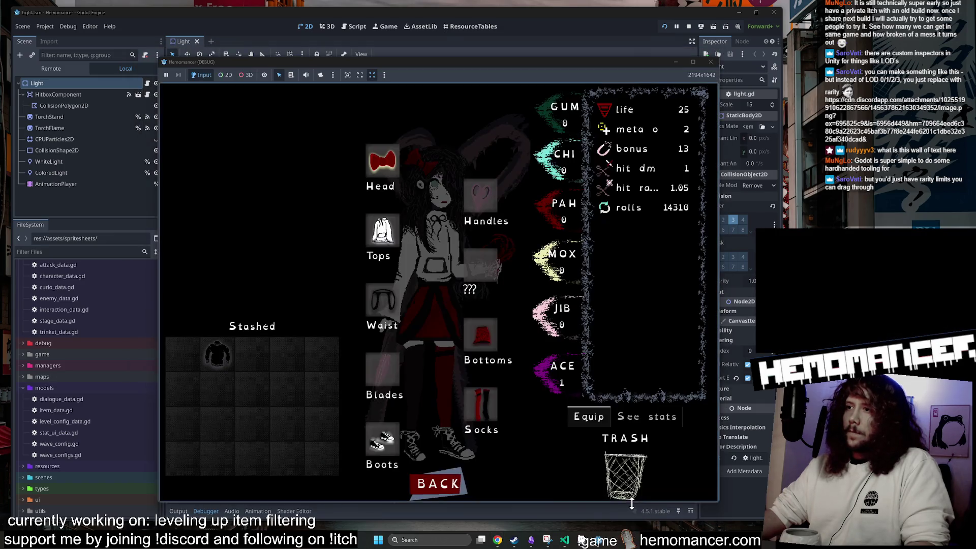
left_click(430, 487)
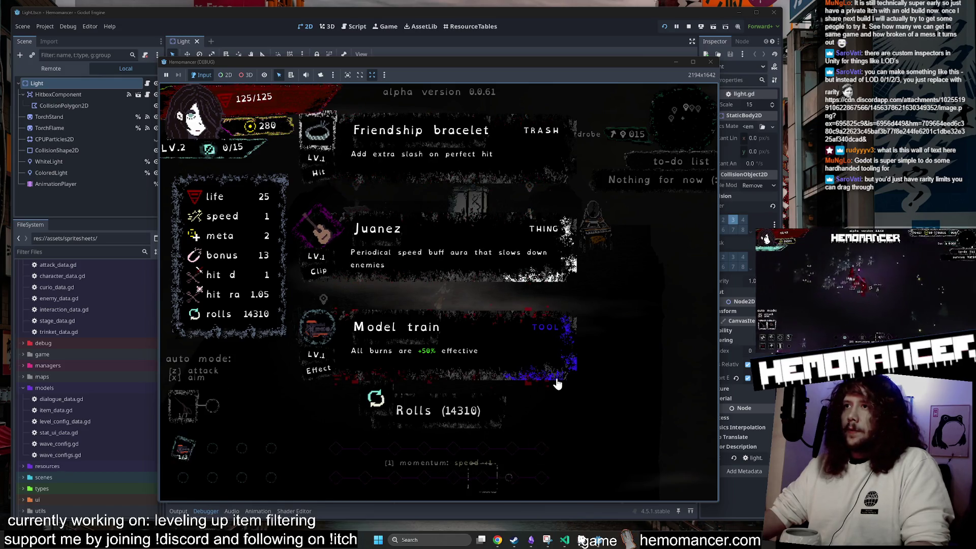
left_click(710, 62)
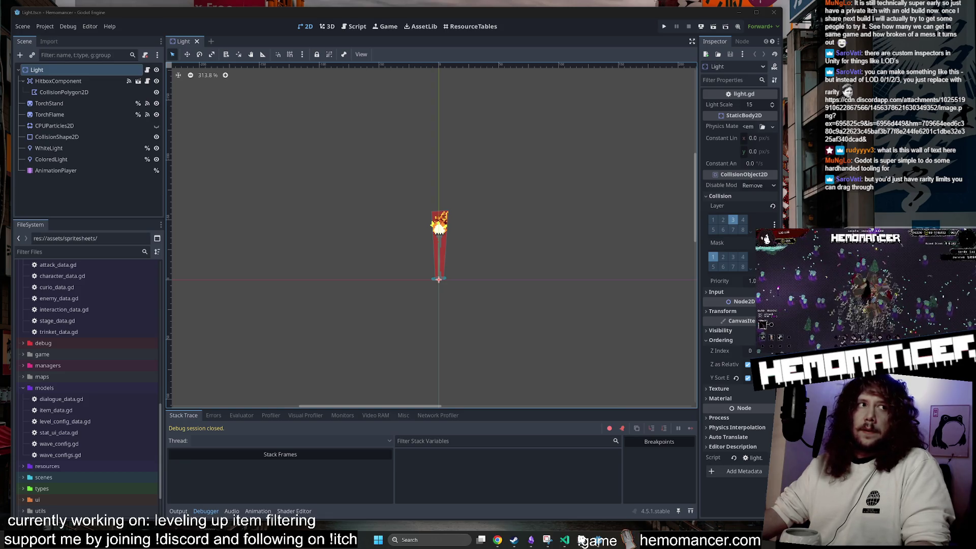
Select then deselect WhiteLight, recentre the torch, and open the Select Resource quick-open search
left_click(394, 147)
left_click(253, 167)
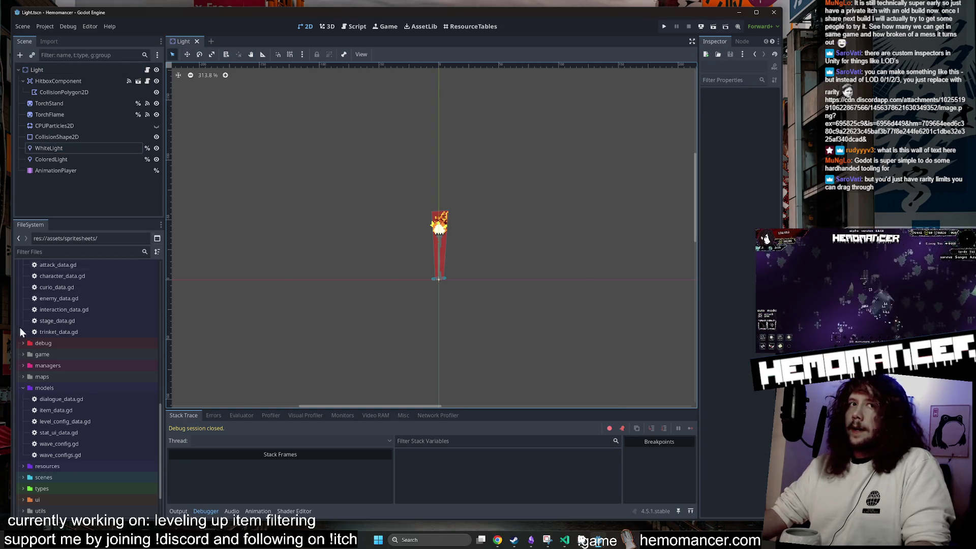
left_click(582, 540)
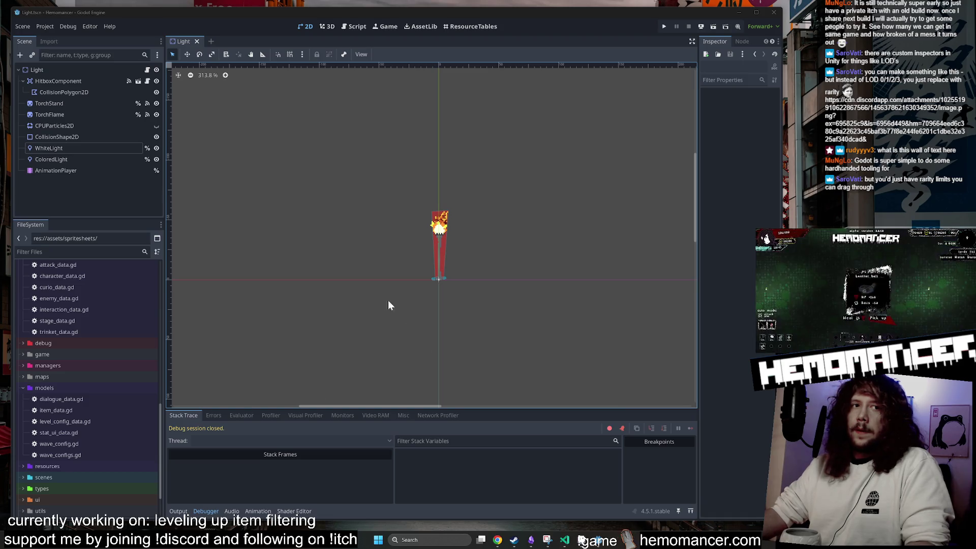
scroll(372, 281, "down", 6)
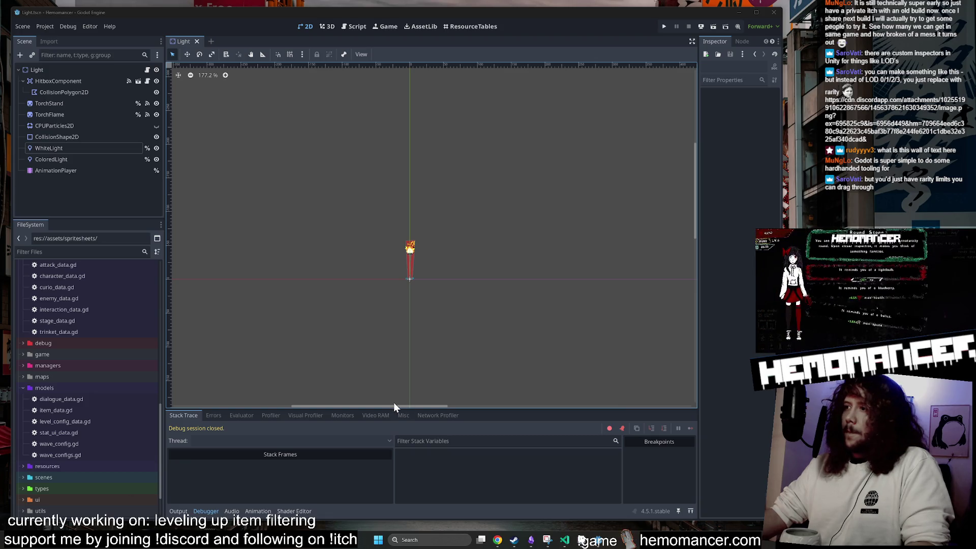
left_click_drag(319, 184, 367, 146)
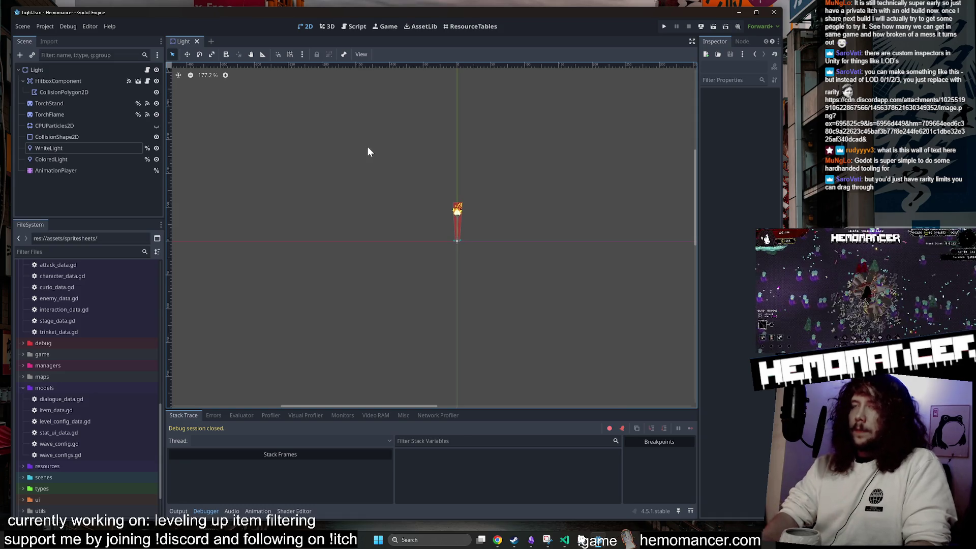
key("shift+alt+o")
Open level_up.gd via quick-open and review its weighted picking code around lines 230–235
type("level")
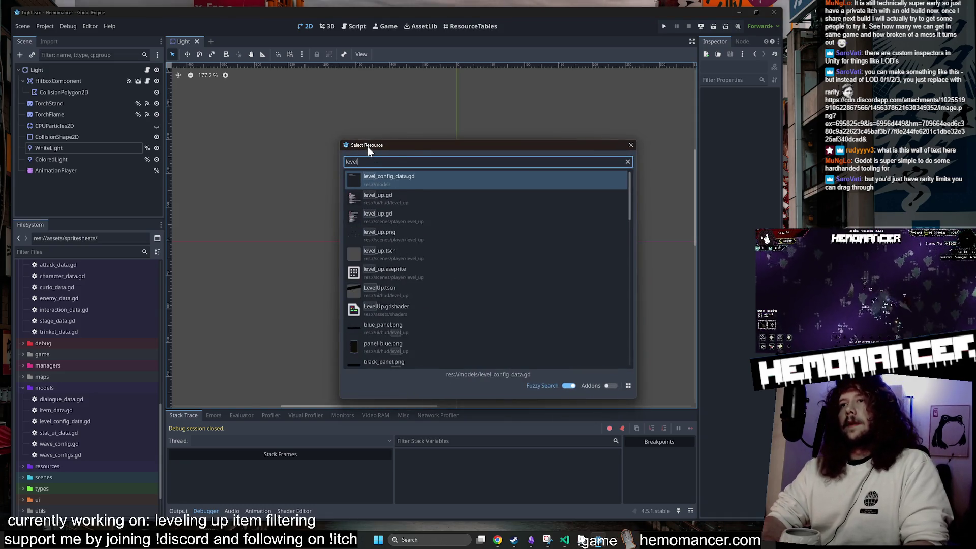
key("Down")
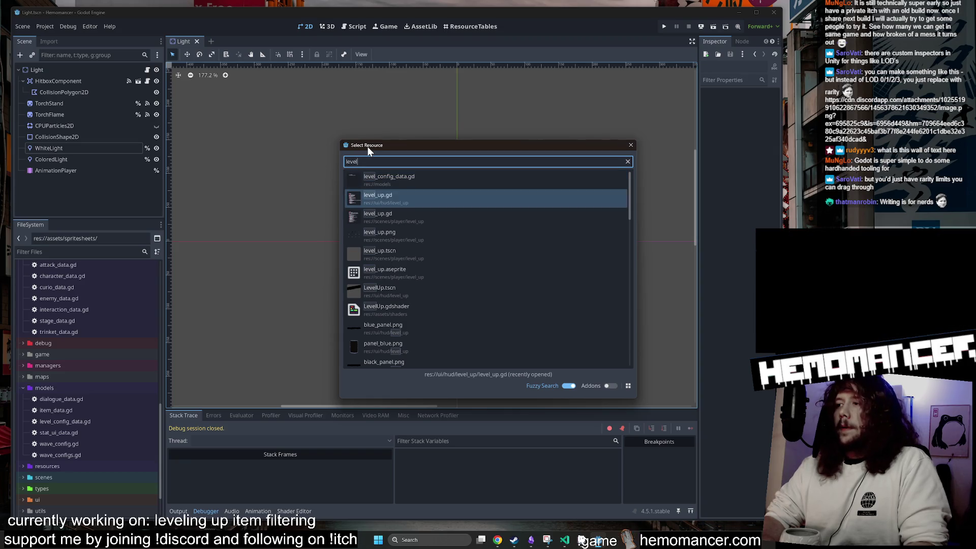
key("Return")
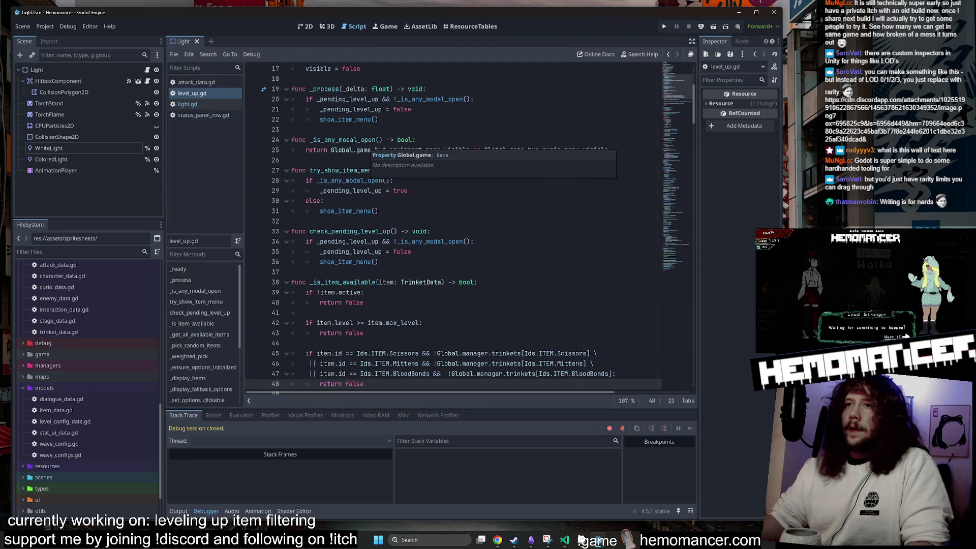
scroll(453, 228, "down", 5)
left_click_drag(688, 98, 691, 238)
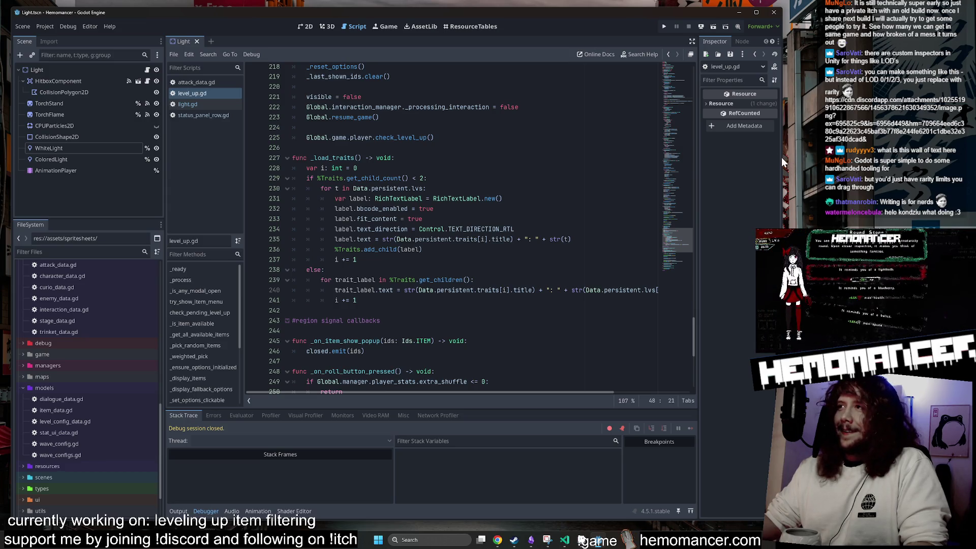
left_click(478, 241)
left_click_drag(781, 243, 819, 249)
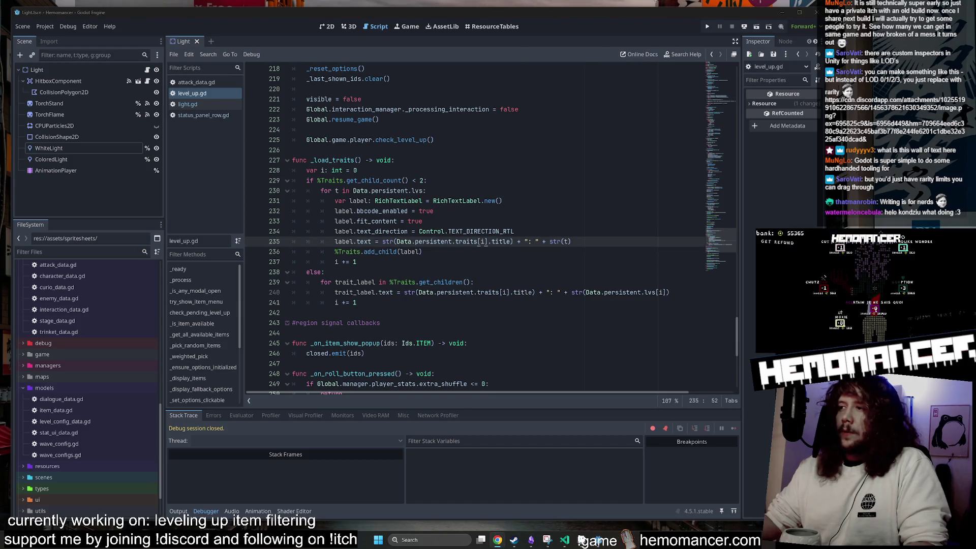
left_click(426, 191)
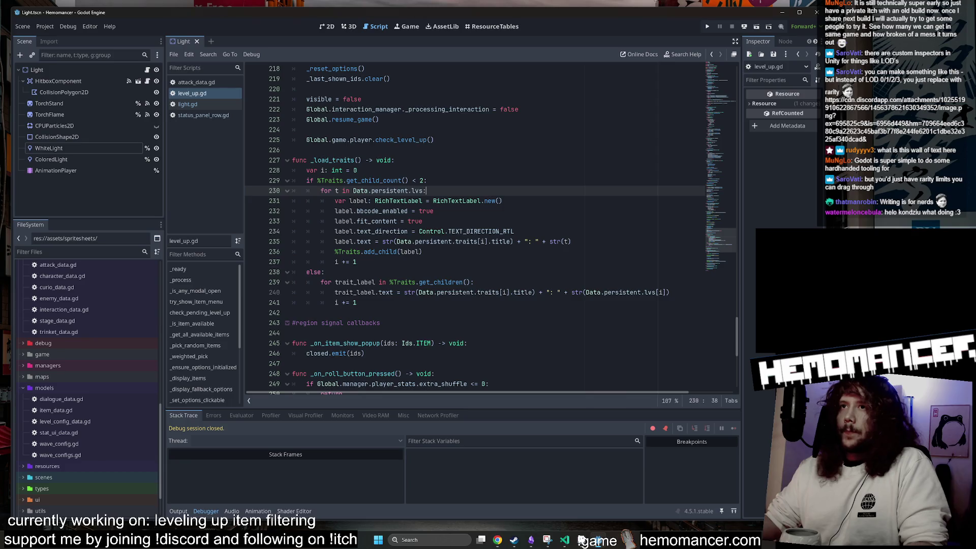
scroll(426, 190, "up", 8)
scroll(720, 115, "up", 20)
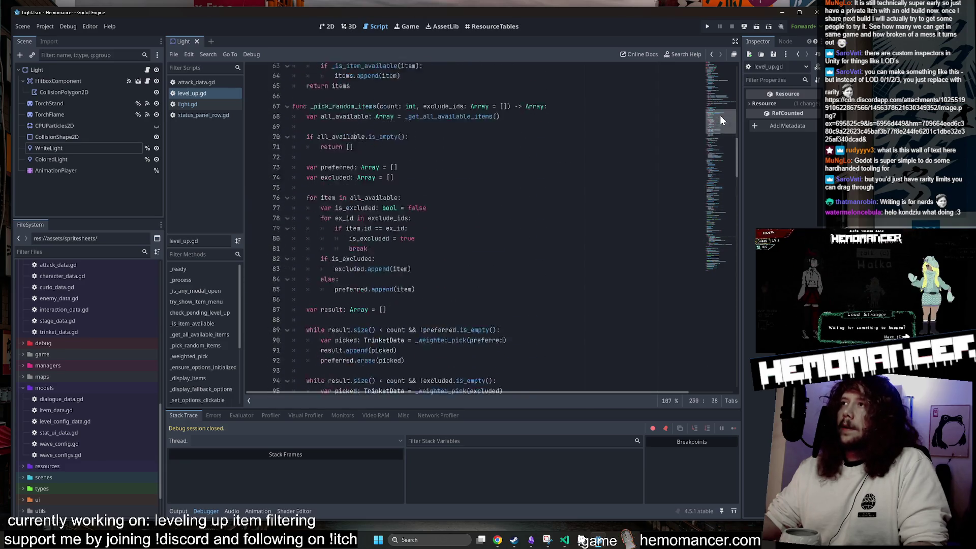
Bring the Hemomancer Trello board up in the browser
mouse_move(497, 540)
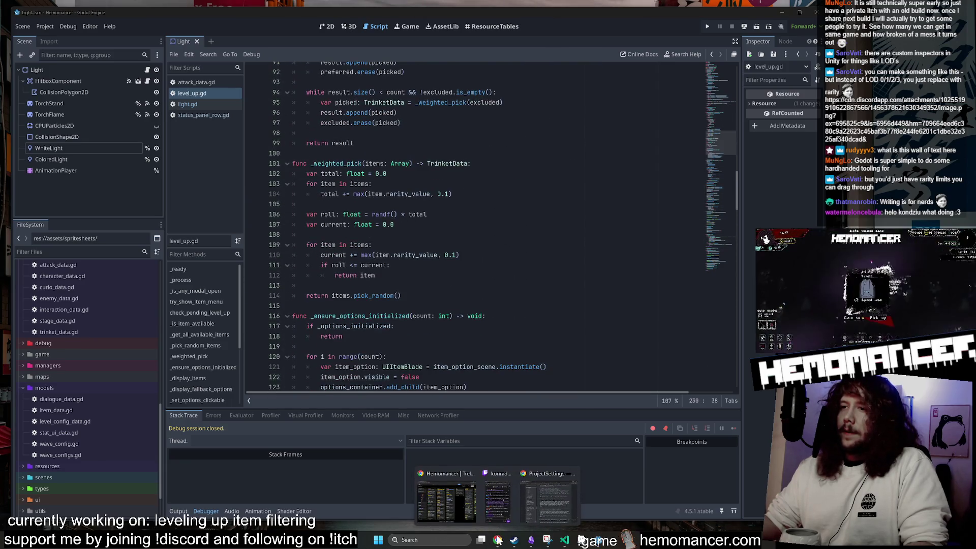
left_click(455, 485)
scroll(578, 338, "right", 5)
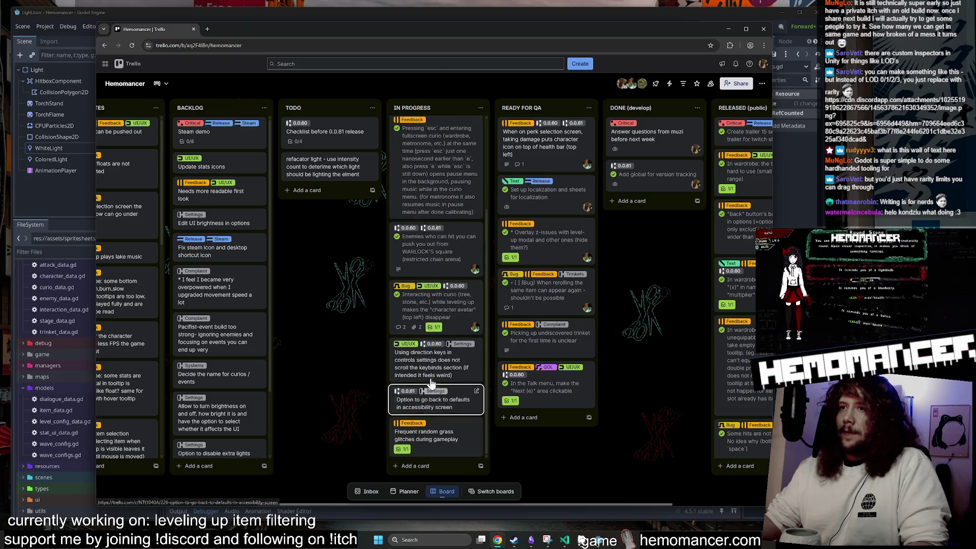
Scroll around the Trello board, then minimize the browser
scroll(431, 366, "up", 3)
scroll(327, 288, "left", 2)
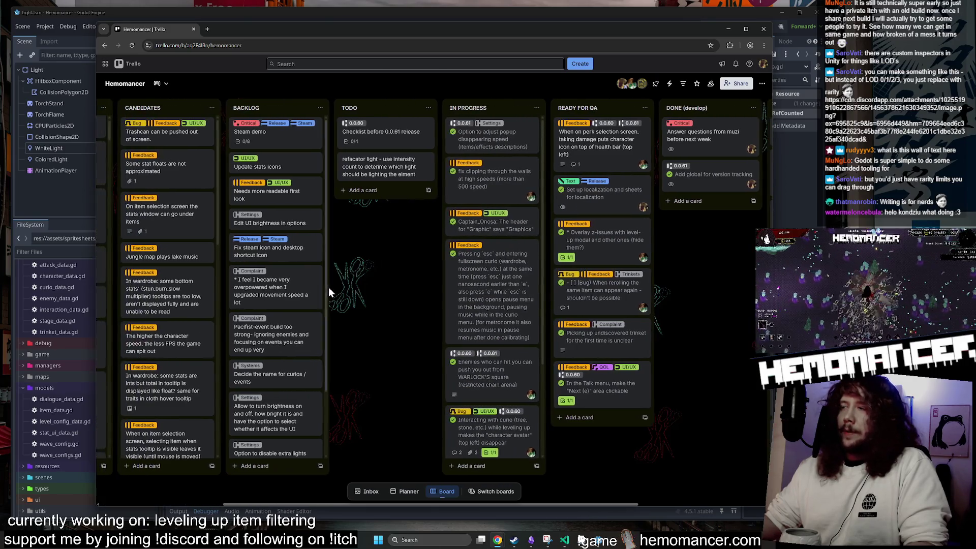
scroll(408, 297, "left", 2)
scroll(410, 302, "right", 2)
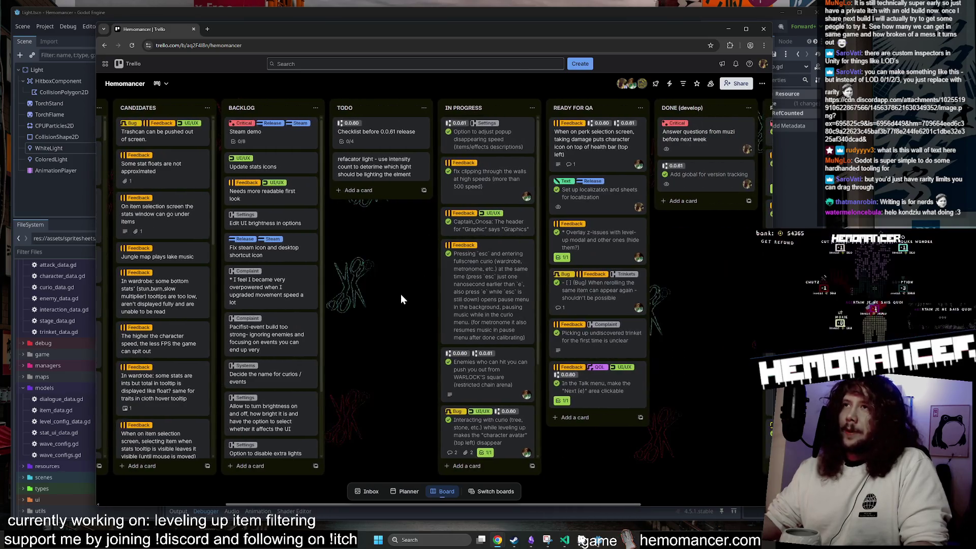
left_click(731, 30)
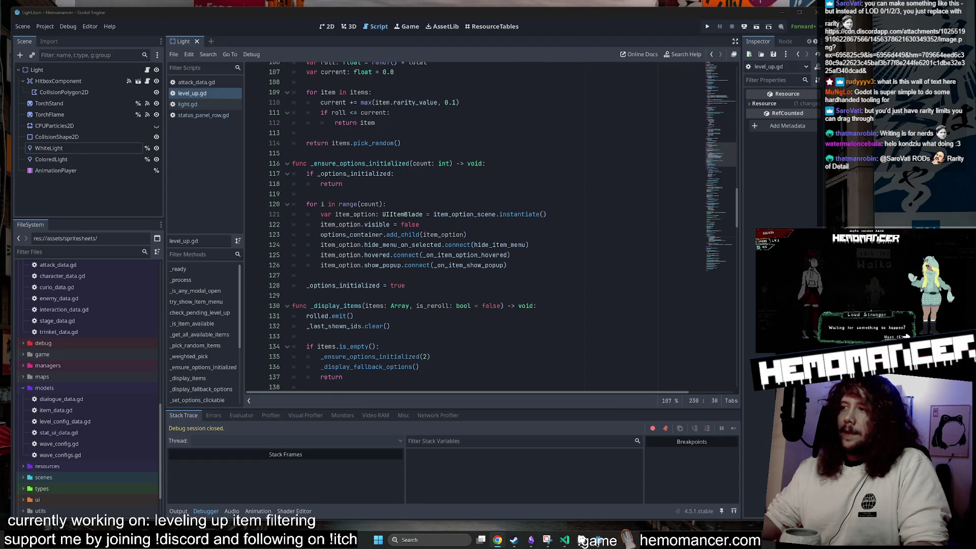
Review level_up.gd's code around lines 118–129
left_click(343, 183)
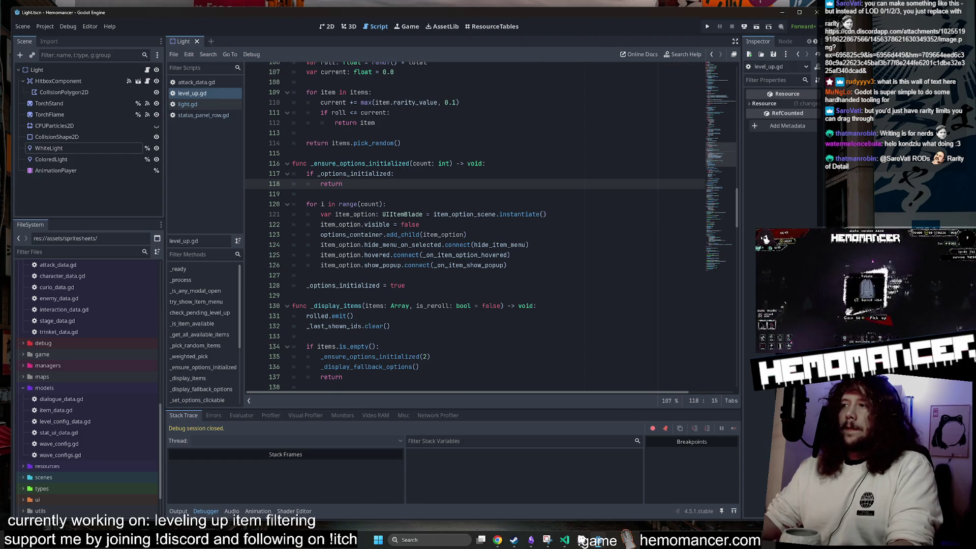
left_click(293, 296)
scroll(476, 226, "up", 4)
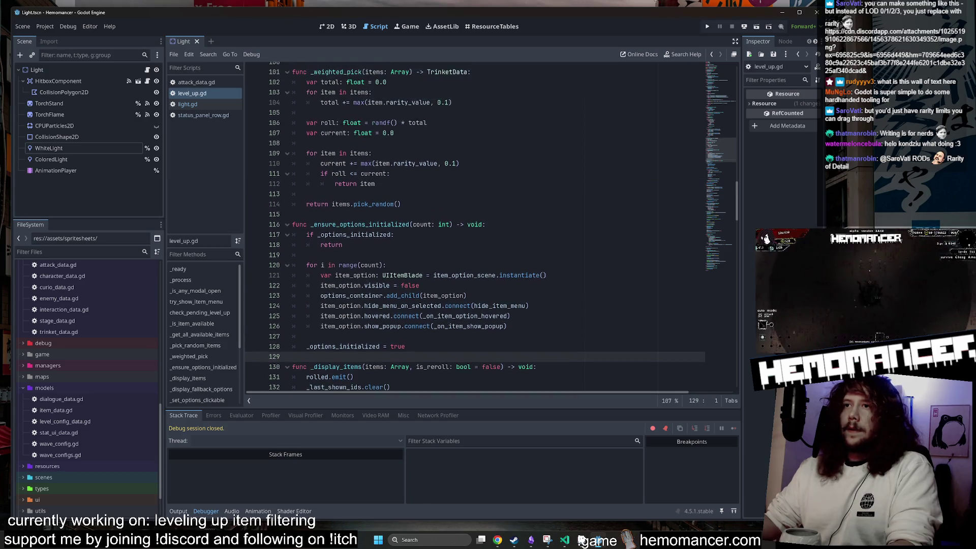
scroll(476, 226, "up", 8)
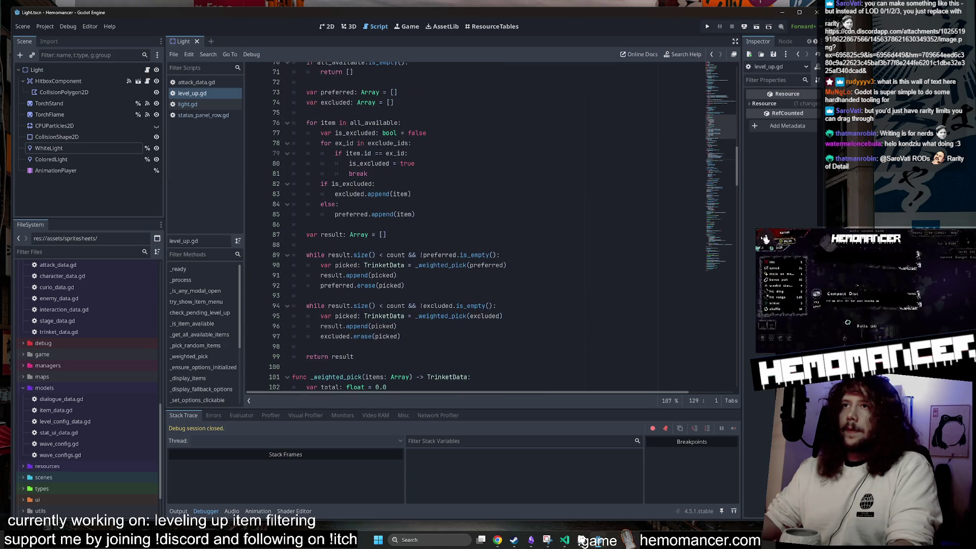
scroll(476, 226, "up", 2)
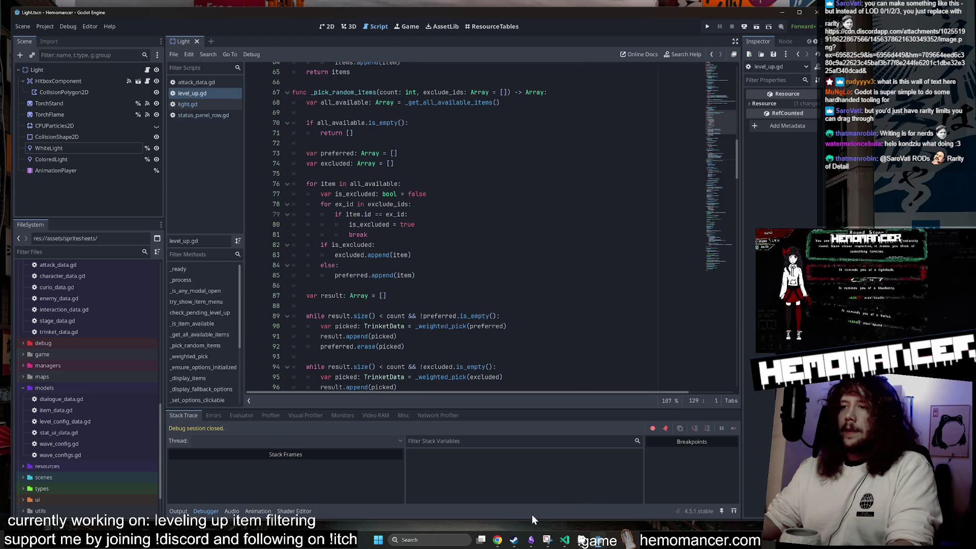
Open the curio-interaction bug card, close it, and hide the browser again
mouse_move(487, 535)
left_click(447, 501)
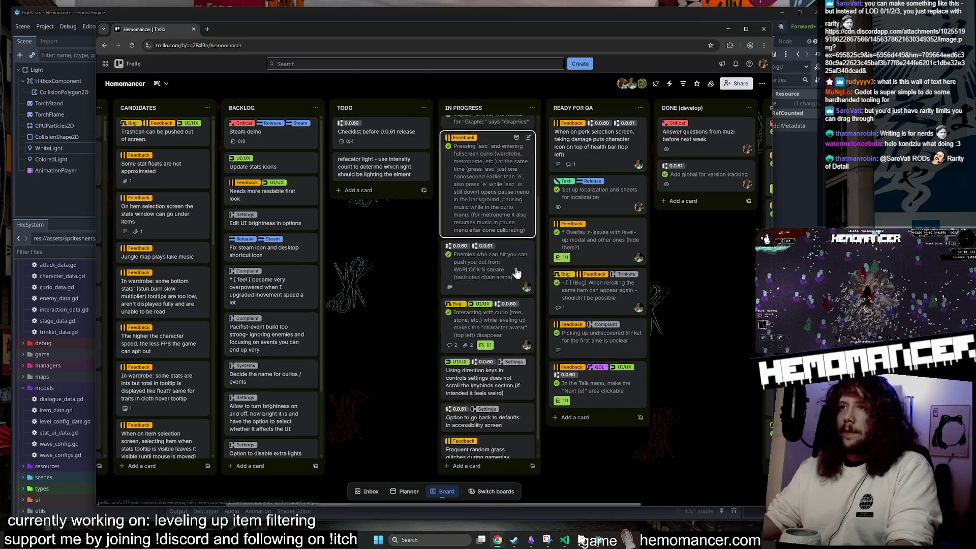
left_click(511, 307)
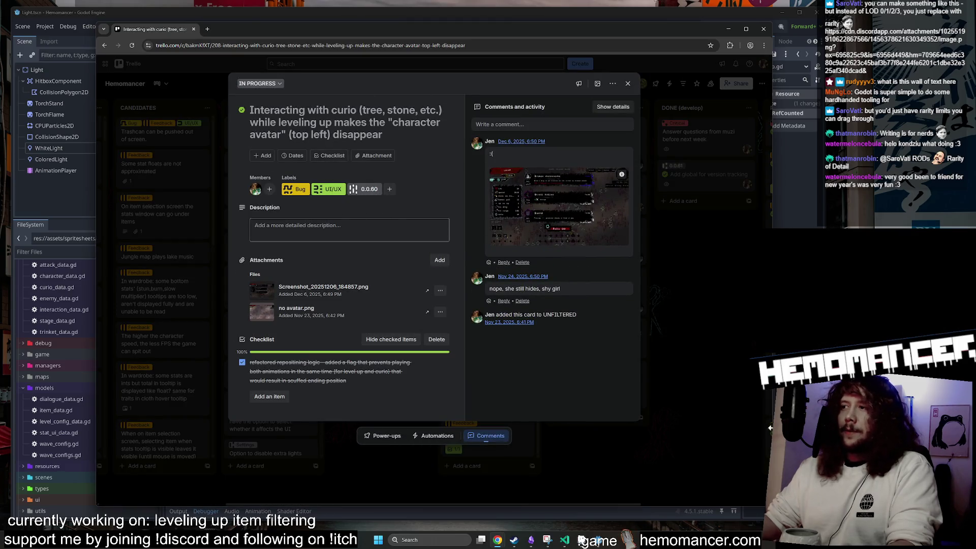
left_click(714, 419)
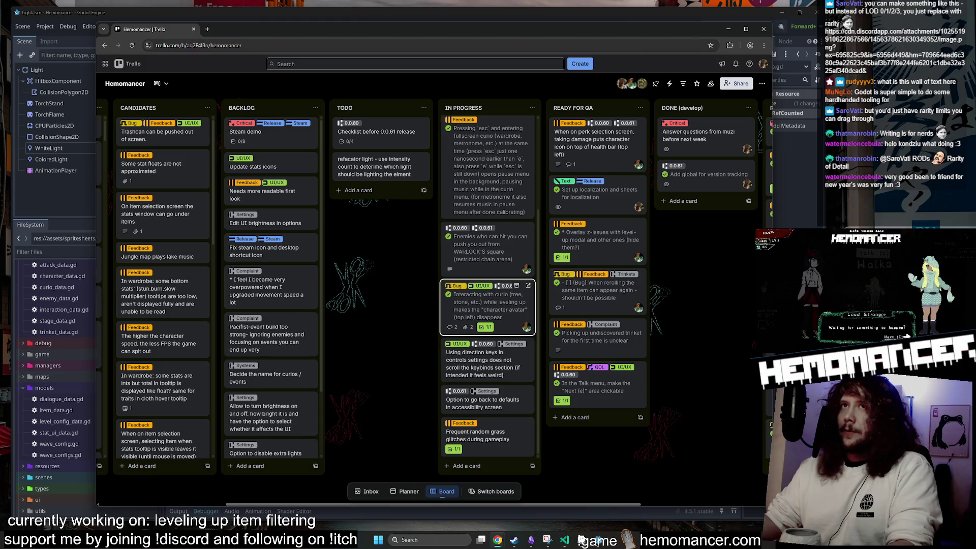
left_click(730, 31)
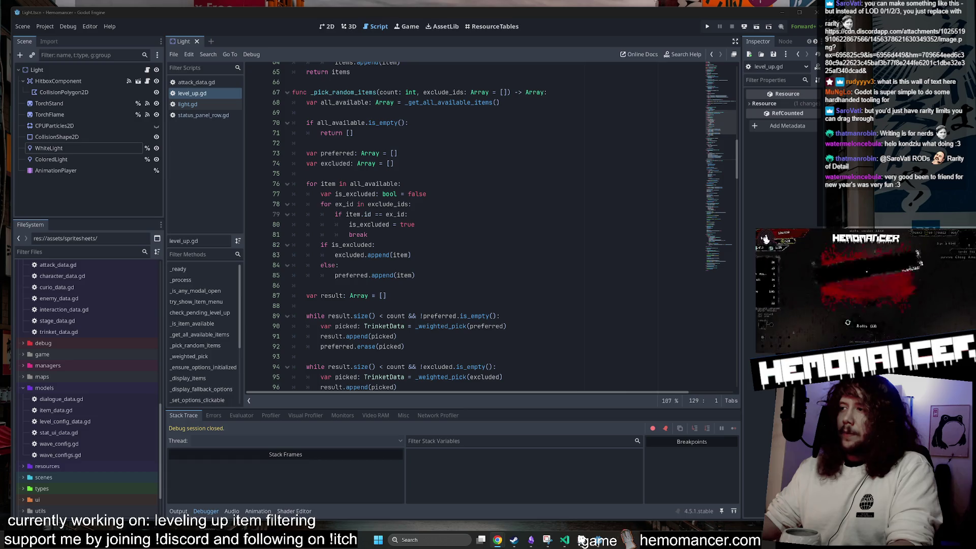
left_click(458, 163)
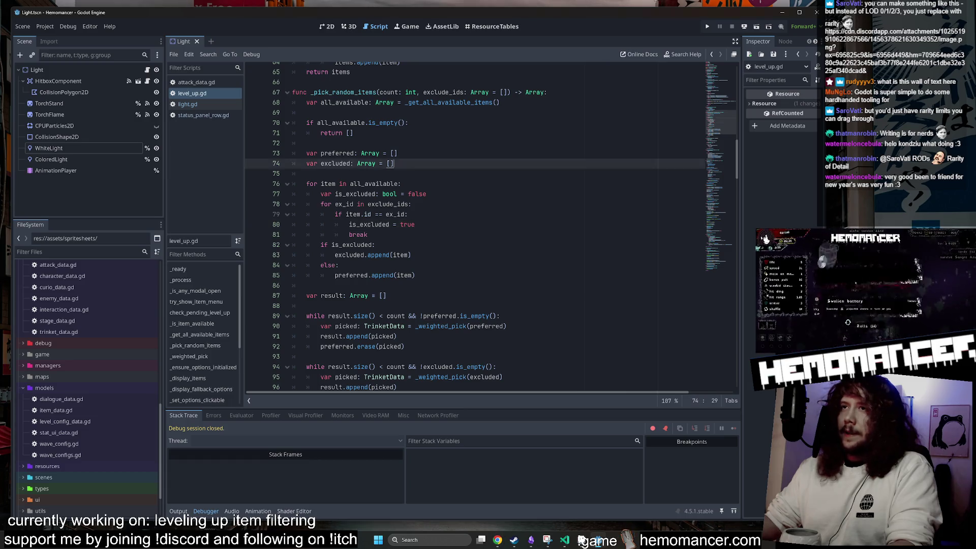
scroll(457, 229, "up", 15)
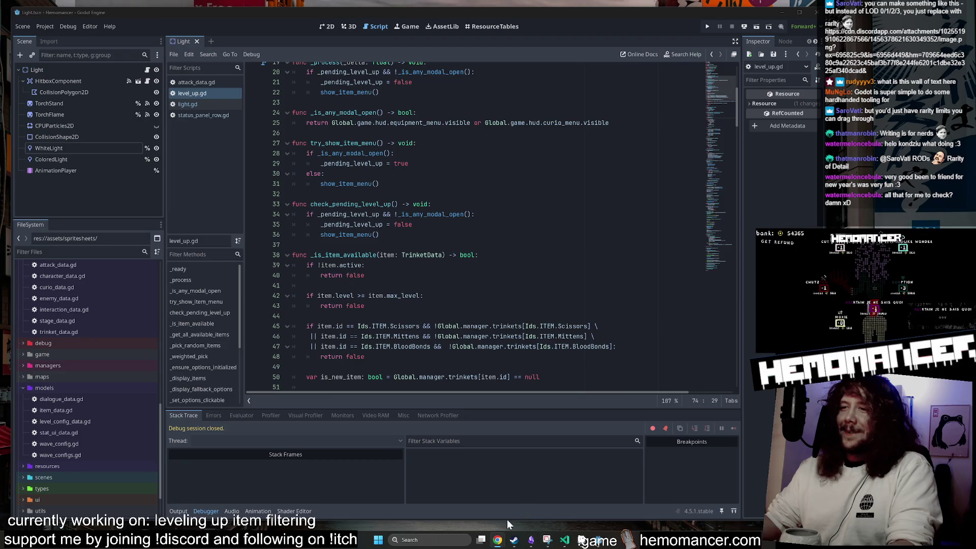
mouse_move(498, 538)
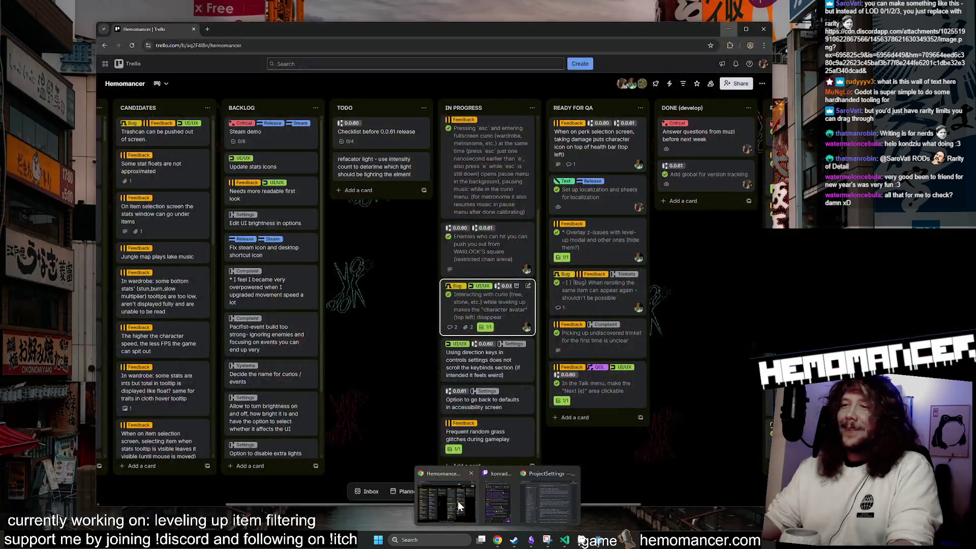
left_click(458, 502)
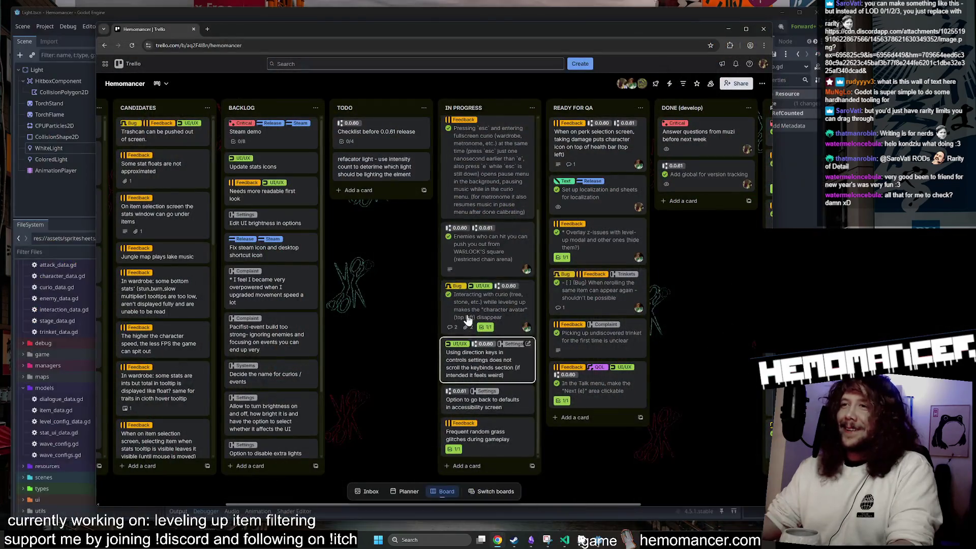
scroll(478, 305, "up", 3)
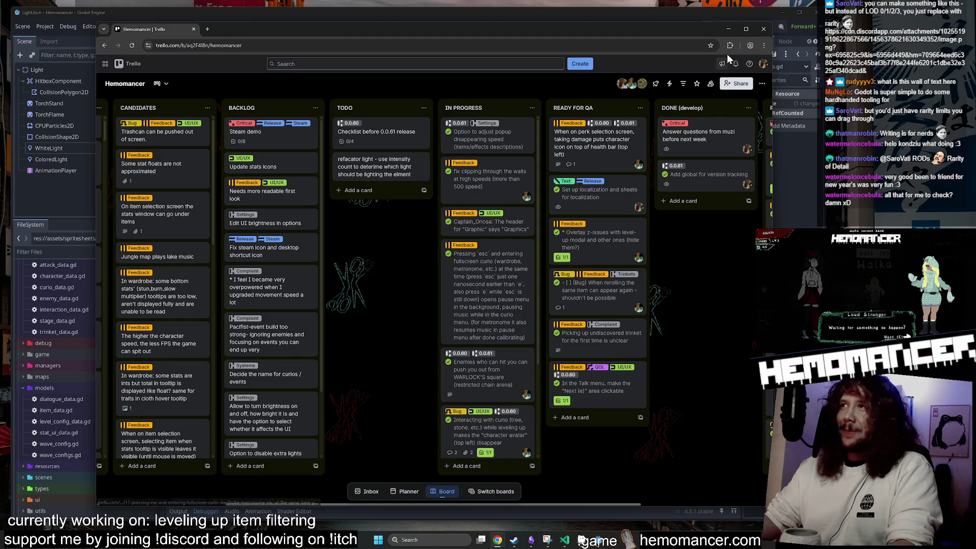
left_click(728, 29)
key("F5")
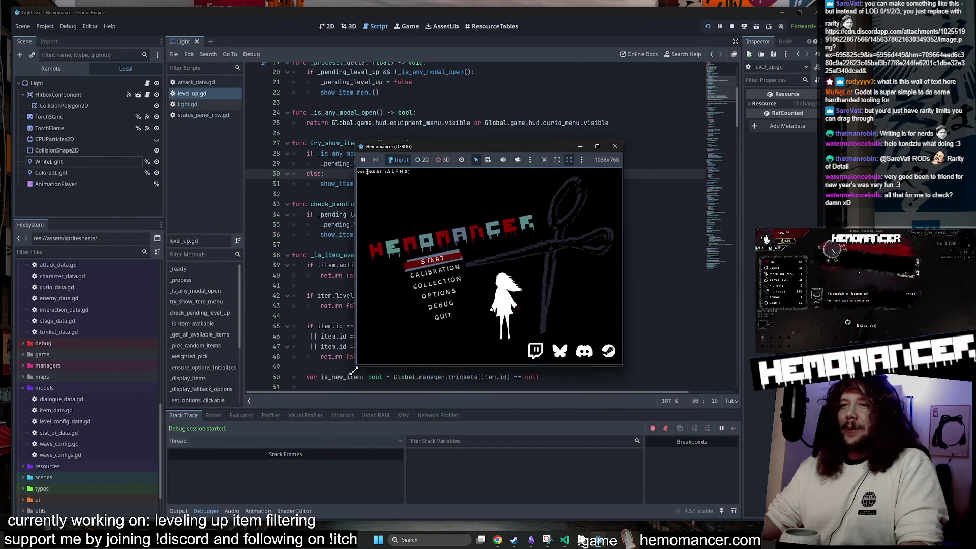
left_click_drag(354, 370, 254, 468)
mouse_move(625, 143)
left_mouse_down()
mouse_move(661, 93)
mouse_move(753, 42)
left_mouse_up()
left_click_drag(590, 55, 512, 61)
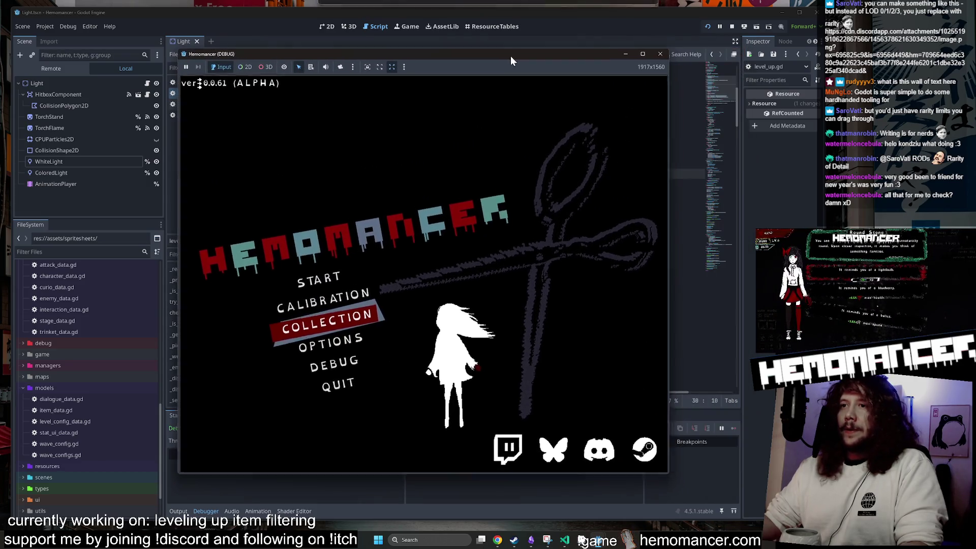
key("F8")
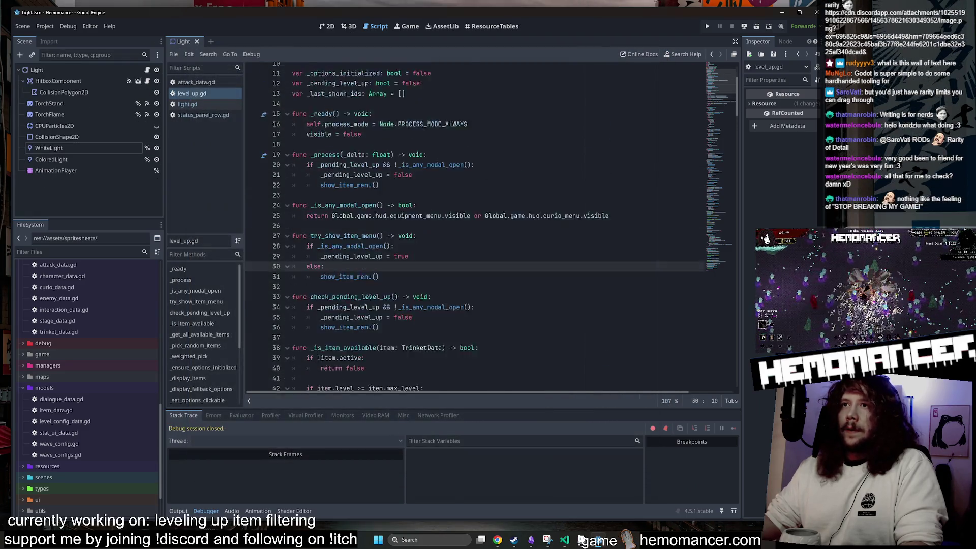
Scroll through level_up.gd to review it
scroll(492, 226, "up", 1)
scroll(491, 226, "up", 1)
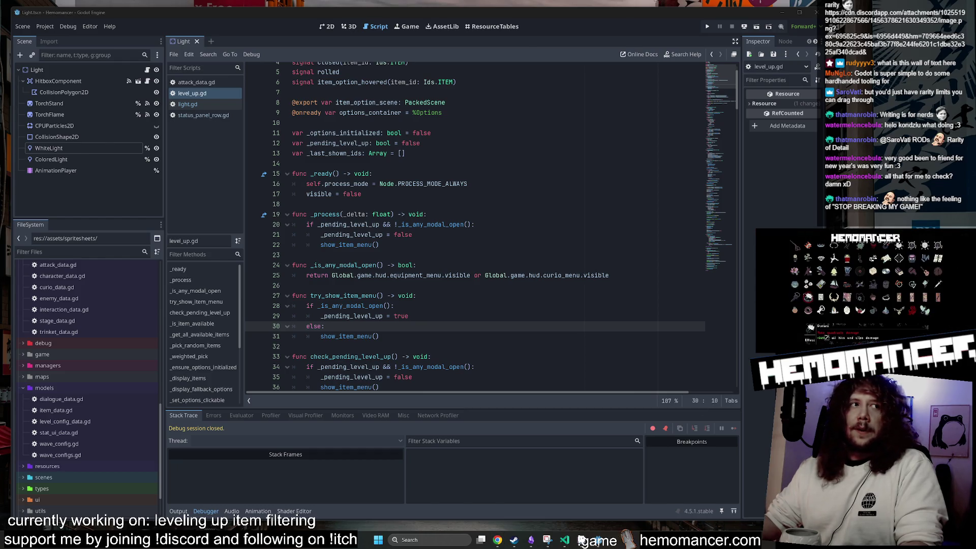
scroll(491, 226, "down", 13)
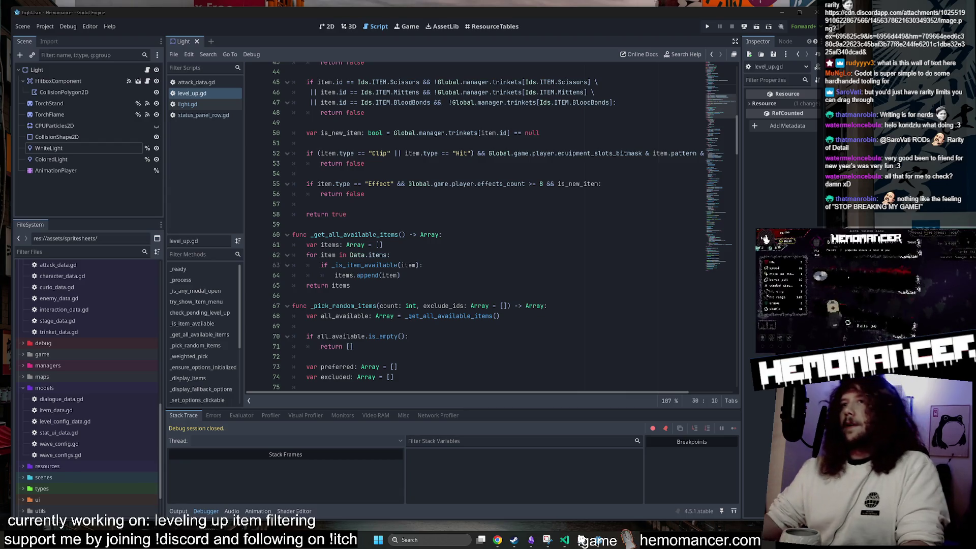
scroll(491, 226, "down", 3)
scroll(491, 226, "down", 4)
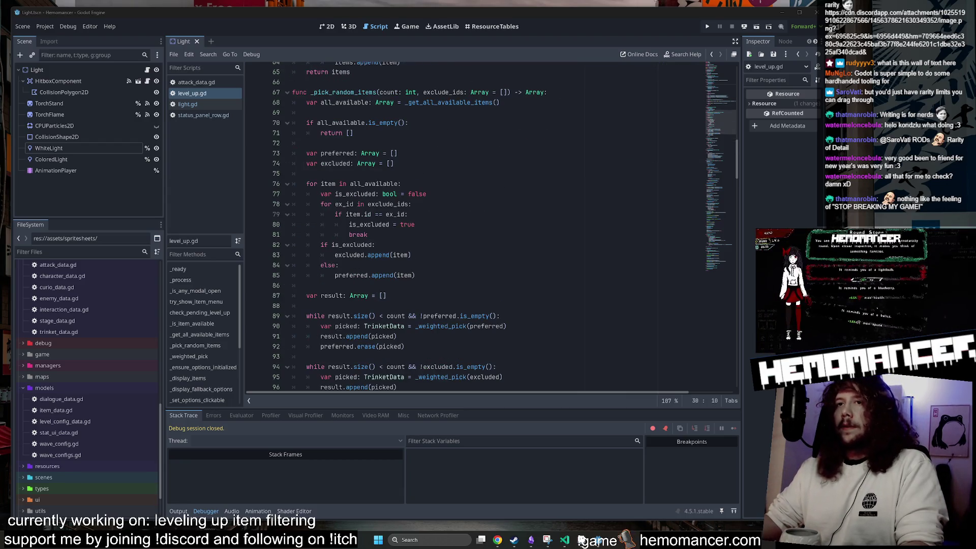
Close attack_data.gd, light.gd and status_panel_row.gd, then move the Discord window to the top
middle_click(206, 86)
middle_click(204, 93)
middle_click(205, 91)
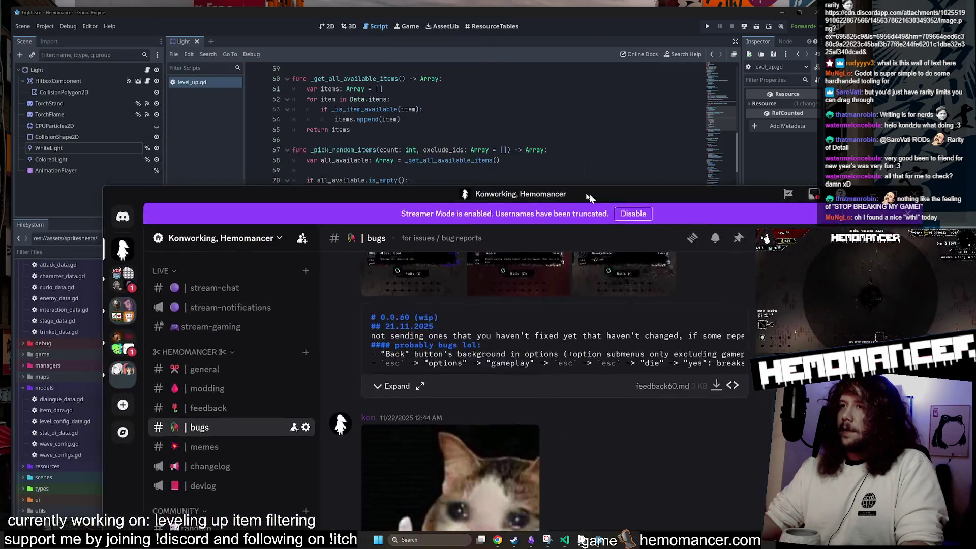
mouse_move(589, 194)
left_mouse_down()
mouse_move(528, 39)
mouse_move(499, 19)
left_mouse_up()
scroll(353, 262, "up", 6)
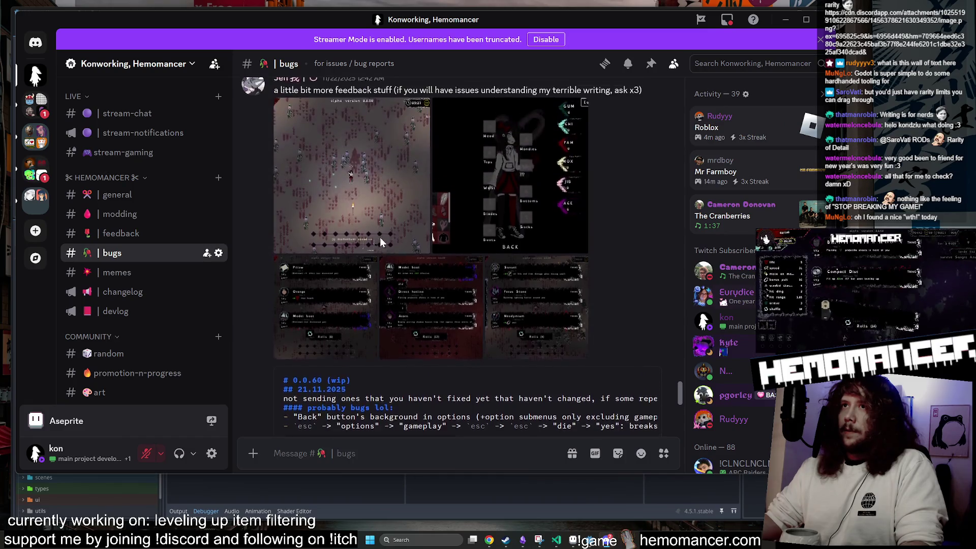
scroll(339, 219, "down", 6)
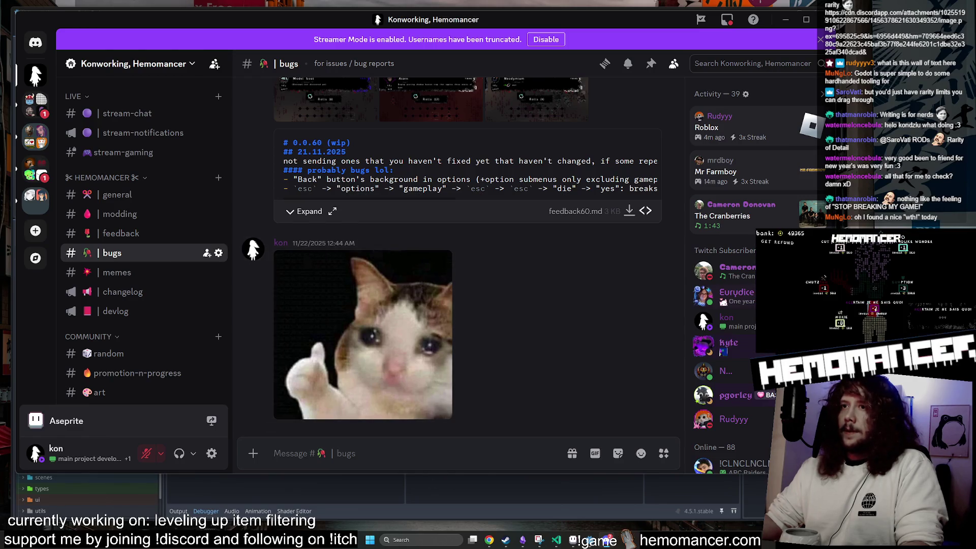
left_click(437, 275)
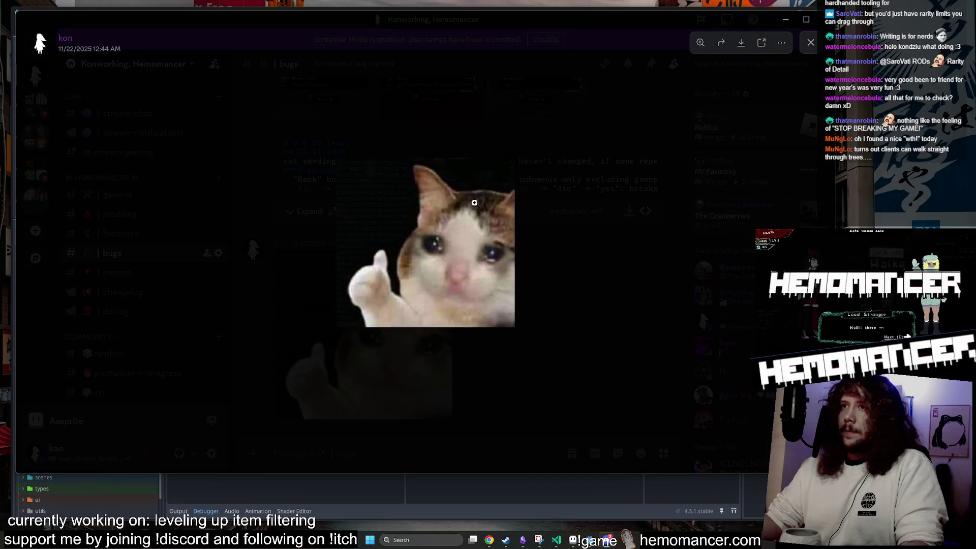
left_click(549, 244)
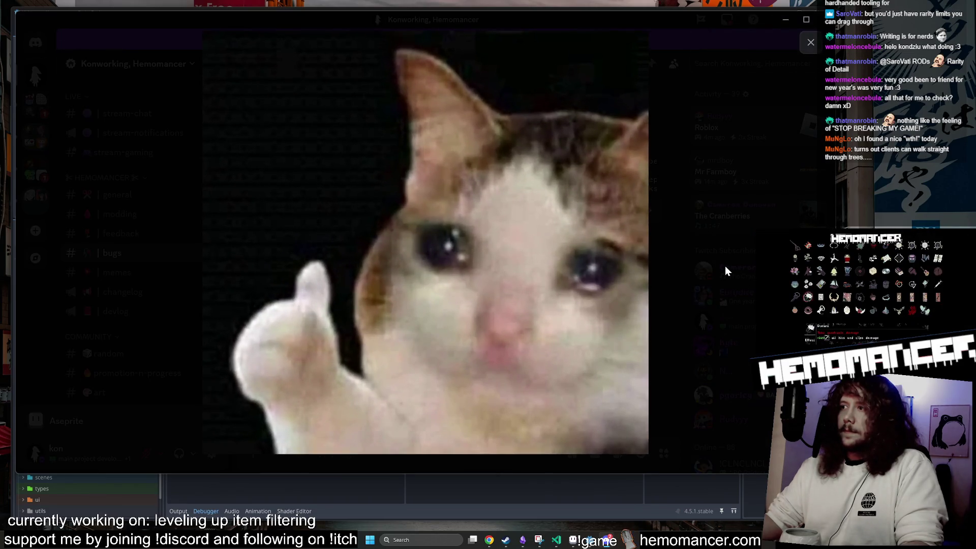
left_click(718, 264)
mouse_move(635, 23)
left_mouse_down()
mouse_move(645, 34)
mouse_move(259, 313)
mouse_move(0, 326)
left_mouse_up()
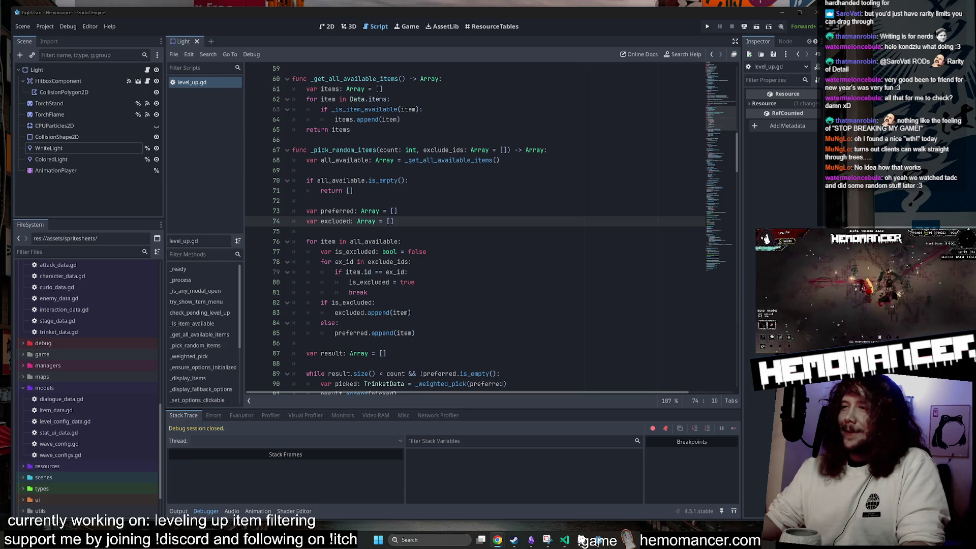
scroll(473, 229, "down", 9)
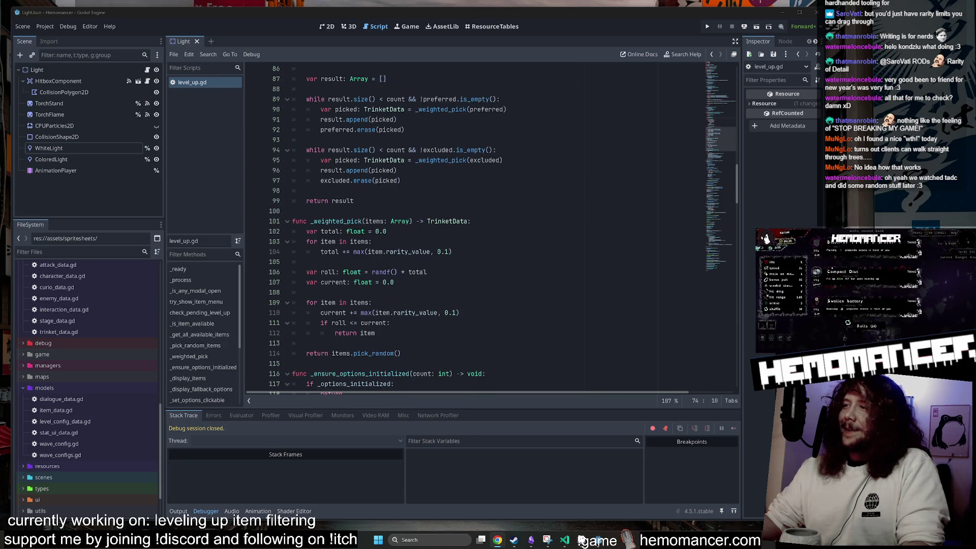
scroll(473, 229, "down", 5)
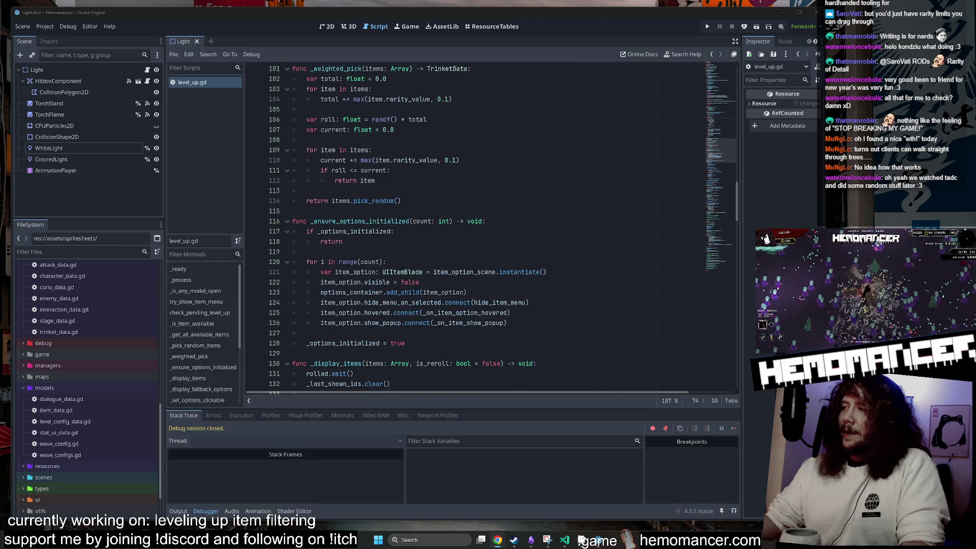
scroll(473, 229, "down", 2)
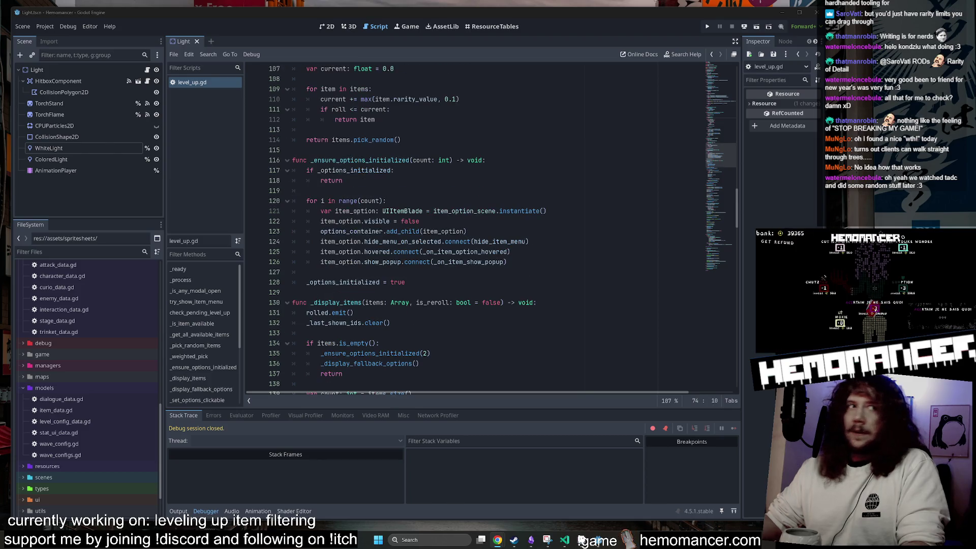
left_click(325, 272)
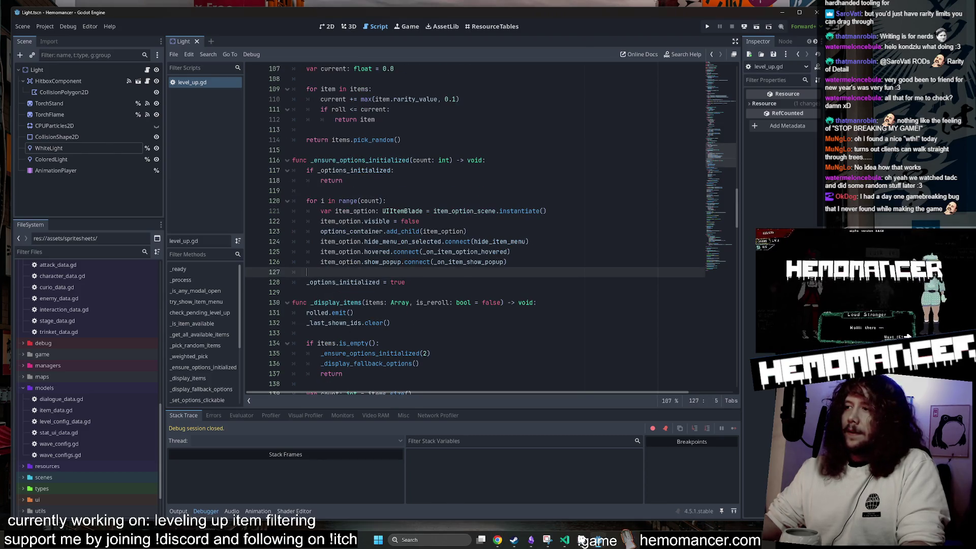
scroll(473, 229, "up", 2)
scroll(473, 229, "up", 7)
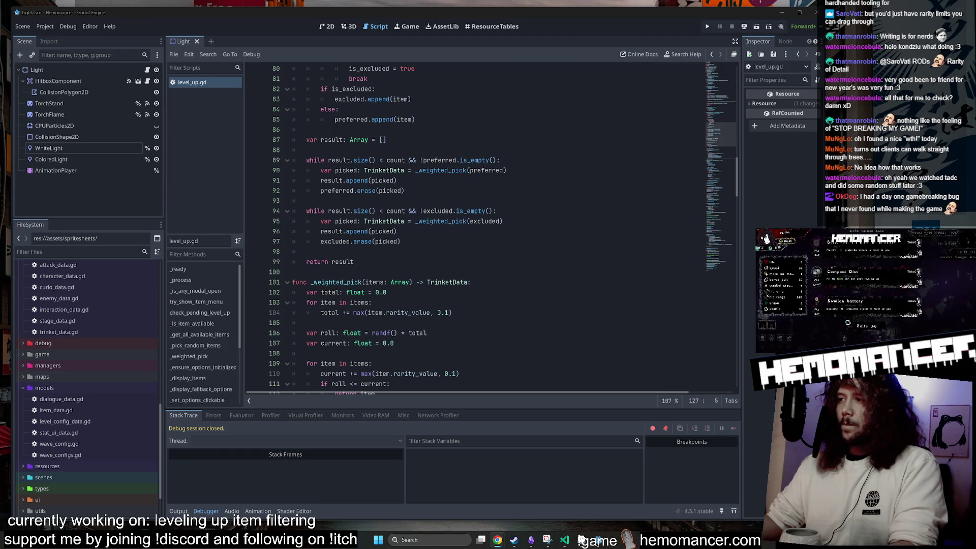
scroll(475, 229, "up", 2)
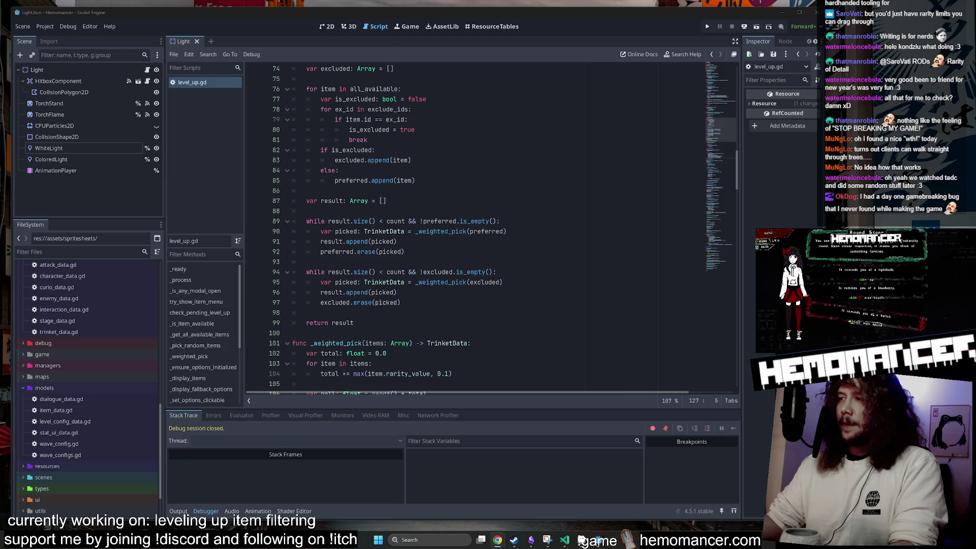
scroll(475, 228, "up", 5)
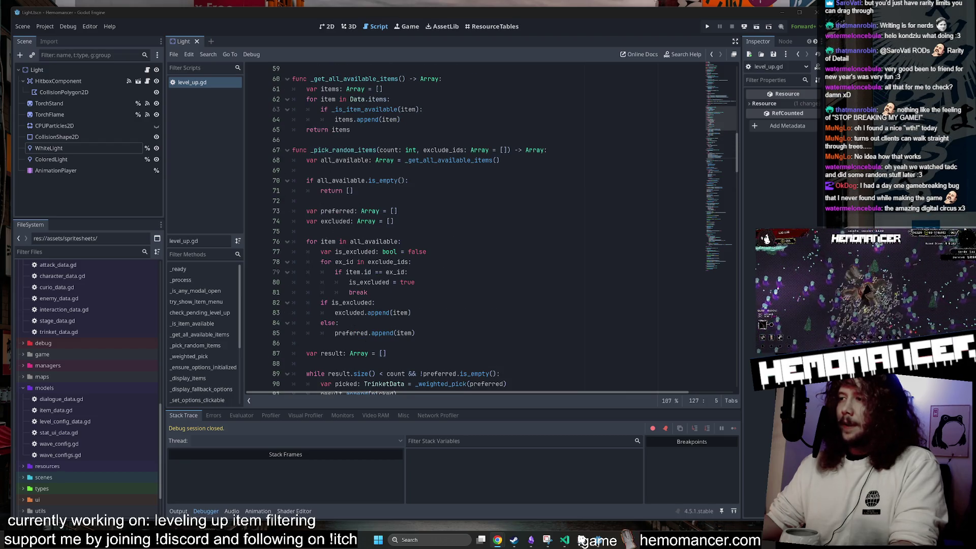
scroll(717, 75, "up", 19)
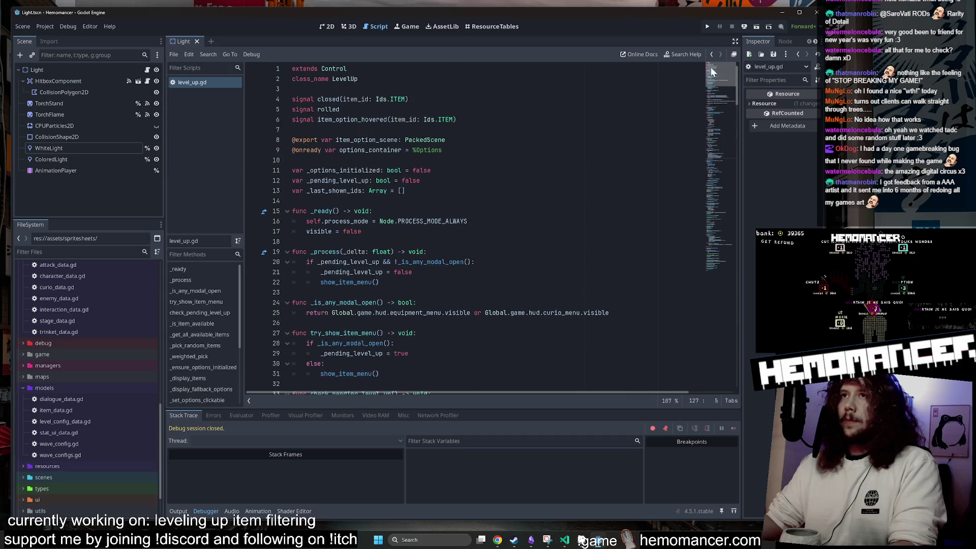
left_click(458, 120)
left_click_drag(713, 75, 718, 257)
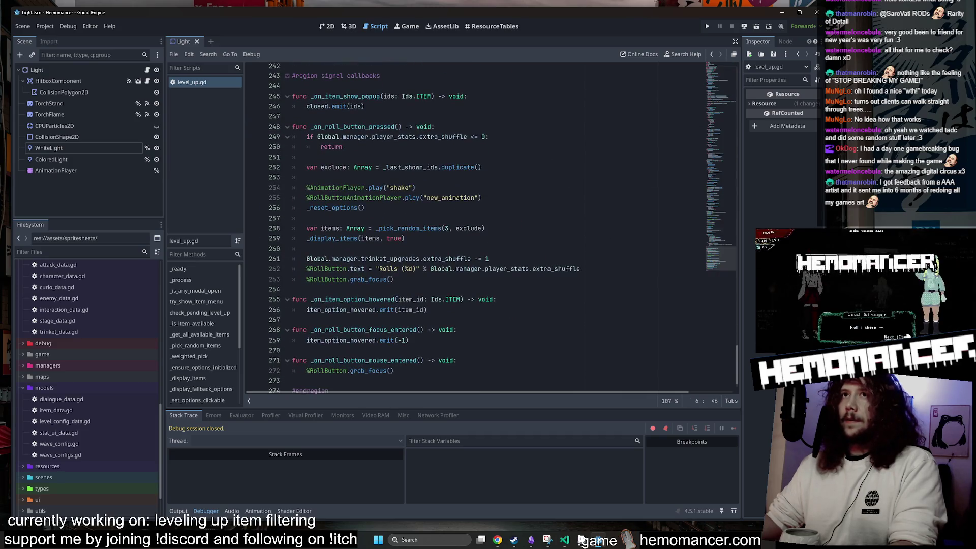
scroll(458, 229, "down", 1)
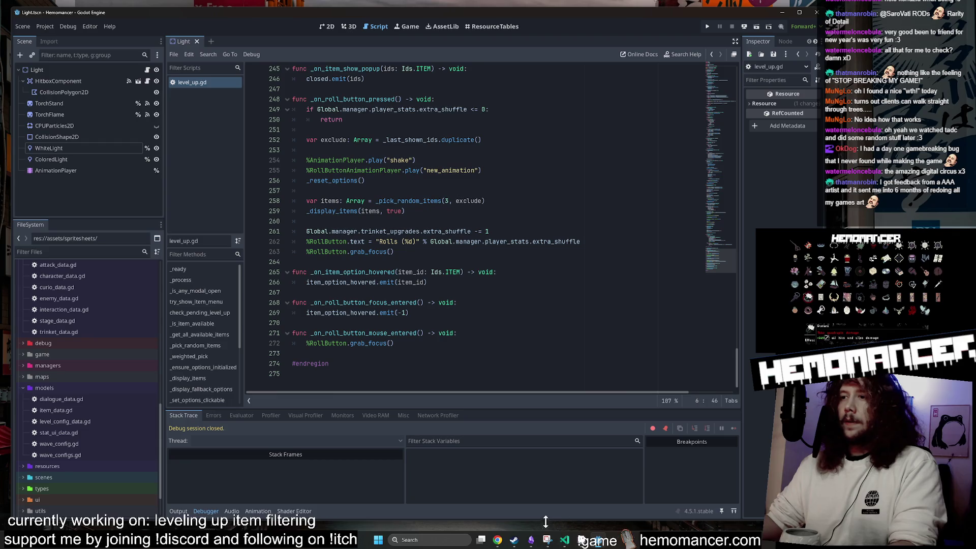
left_click(433, 272)
key("F5")
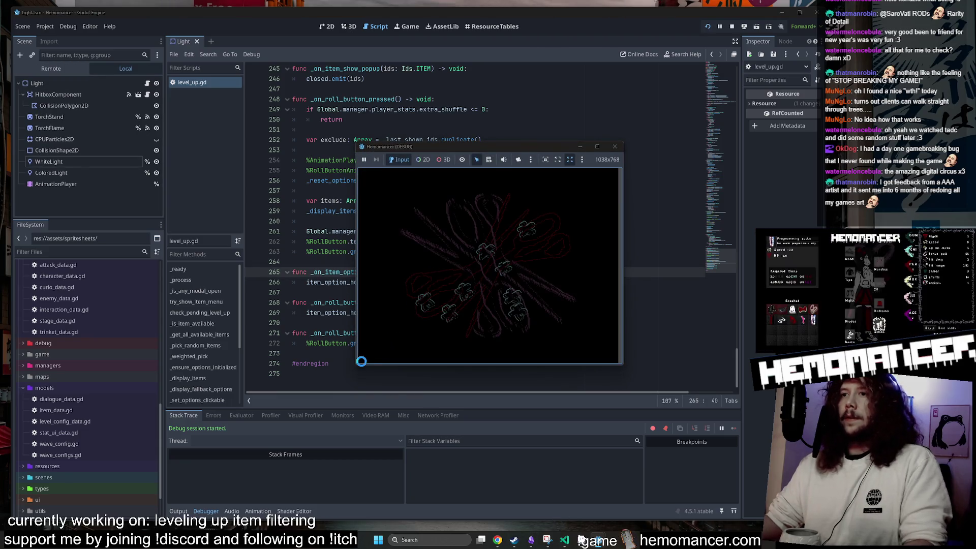
Enlarge the Hemomancer debug game window
mouse_move(357, 364)
left_mouse_down()
mouse_move(262, 475)
mouse_move(203, 486)
left_mouse_up()
mouse_move(464, 145)
left_mouse_down()
mouse_move(456, 57)
mouse_move(444, 45)
left_mouse_up()
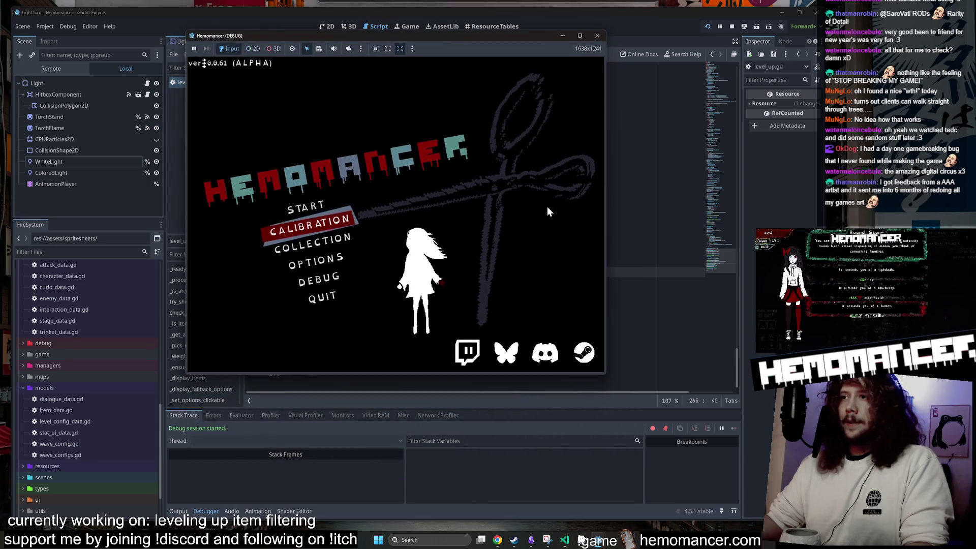
left_click(613, 373)
mouse_move(605, 376)
left_mouse_down()
mouse_move(611, 403)
mouse_move(673, 475)
mouse_move(702, 497)
mouse_move(768, 503)
left_mouse_up()
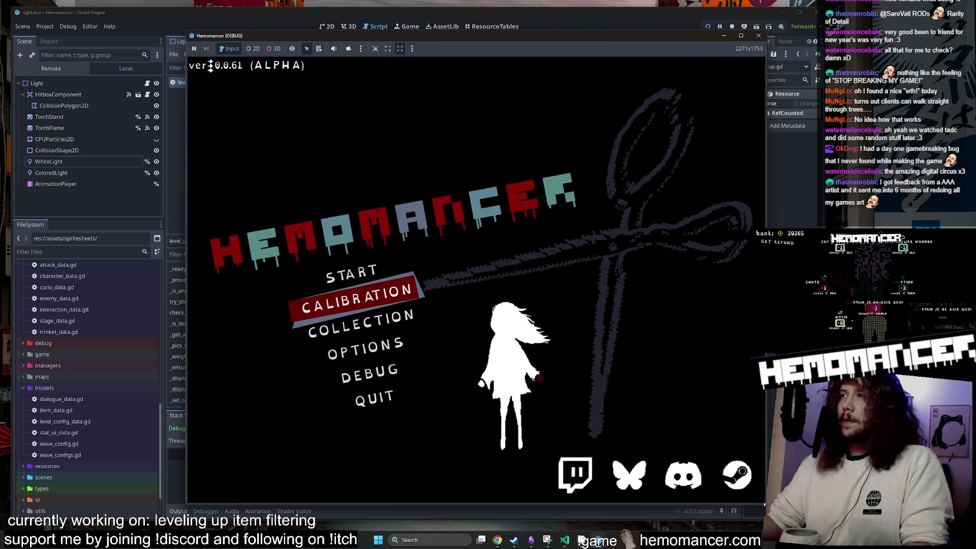
Start a new run, take Berry at level-up, travel to Cheag Amar, then quit to the title
left_click(348, 283)
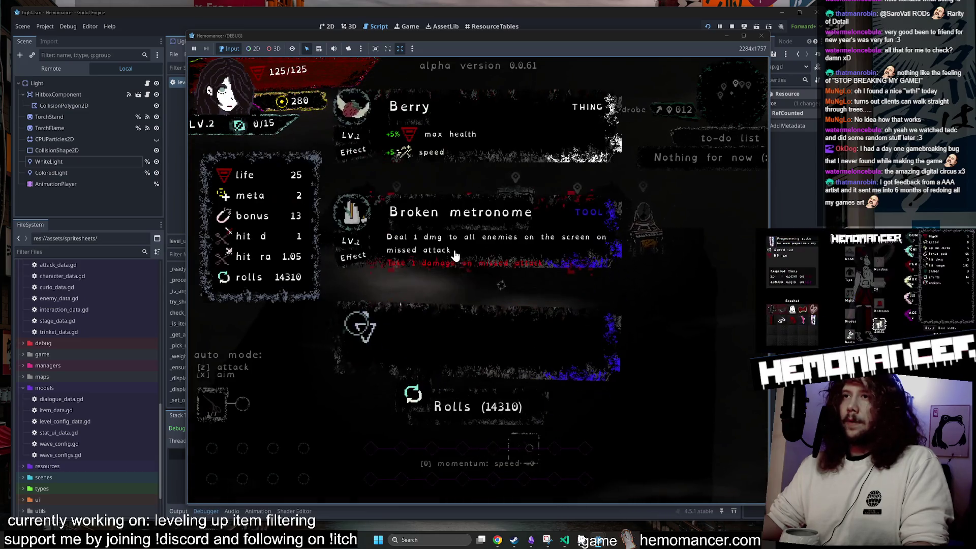
left_click(407, 132)
key("w+a")
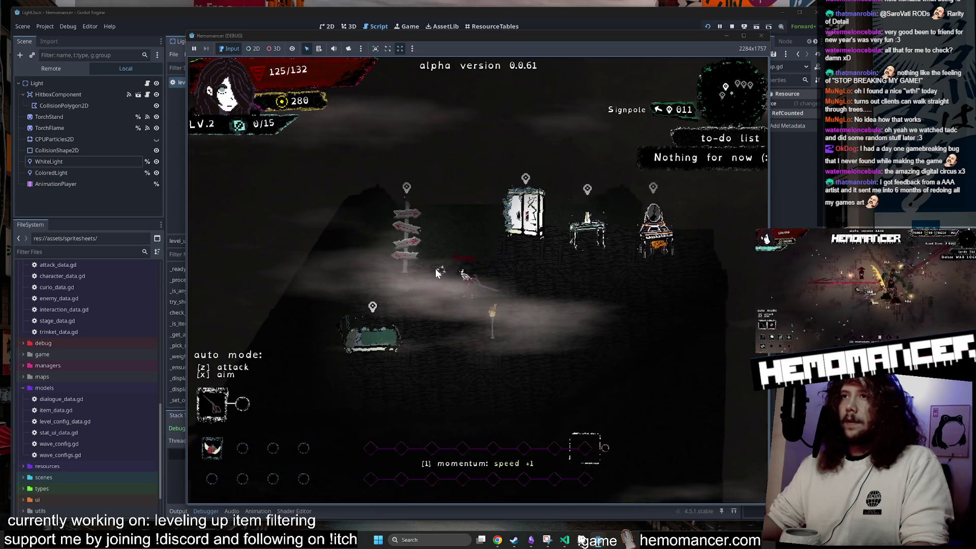
key("e")
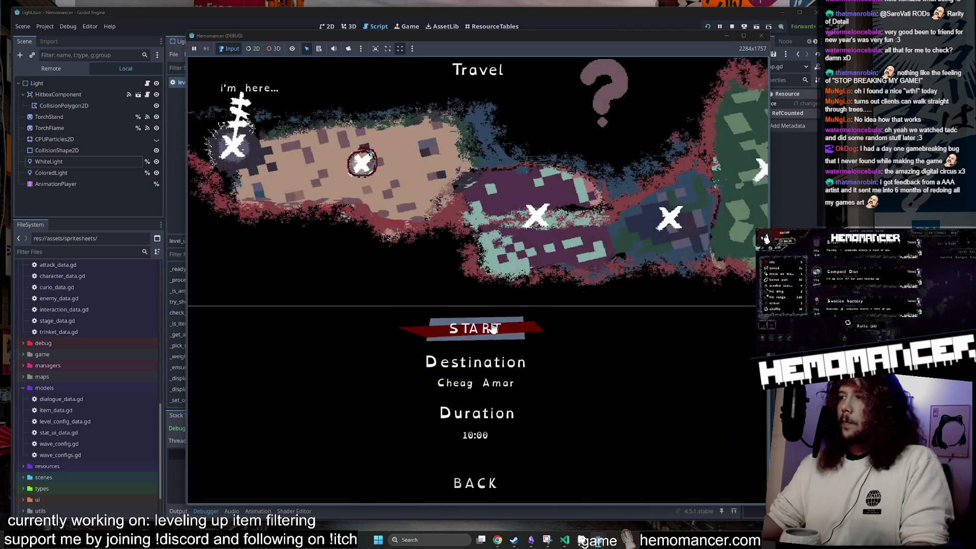
left_click(481, 325)
key("w+d")
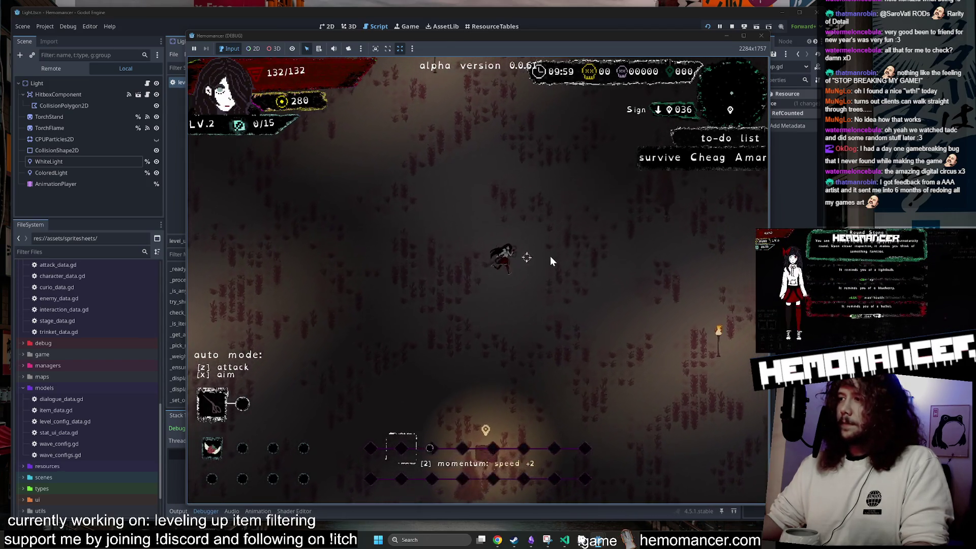
key("w+d")
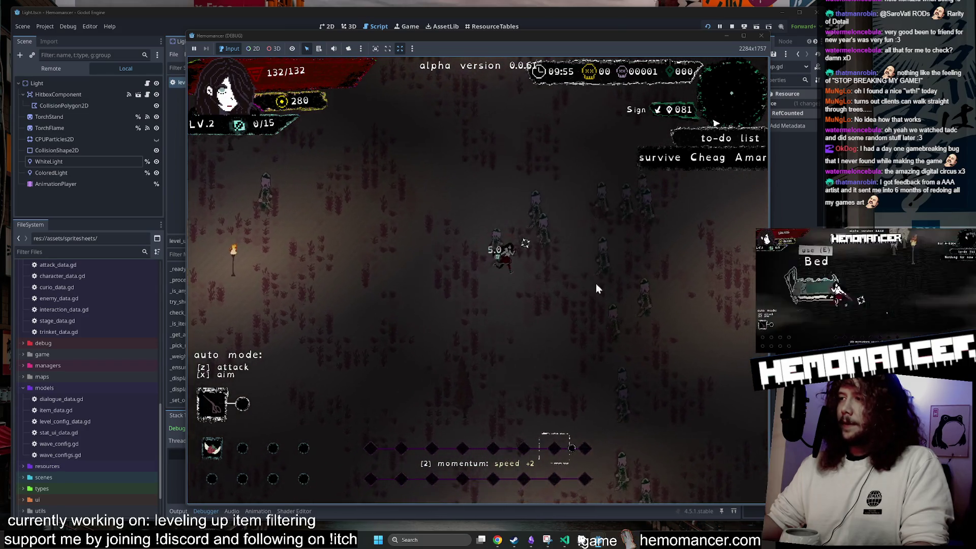
key("F5")
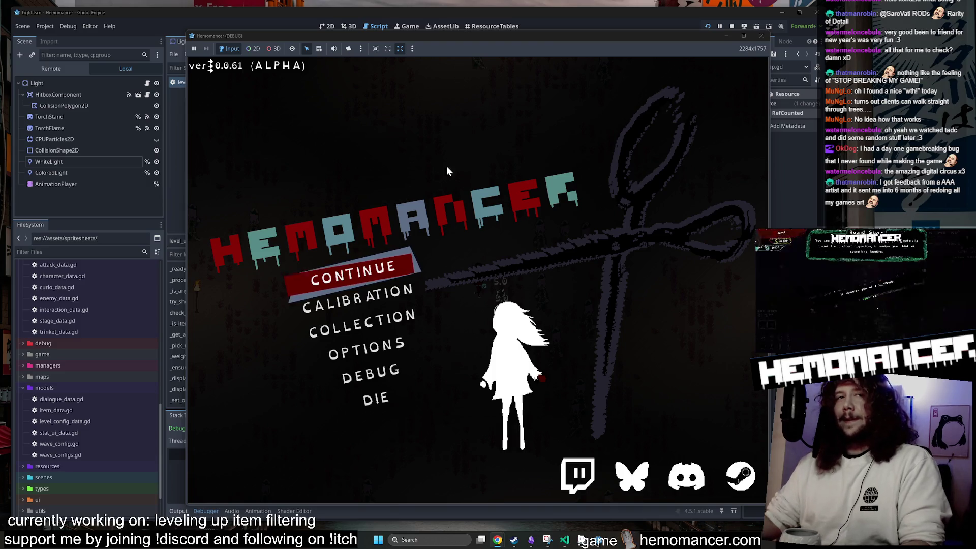
Move through the title menu options between COLLECTION and CALIBRATION, then stop the game
key("Down")
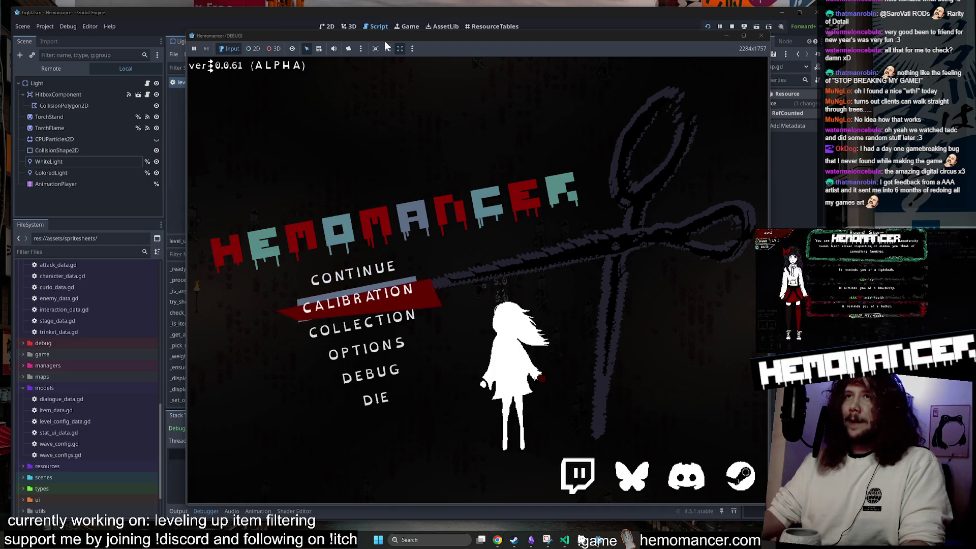
left_click_drag(450, 35, 389, 31)
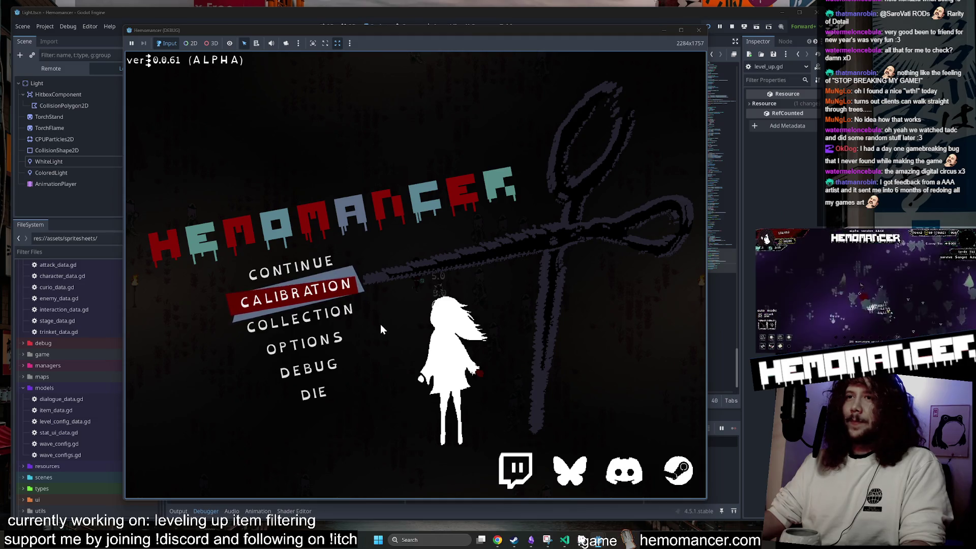
key("Down")
key("Down")
key("Up")
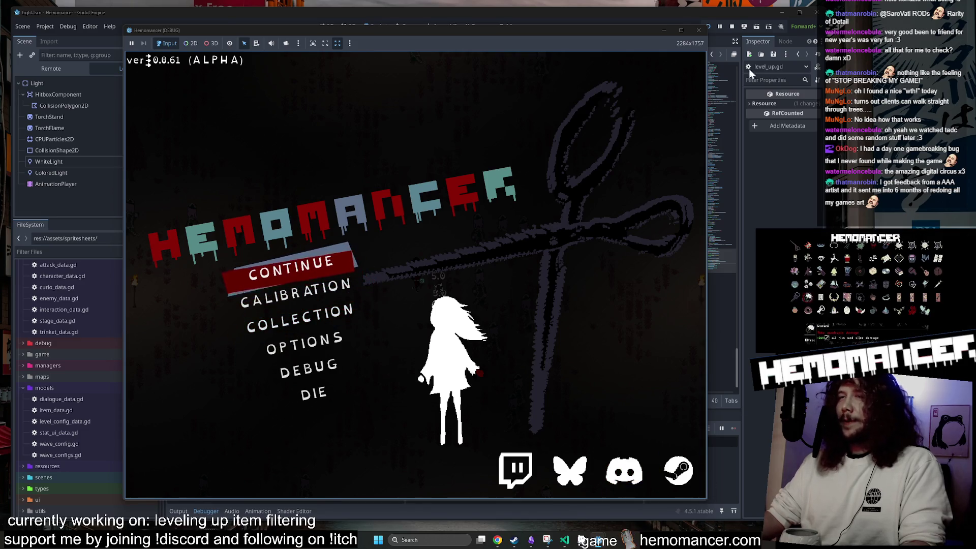
left_click(700, 32)
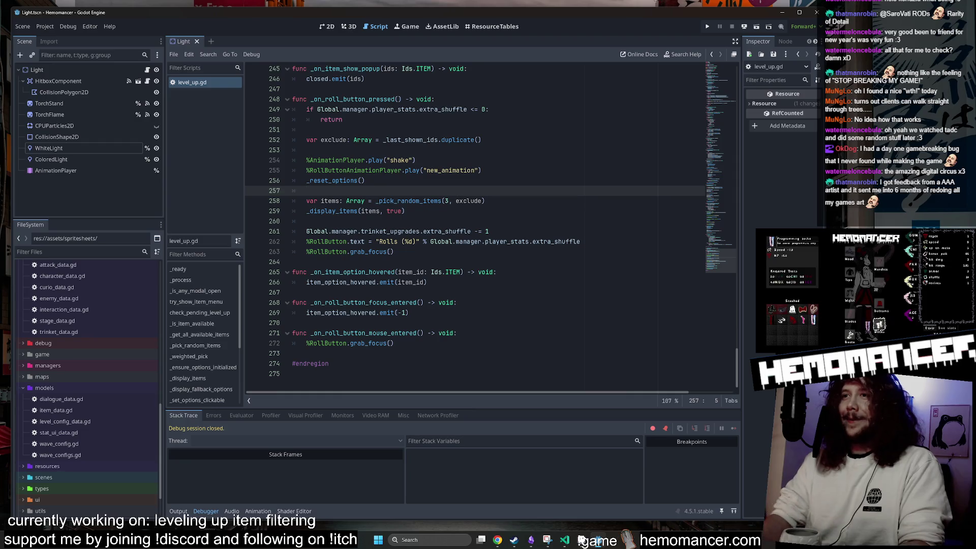
Scroll level_up.gd back to the top in Godot, then switch over to VS Code
key("shift+alt+o")
key("Escape")
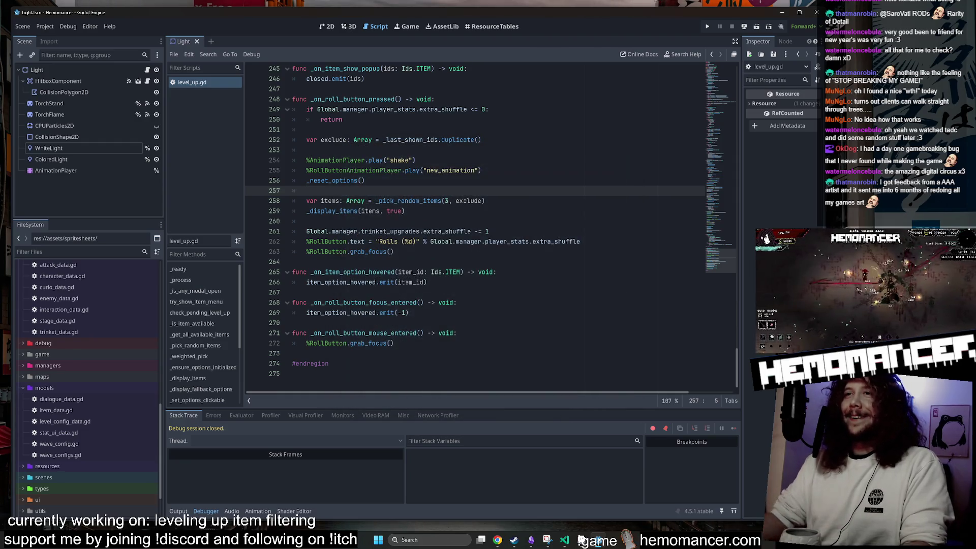
scroll(486, 188, "up", 8)
scroll(485, 188, "up", 20)
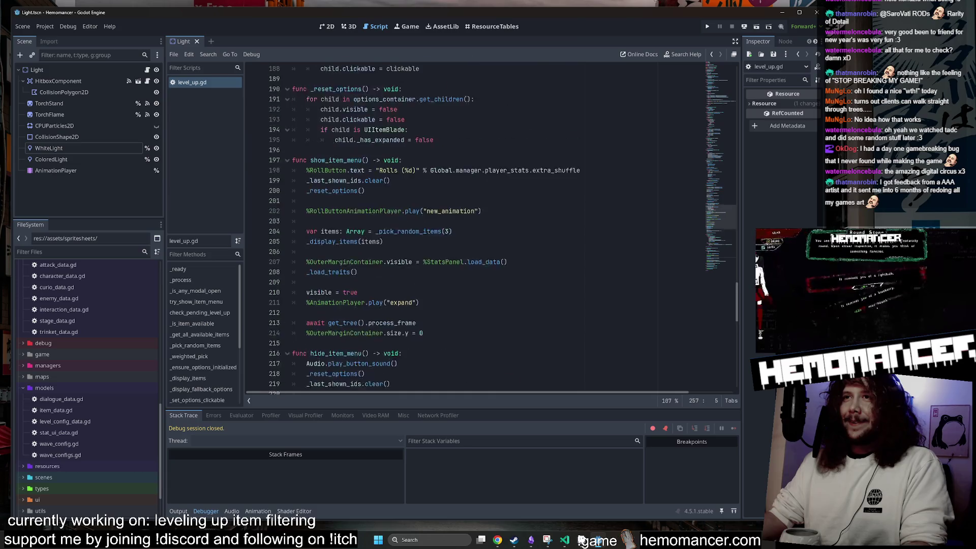
scroll(485, 226, "up", 20)
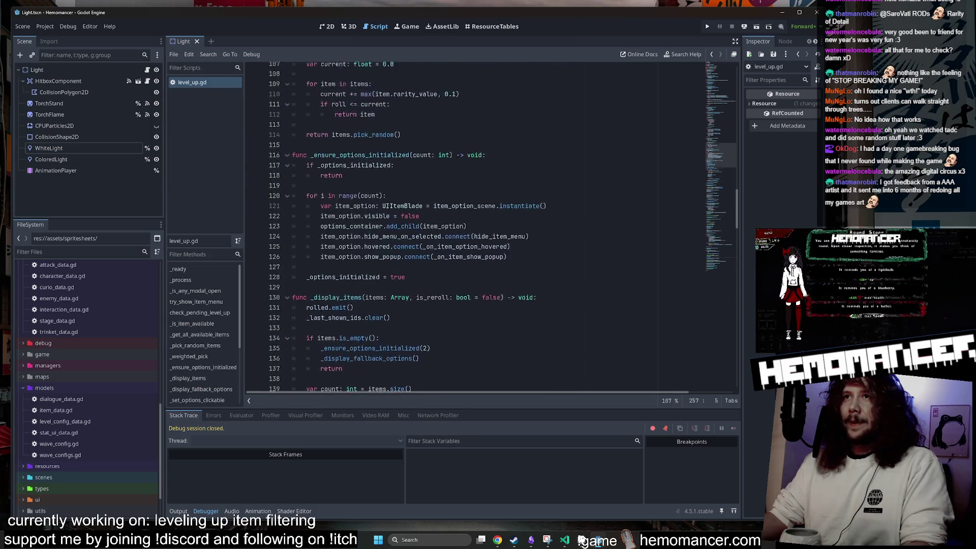
scroll(485, 226, "up", 16)
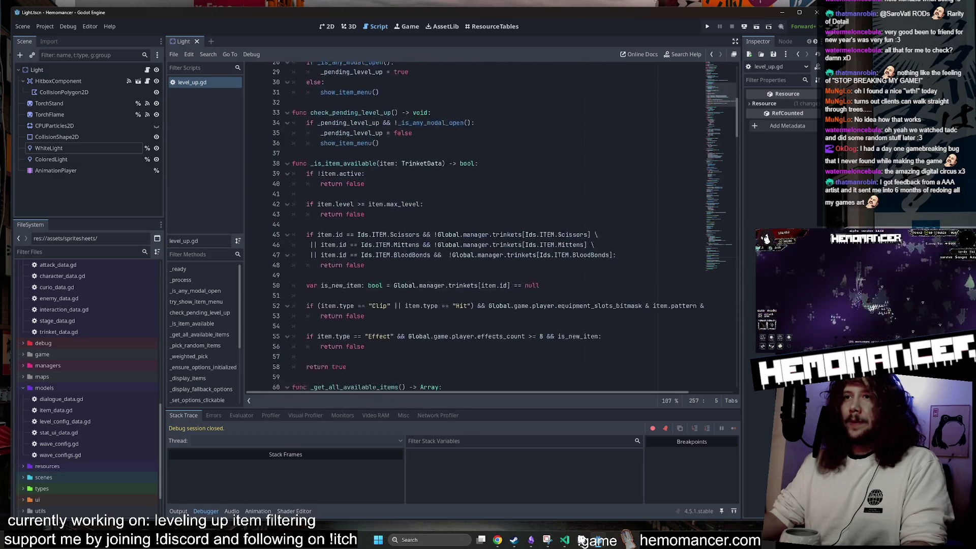
scroll(485, 226, "up", 4)
left_click(565, 540)
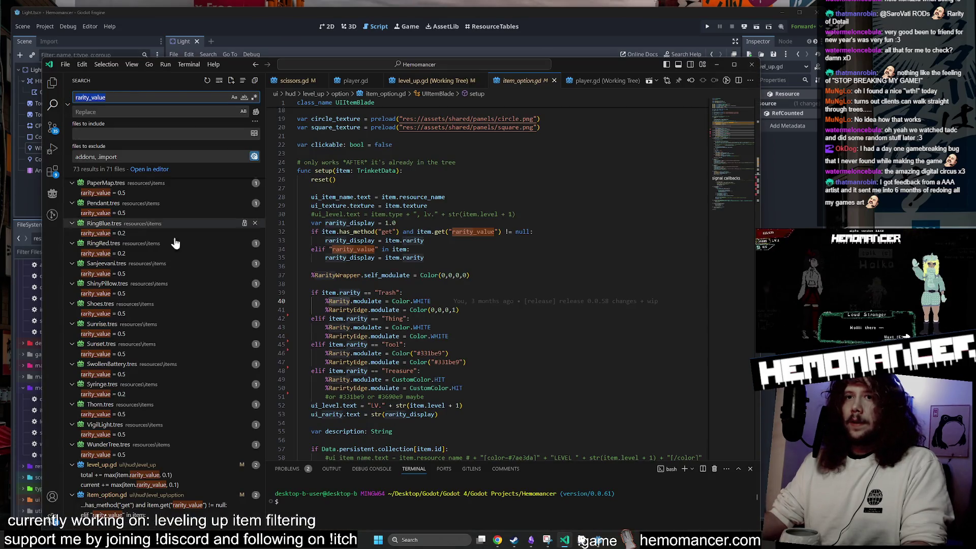
Inspect the rarity_value results in level_up.gd and item_option.gd, including the setup and edge-colour lines
left_click(157, 475)
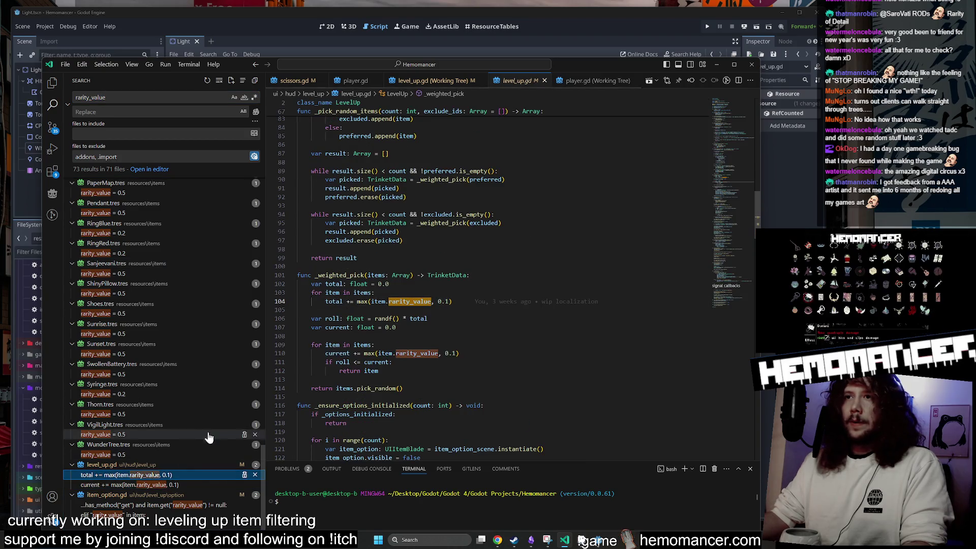
scroll(488, 280, "down", 2)
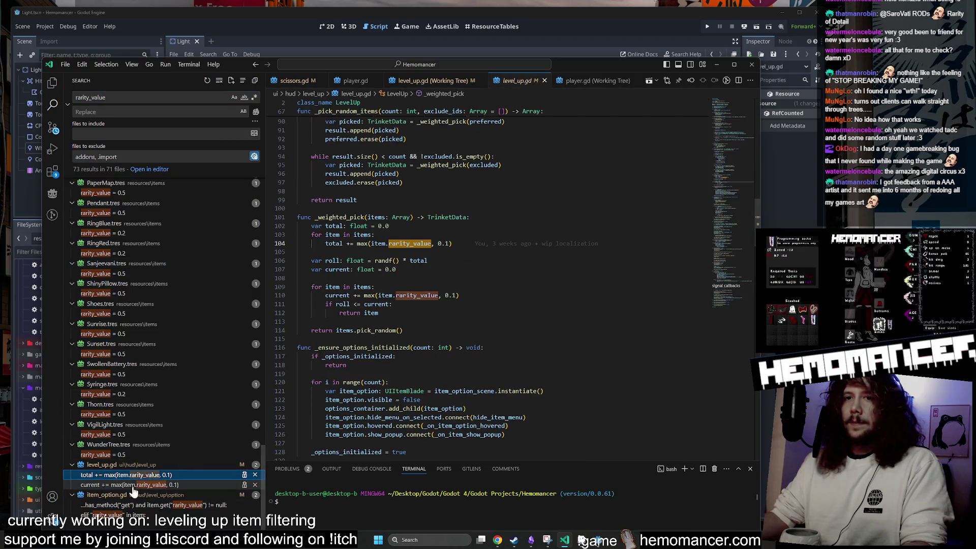
left_click(153, 505)
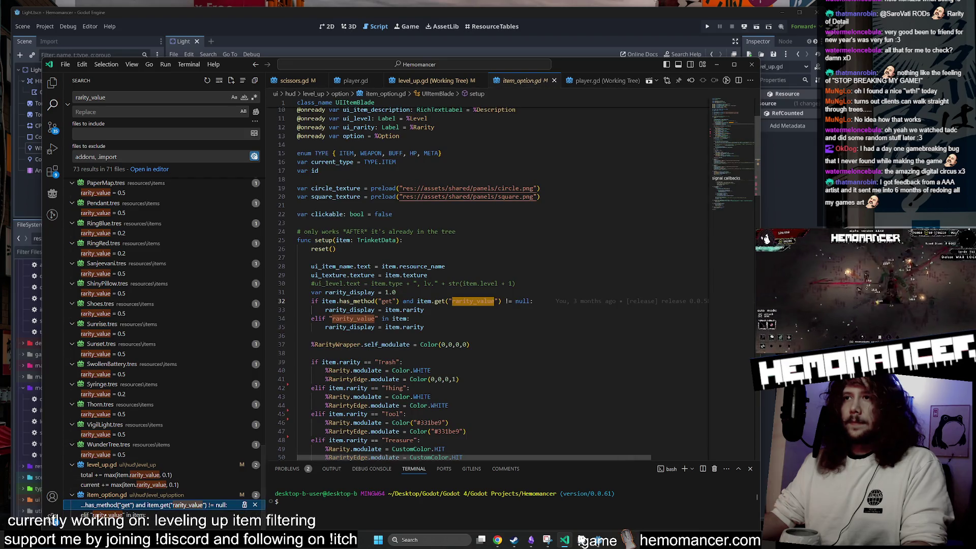
key("Down")
scroll(306, 405, "down", 2)
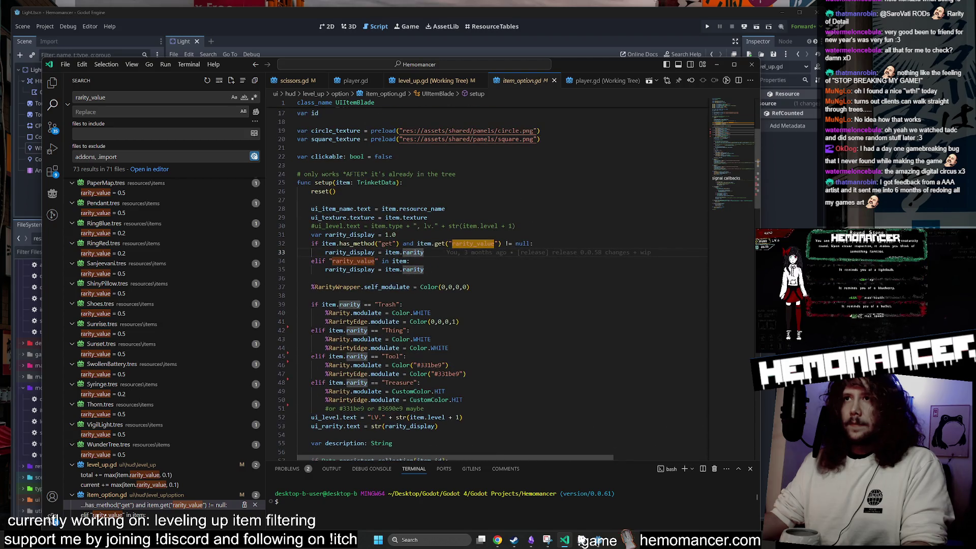
left_click(457, 174)
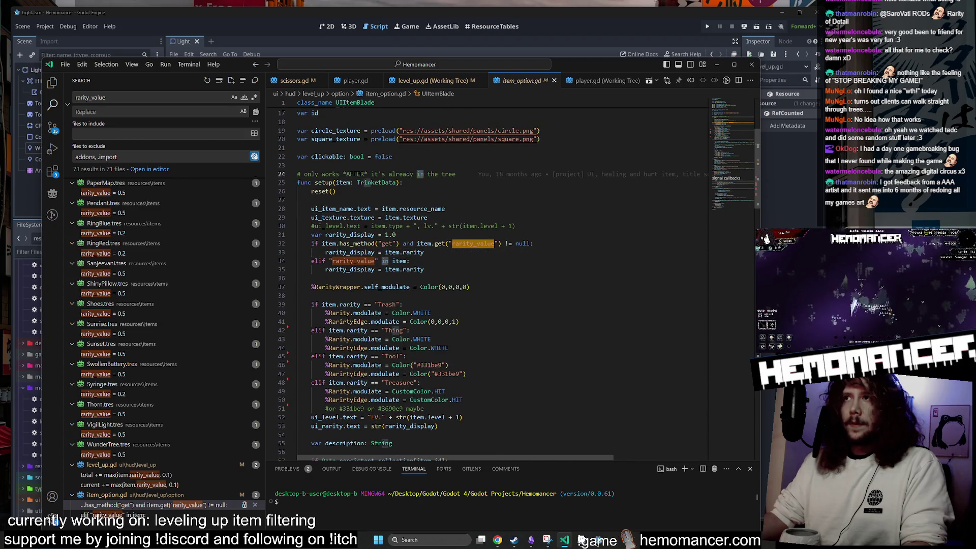
left_click(381, 244)
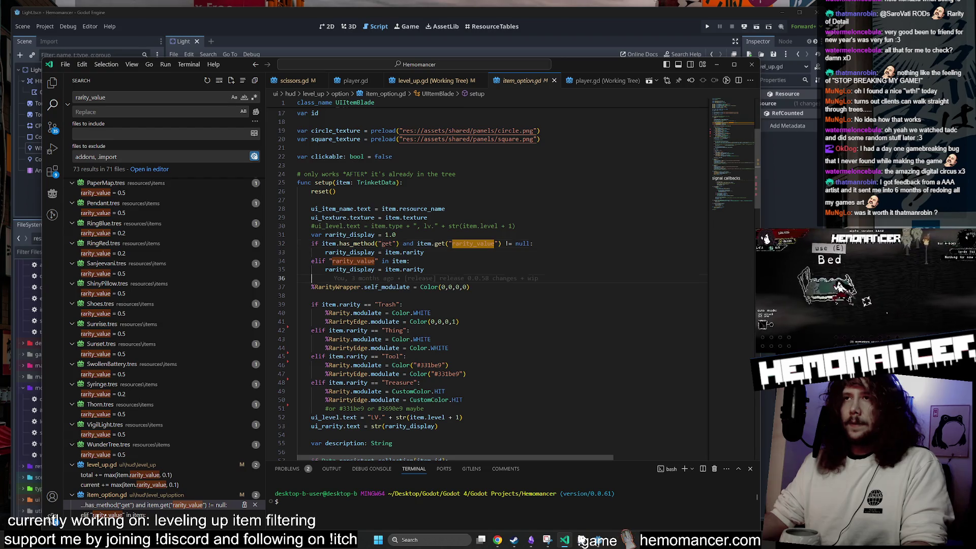
scroll(361, 304, "down", 2)
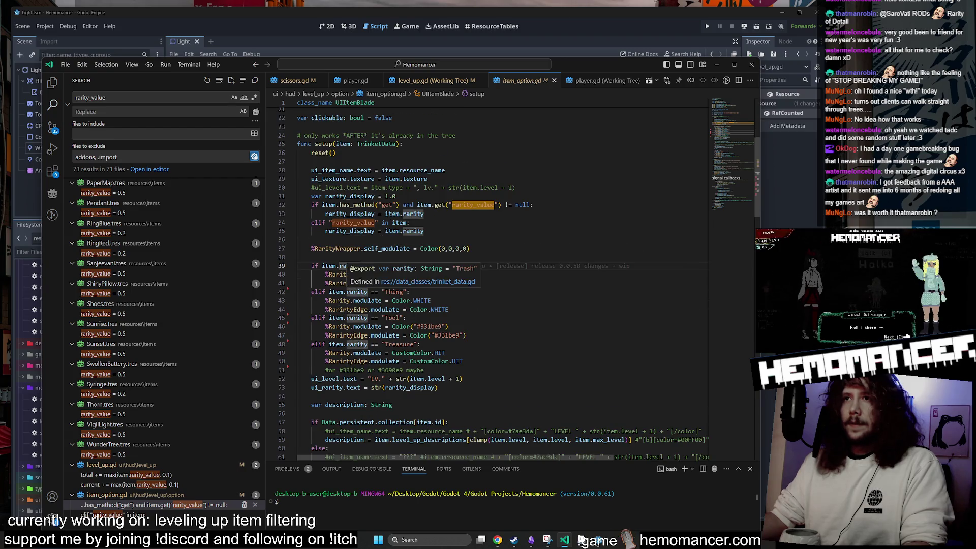
scroll(358, 266, "down", 2)
left_click(351, 323)
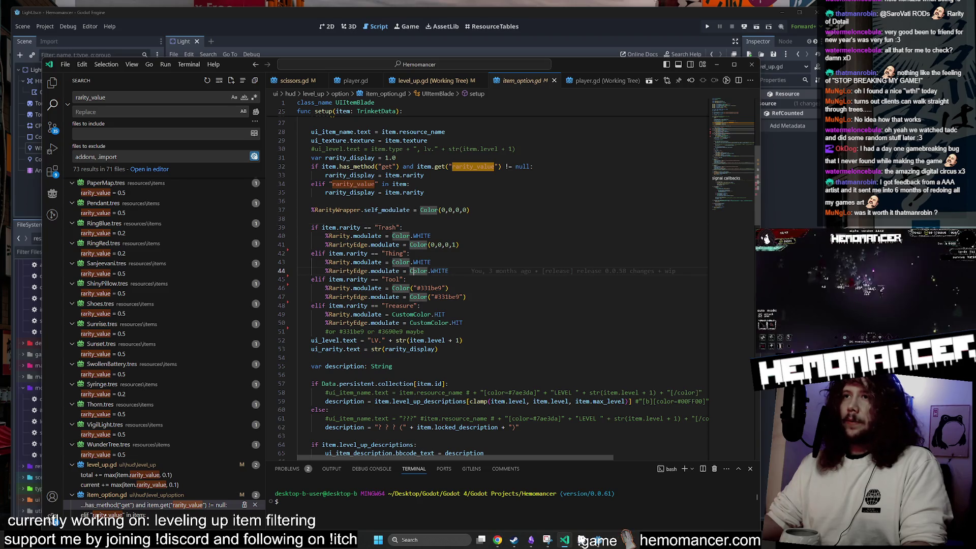
Find _weighted_pick near the running rarity sum in level_up.gd and search the project for it
left_click(152, 485)
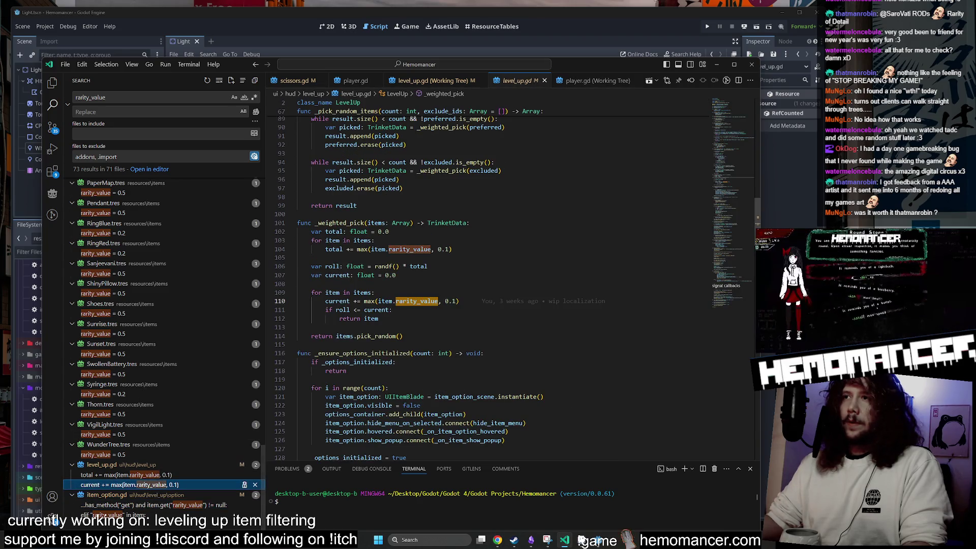
scroll(437, 285, "down", 1)
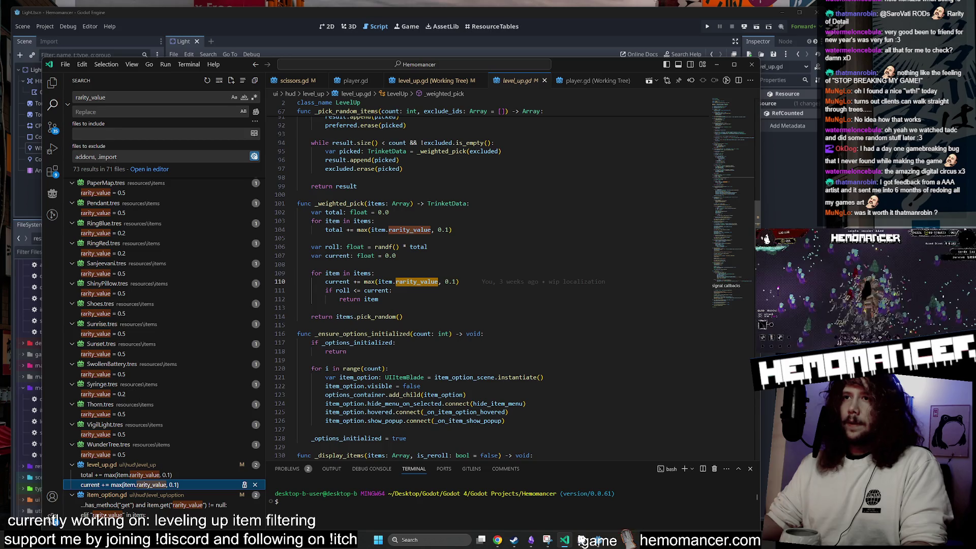
scroll(407, 102, "down", 3)
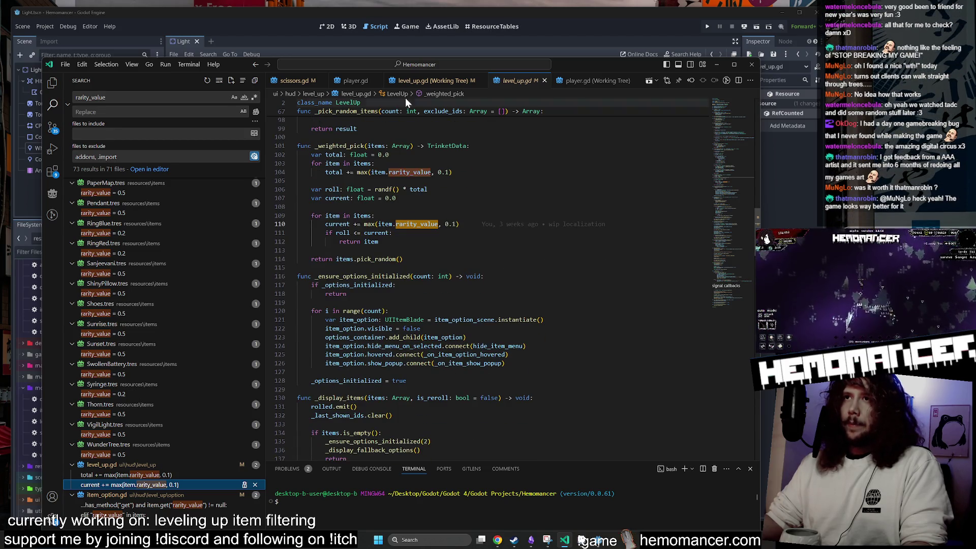
scroll(407, 285, "up", 2)
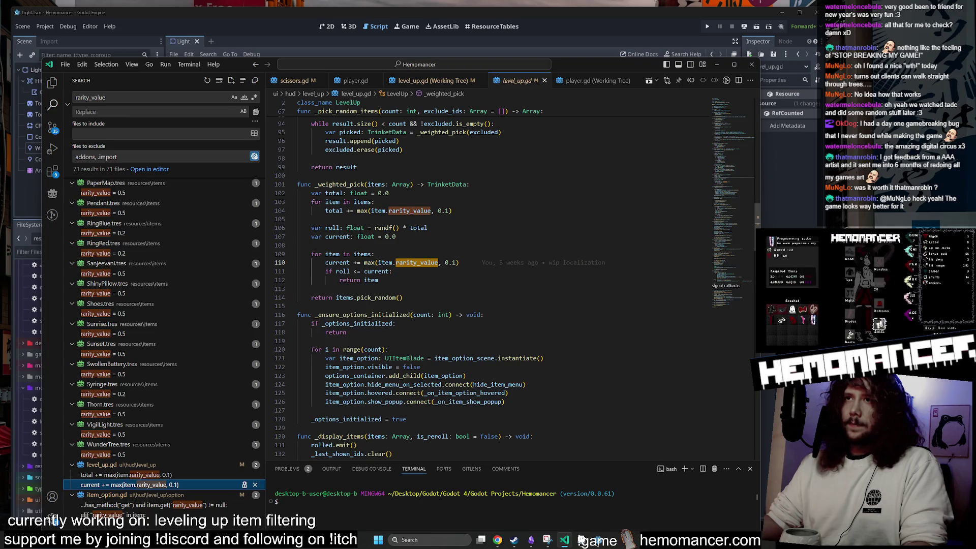
mouse_move(404, 358)
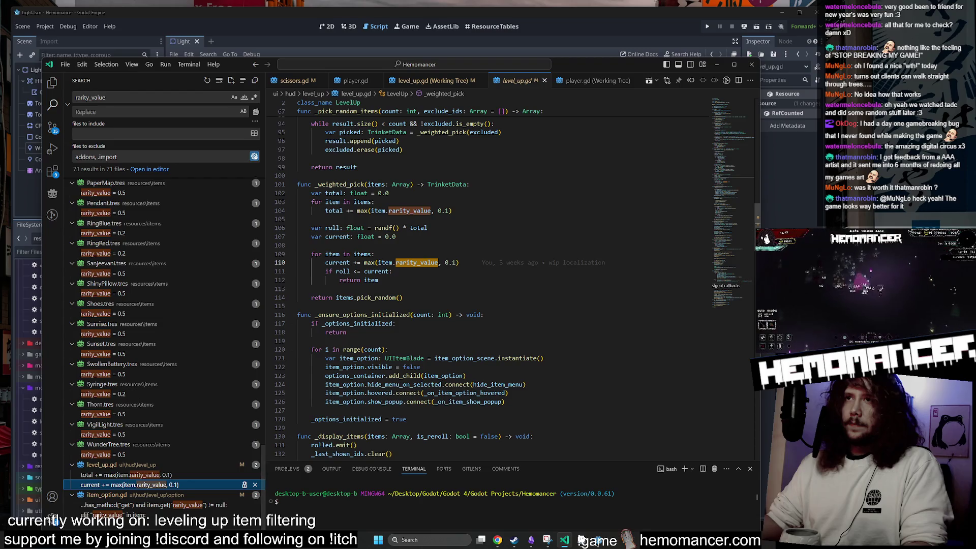
left_click(339, 185)
scroll(312, 160, "up", 6)
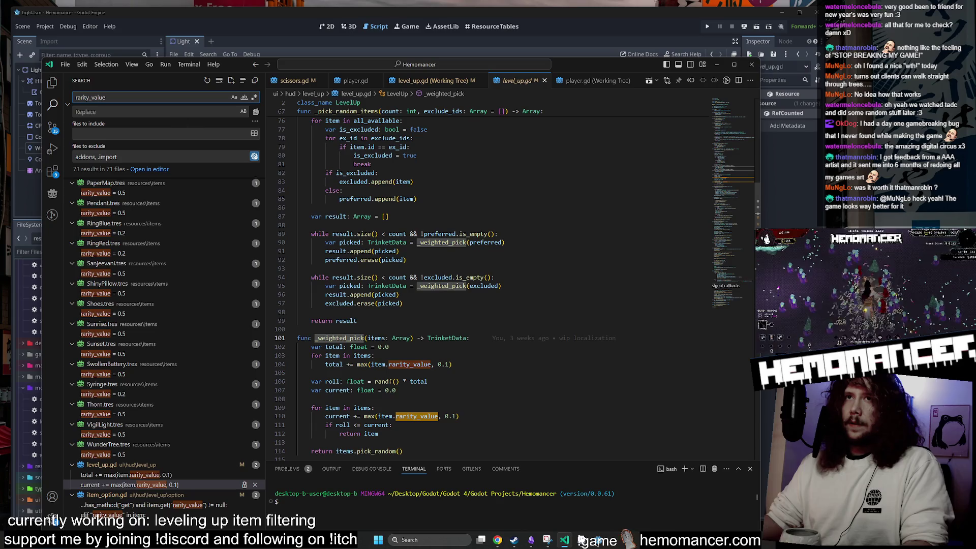
type("_weighted_pick")
Review the _weighted_pick calls in level_up.gd, including the result array and TrinketData usages
left_click(153, 202)
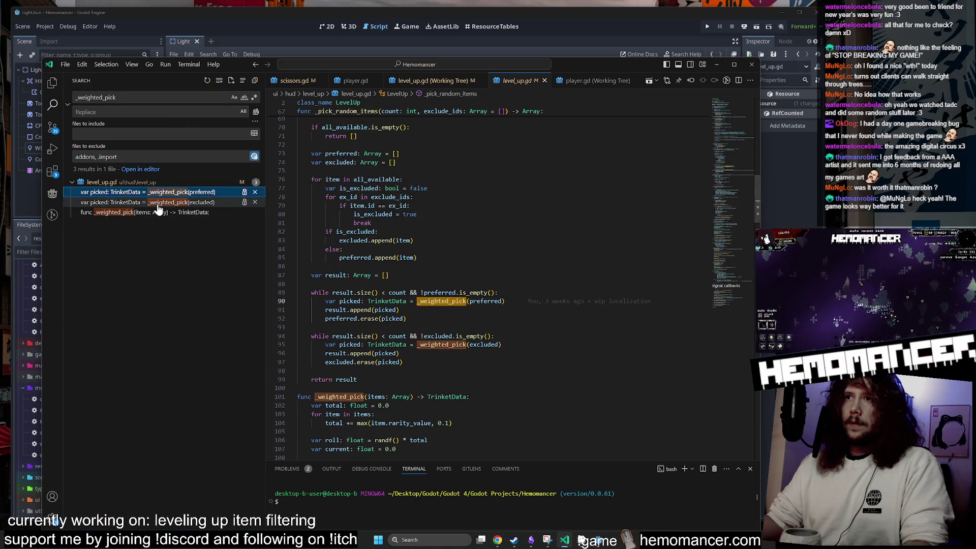
scroll(509, 285, "down", 2)
scroll(445, 288, "up", 2)
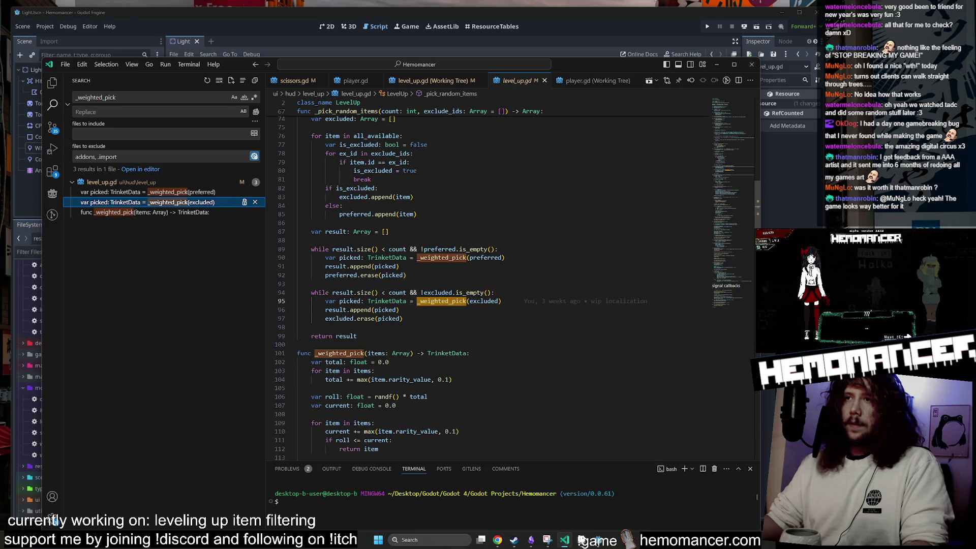
scroll(437, 285, "up", 2)
left_click(389, 270)
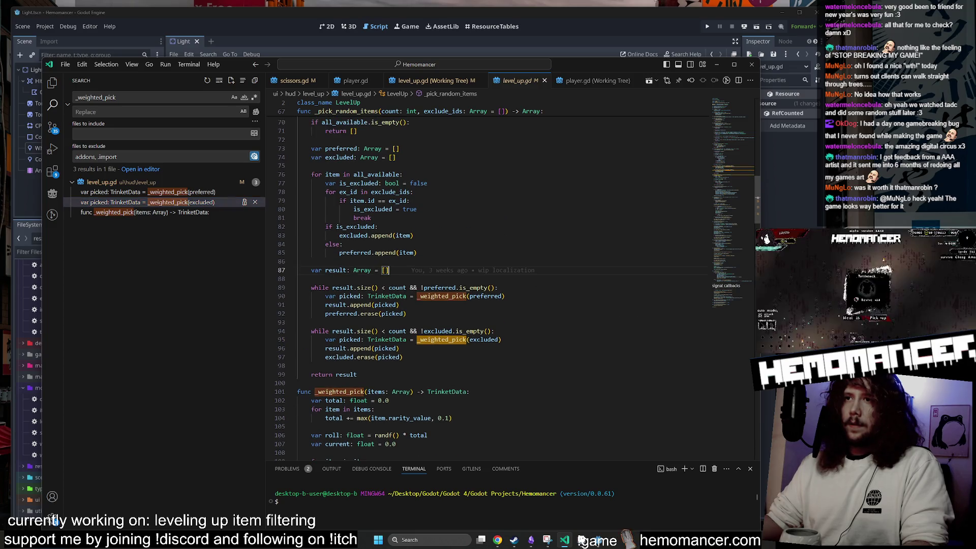
left_click(405, 296)
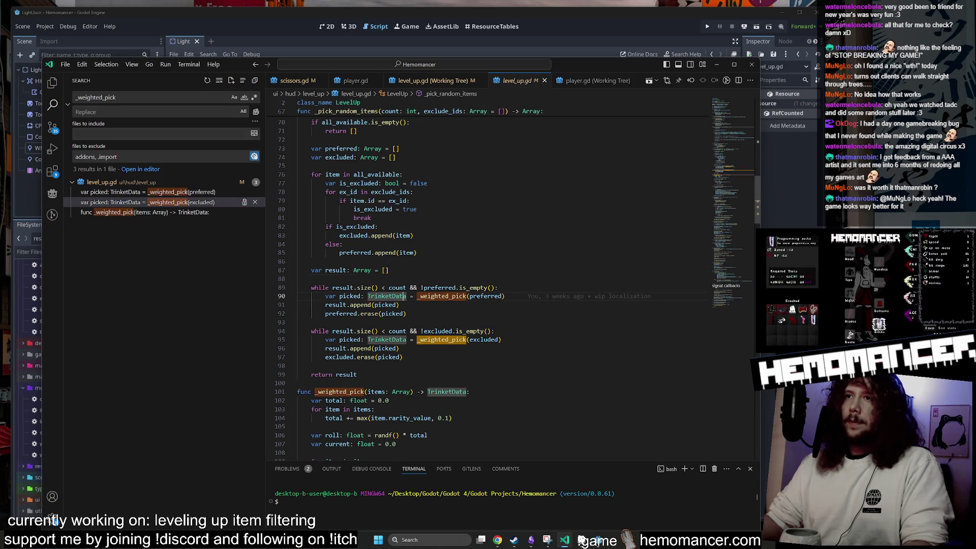
scroll(489, 285, "up", 4)
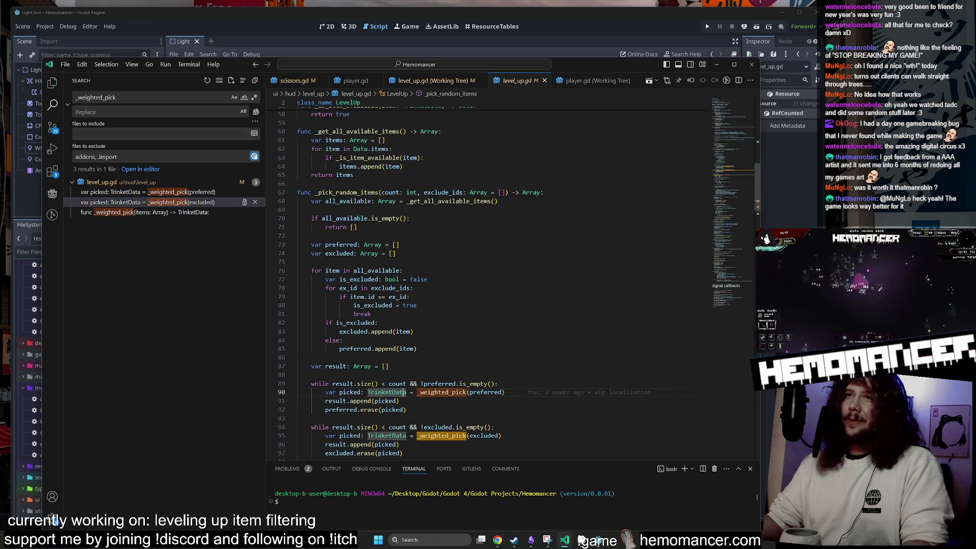
scroll(488, 285, "down", 3)
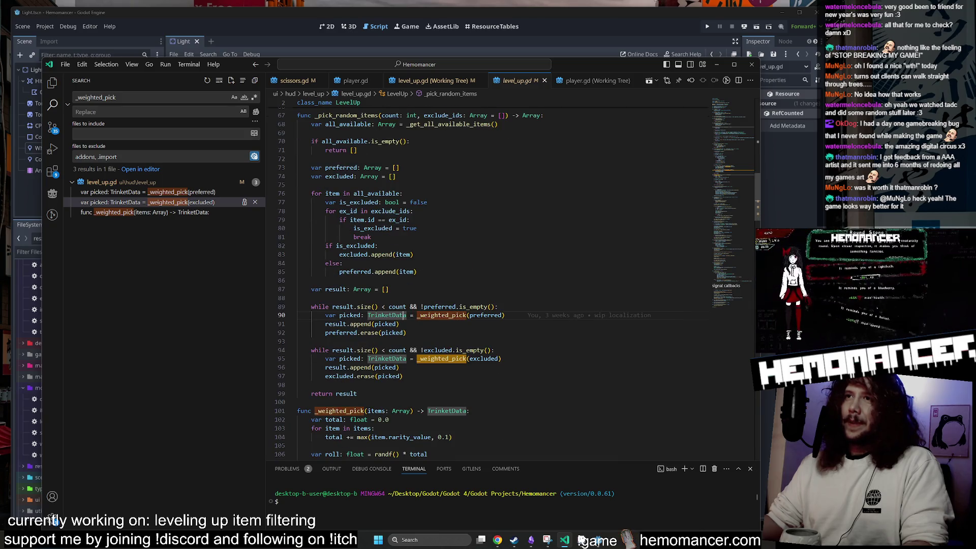
scroll(387, 284, "down", 2)
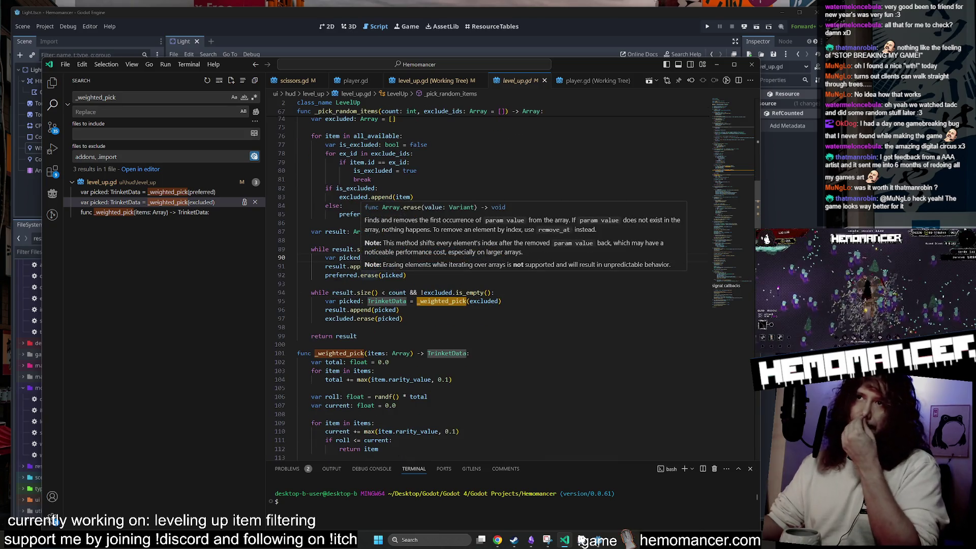
scroll(348, 304, "up", 2)
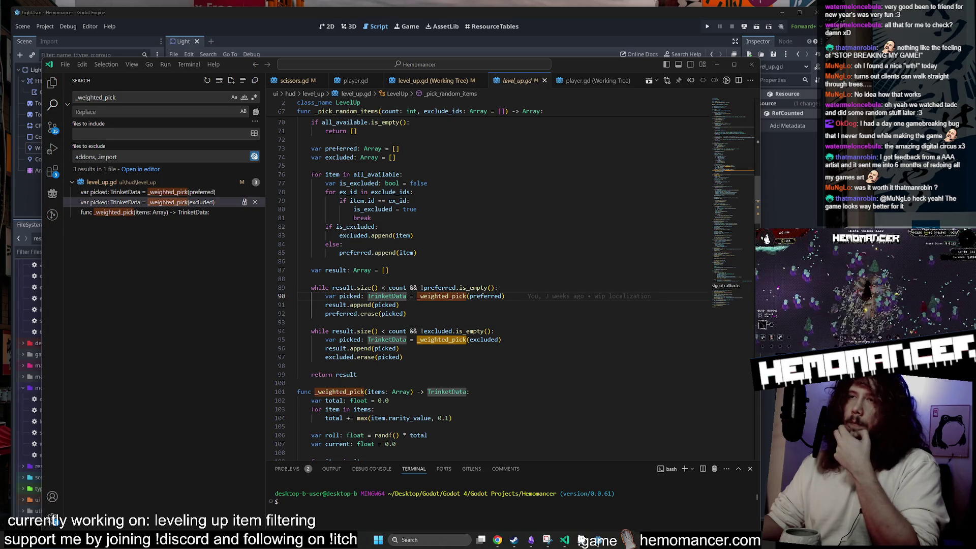
scroll(457, 284, "down", 3)
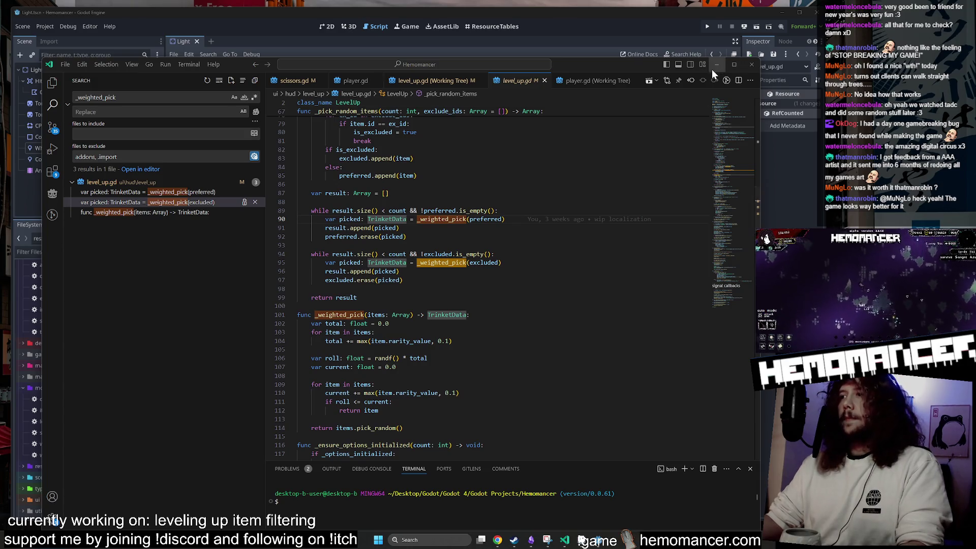
Minimize VS Code and bring the Hemomancer Trello board to the front
left_click(716, 65)
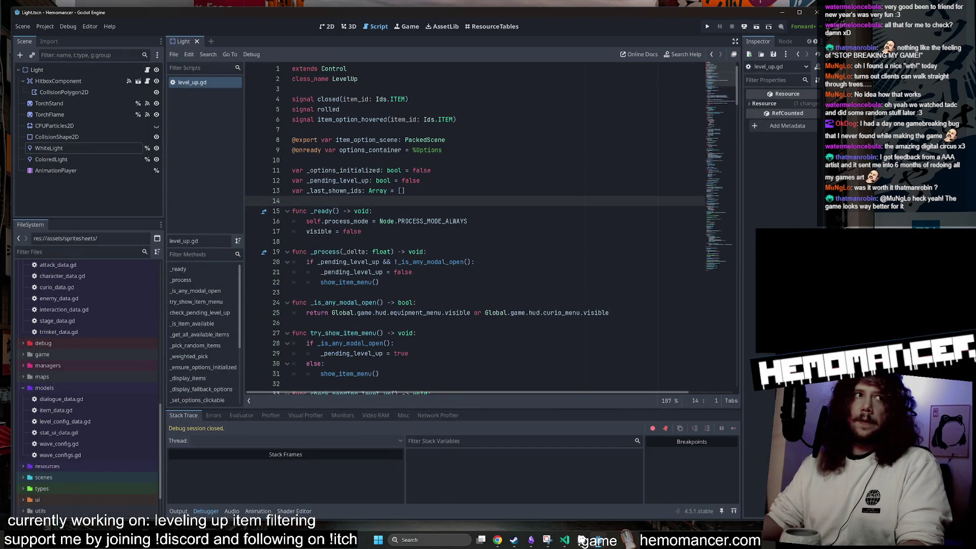
mouse_move(498, 541)
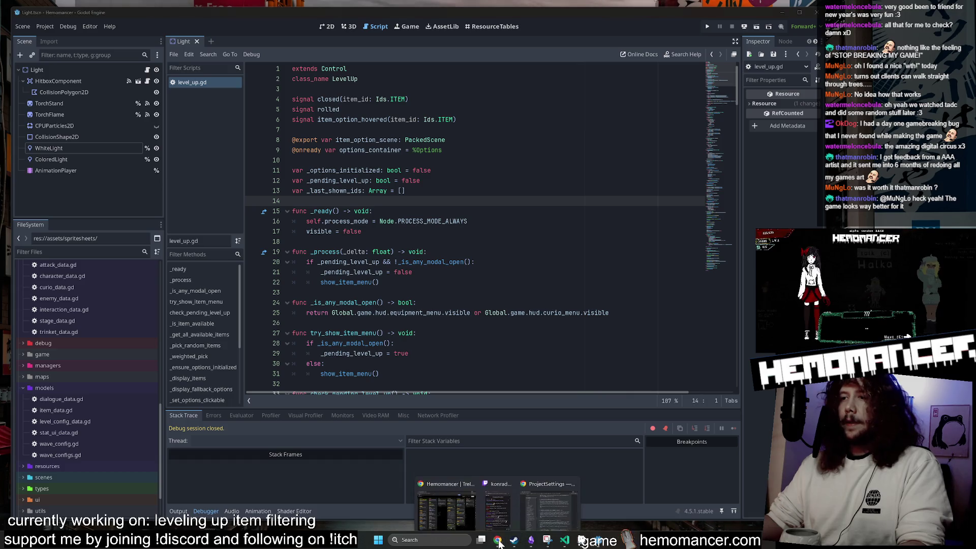
left_click(456, 486)
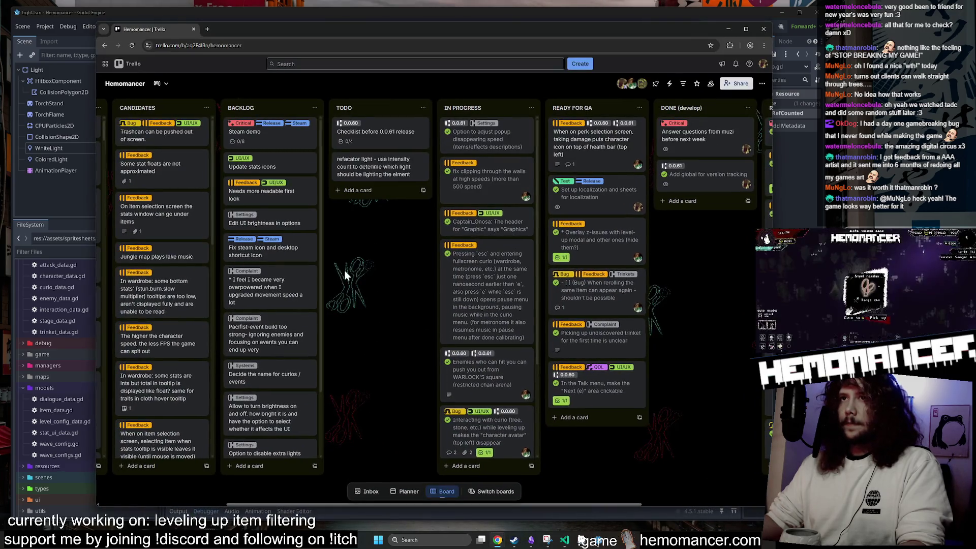
Move the 'Using direction keys in controls settings' card into TODO, then run Hemomancer with F5
scroll(345, 275, "left", 3)
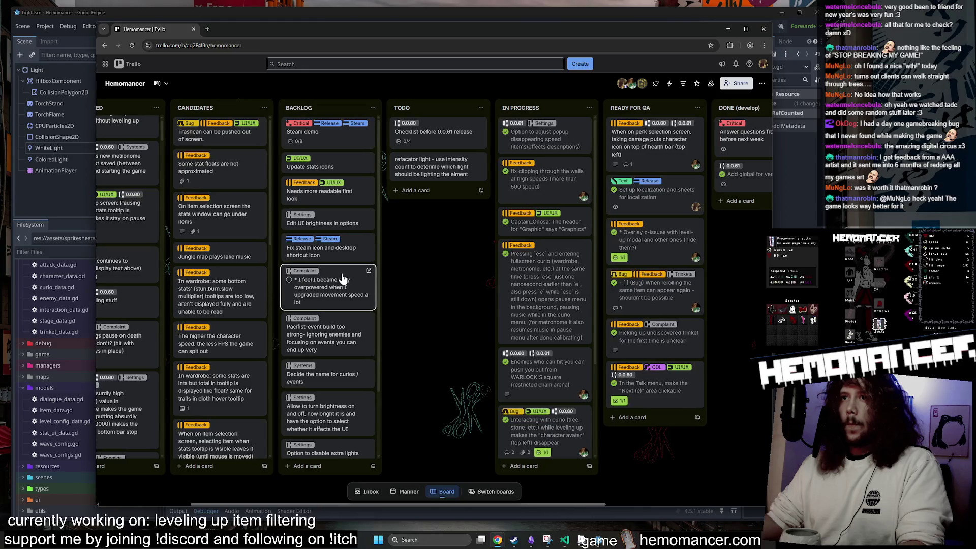
scroll(338, 277, "right", 5)
scroll(469, 269, "down", 3)
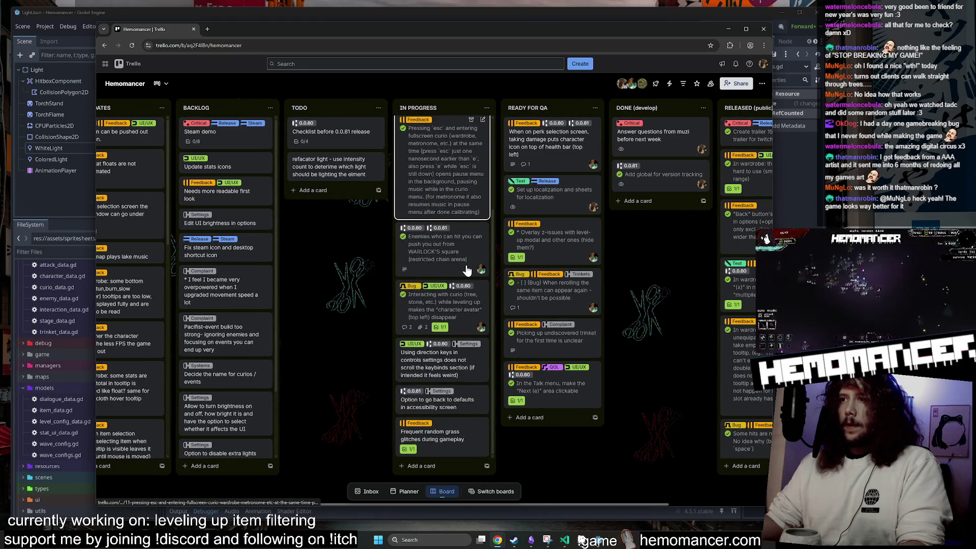
scroll(414, 427, "up", 2)
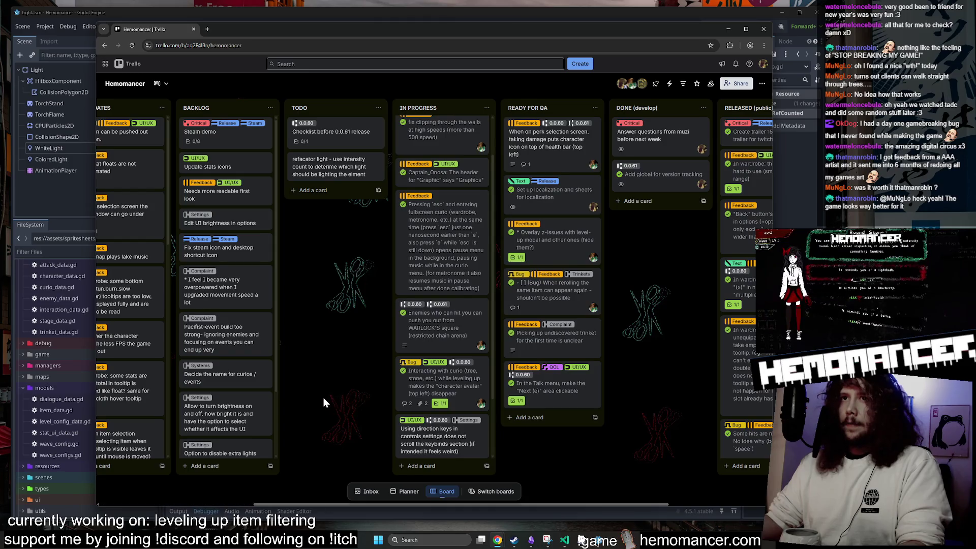
scroll(324, 398, "left", 4)
scroll(437, 349, "right", 6)
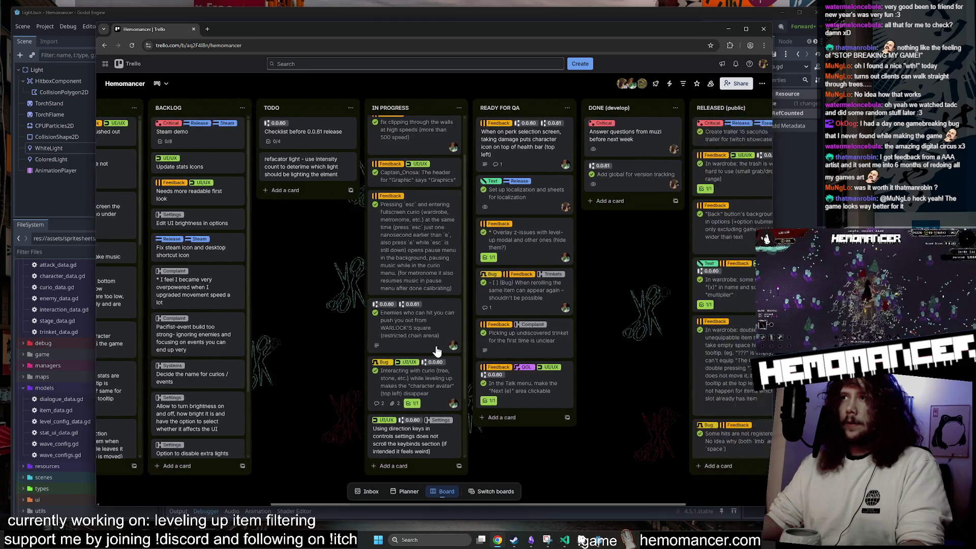
scroll(377, 325, "up", 1)
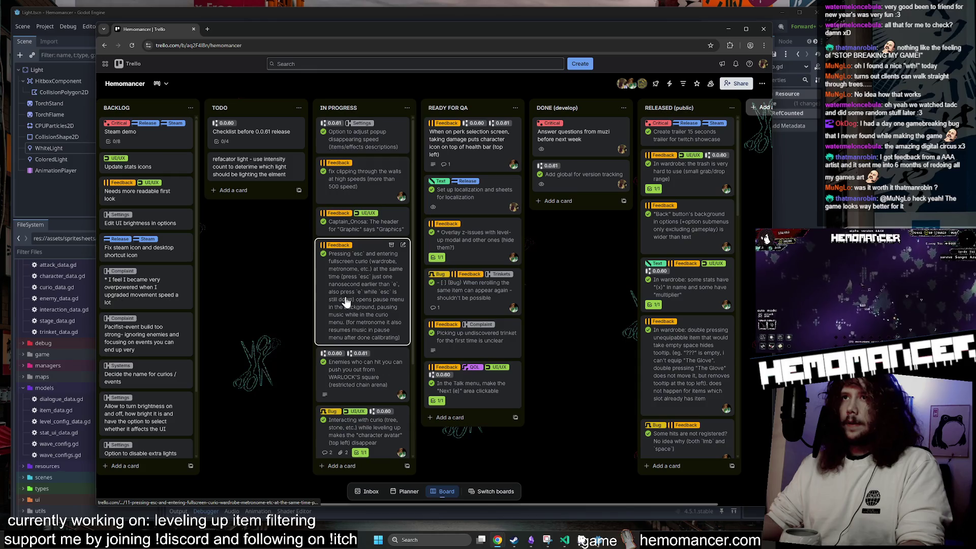
scroll(346, 301, "down", 3)
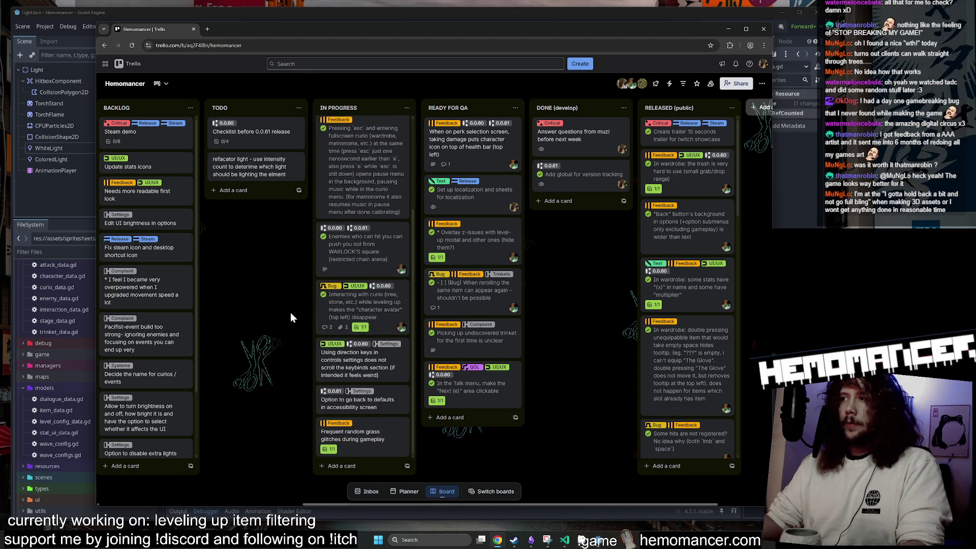
scroll(291, 313, "left", 3)
mouse_move(449, 362)
left_mouse_down()
mouse_move(346, 288)
mouse_move(346, 231)
left_mouse_up()
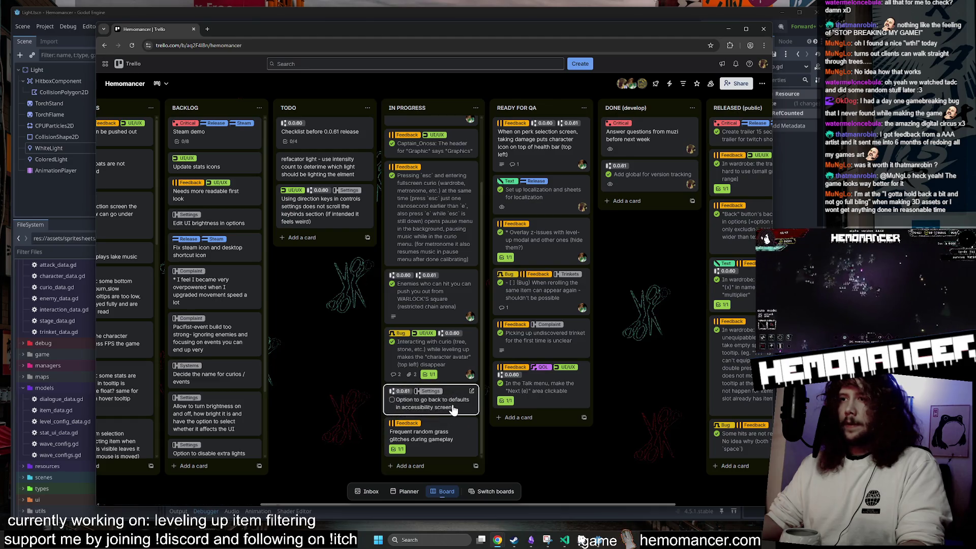
left_click(599, 543)
key("F5")
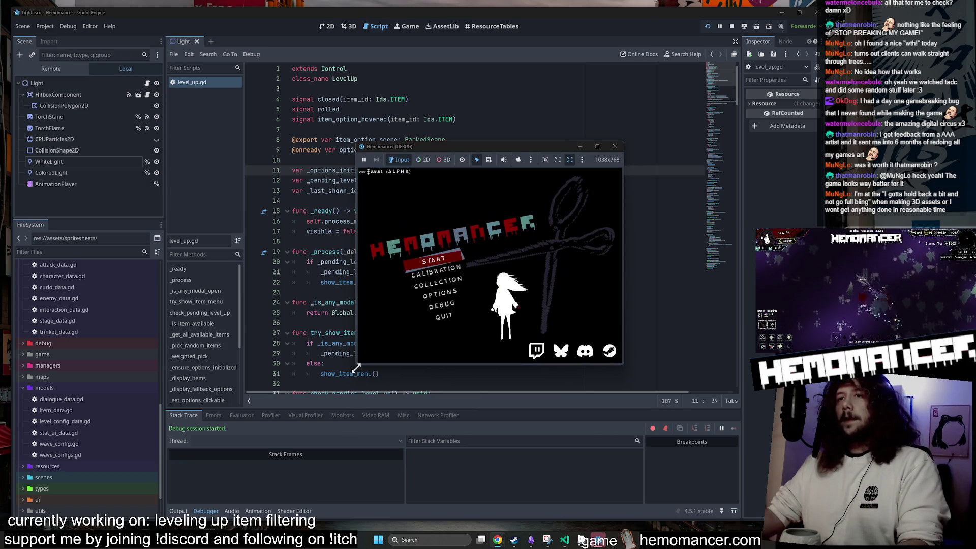
Enlarge the Hemomancer game window and enter its Options menu
left_click_drag(358, 363, 173, 490)
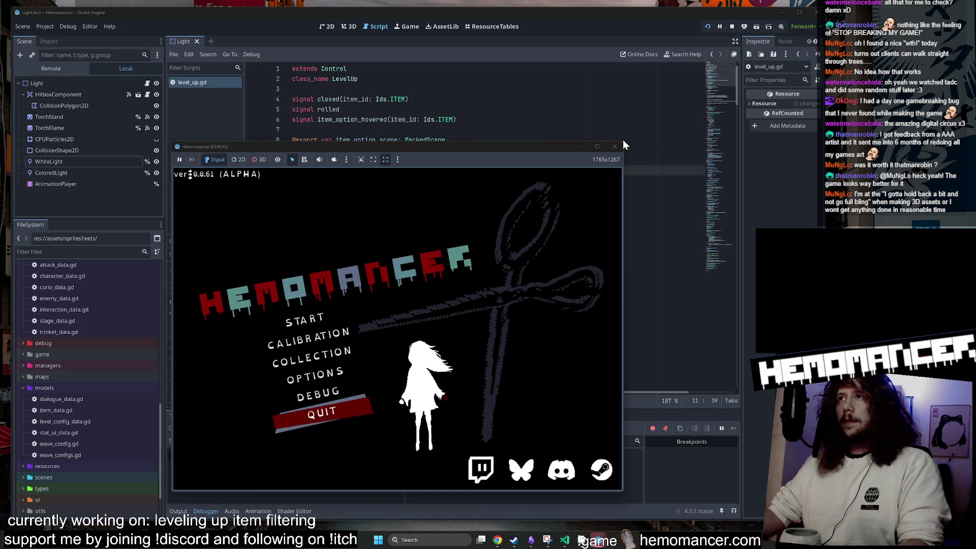
mouse_move(624, 145)
left_mouse_down()
mouse_move(648, 83)
mouse_move(744, 30)
left_mouse_up()
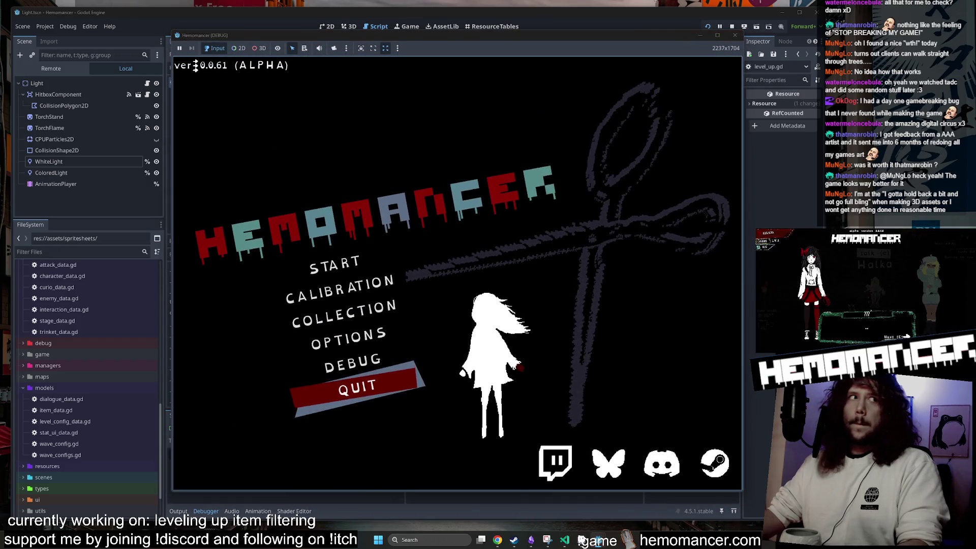
key("Up")
key("Up")
key("Up")
key("Down")
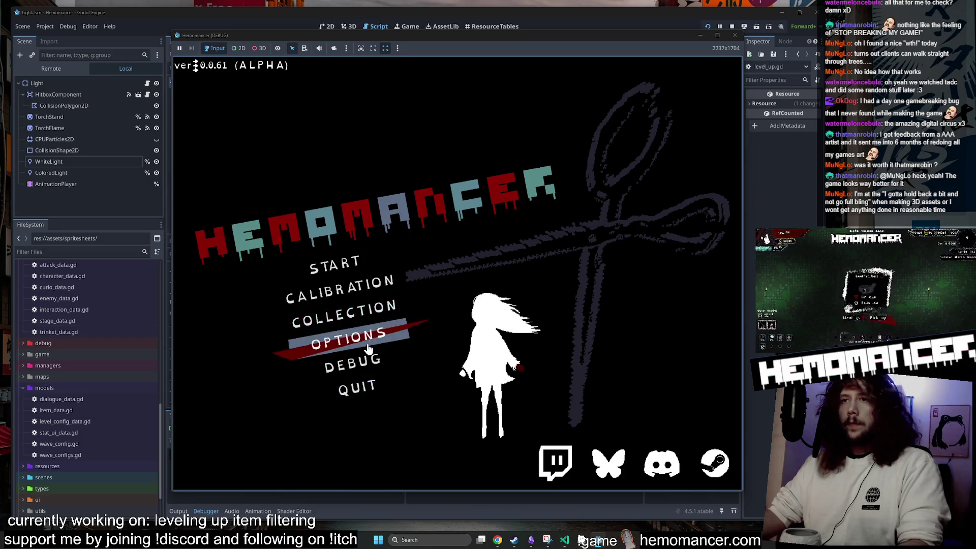
key("Return")
Set Popup Fadeout Speed to 4.5, restore accessibility defaults, recheck the value, and return to the title
left_click(471, 329)
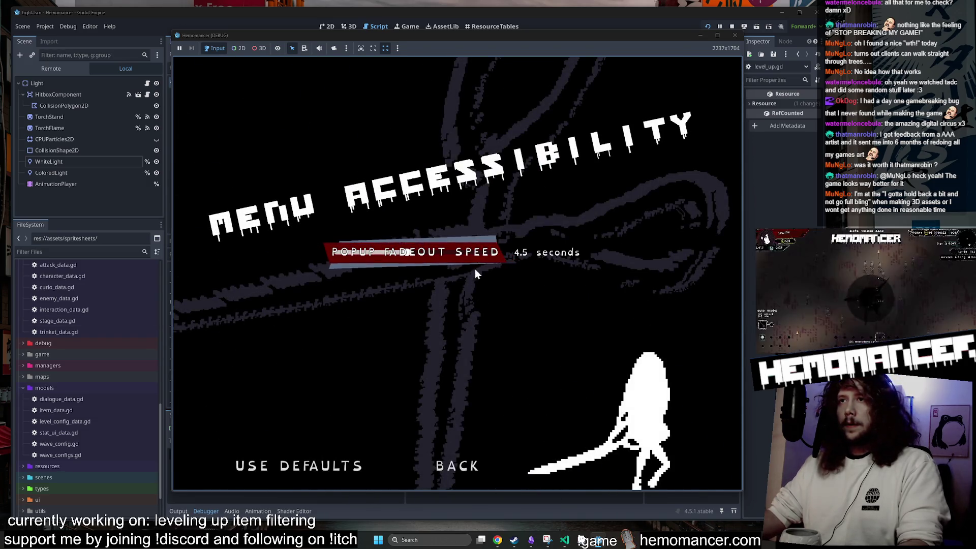
left_click(361, 254)
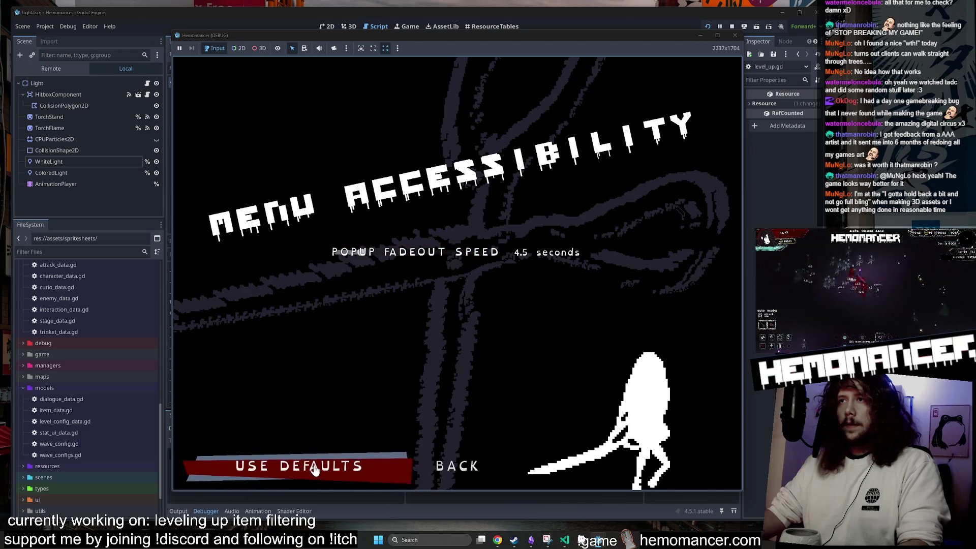
left_click(459, 469)
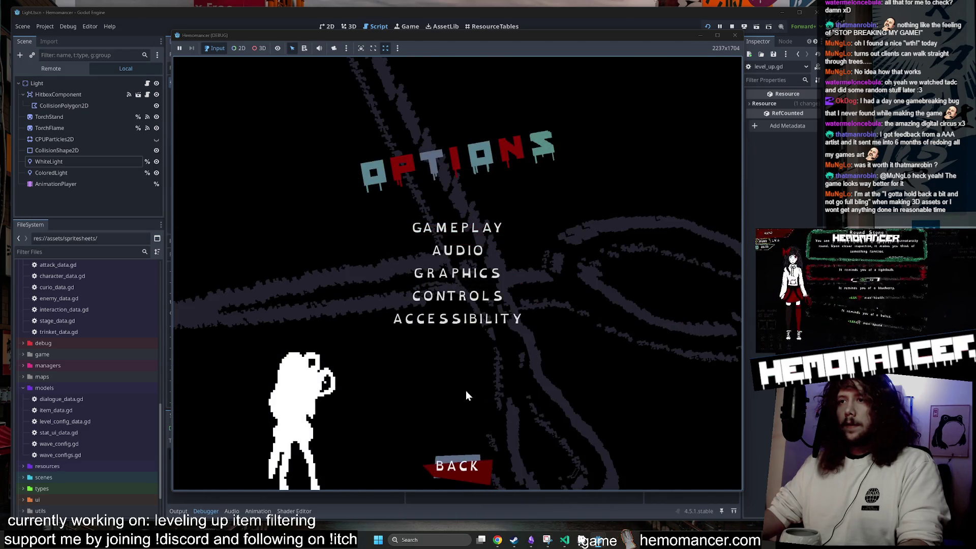
left_click(470, 321)
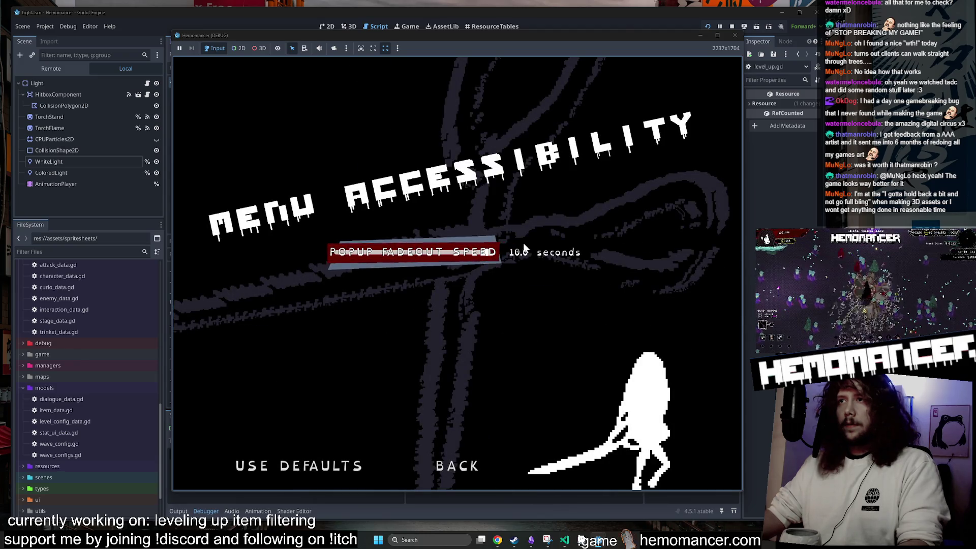
left_click(452, 469)
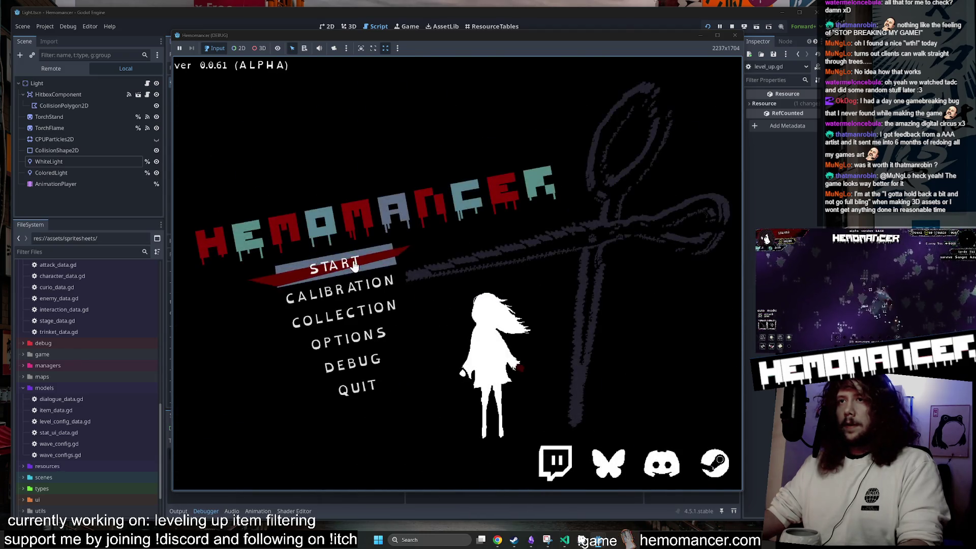
Start a new run, reroll the level-up items twice, and take the Beskaere Mask
left_click(381, 266)
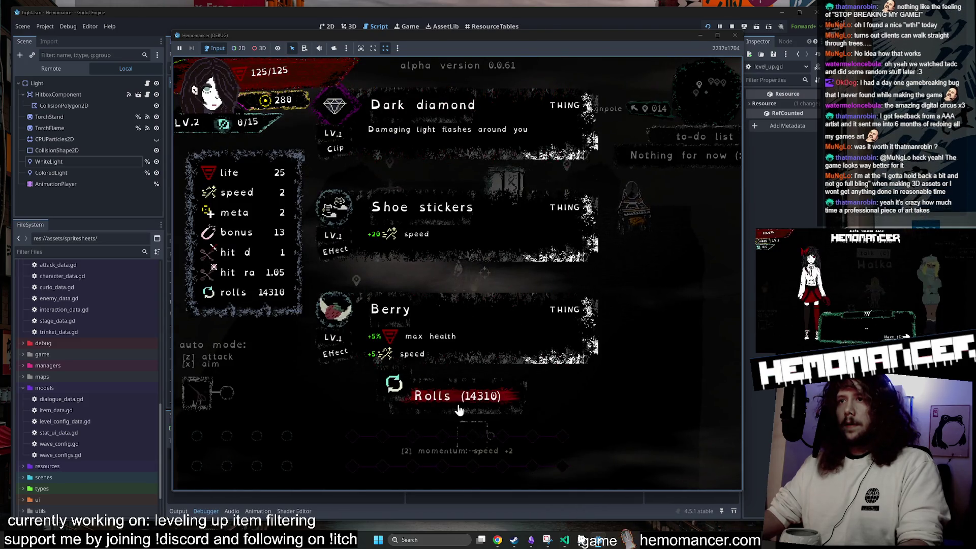
left_click(461, 402)
left_click(463, 403)
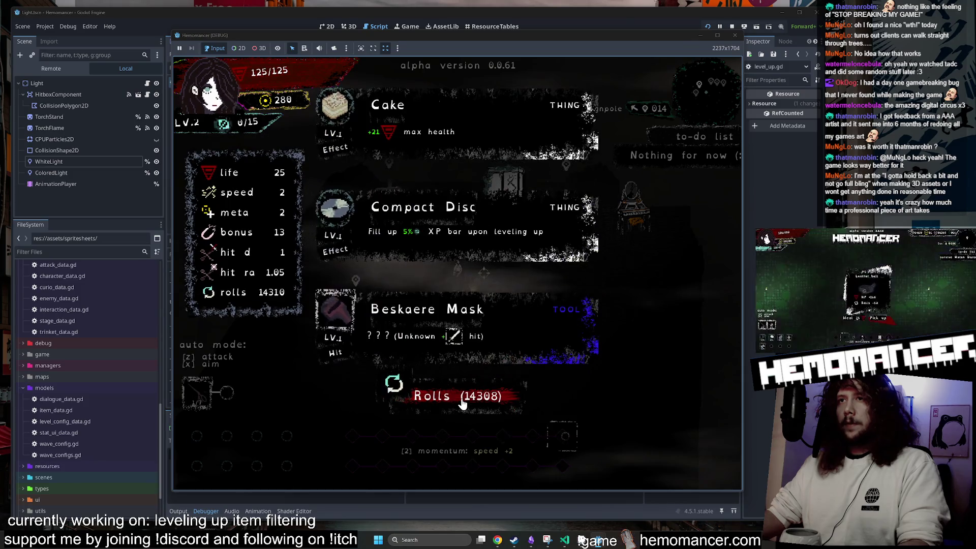
left_click(466, 340)
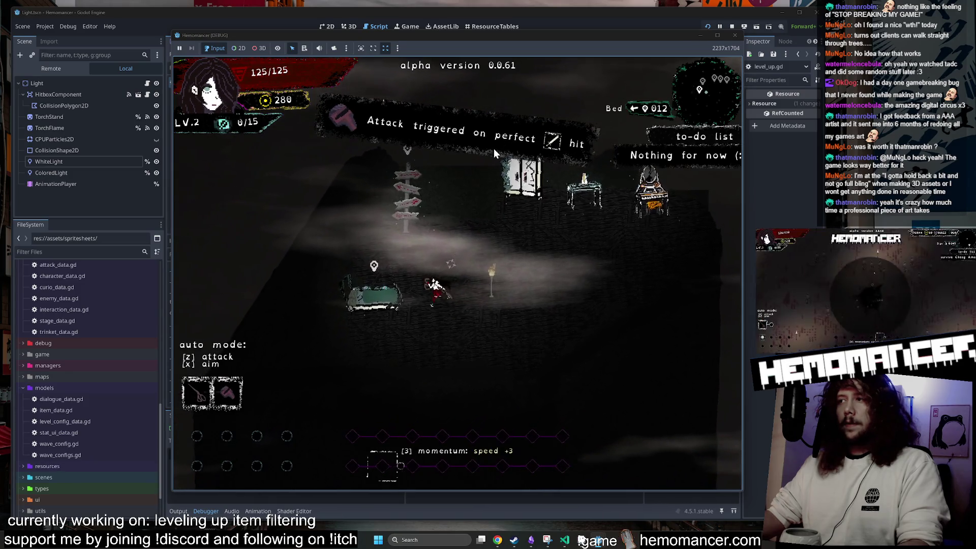
Walk the character around the hub past the Metronome, Bed, Signpole and Wardrobe
key("w")
key("d")
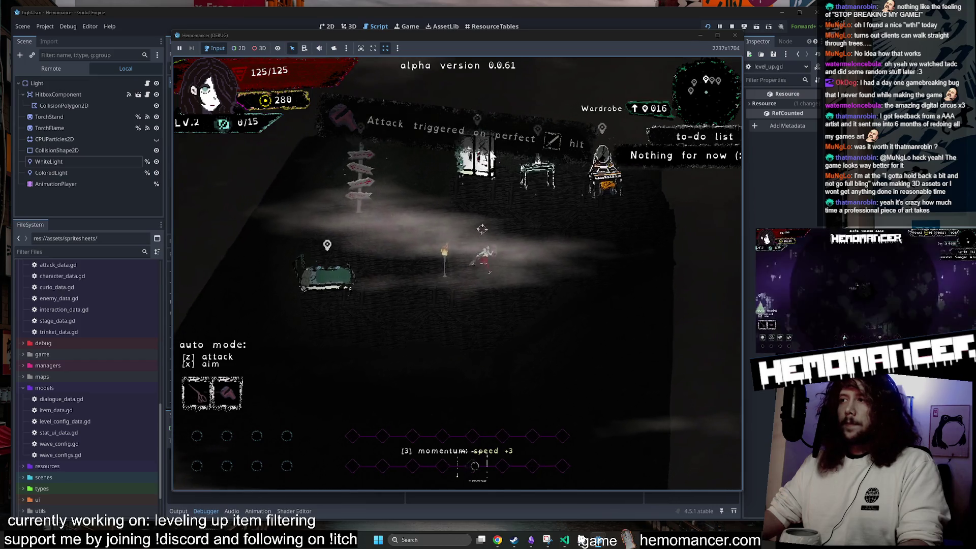
key("s")
key("a")
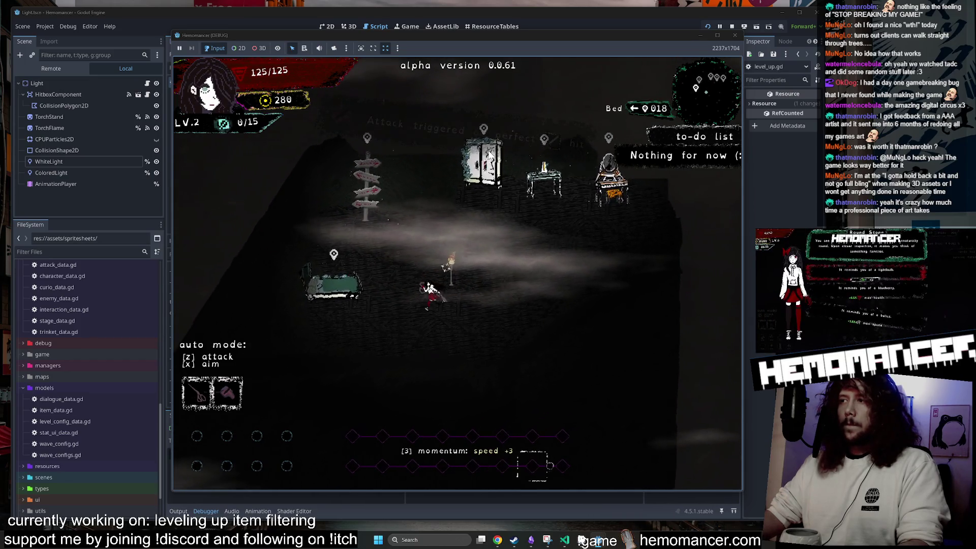
key("w")
key("d")
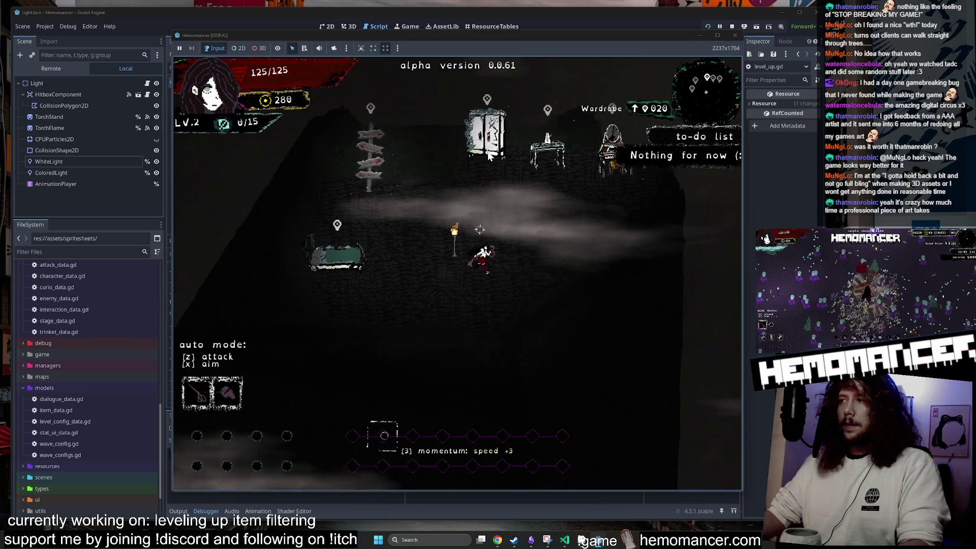
key("s")
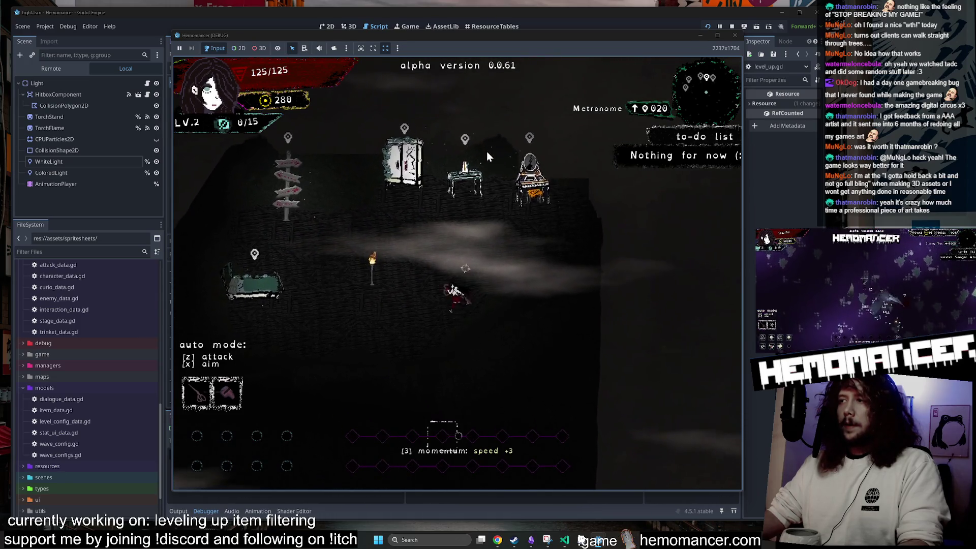
key("w")
key("a")
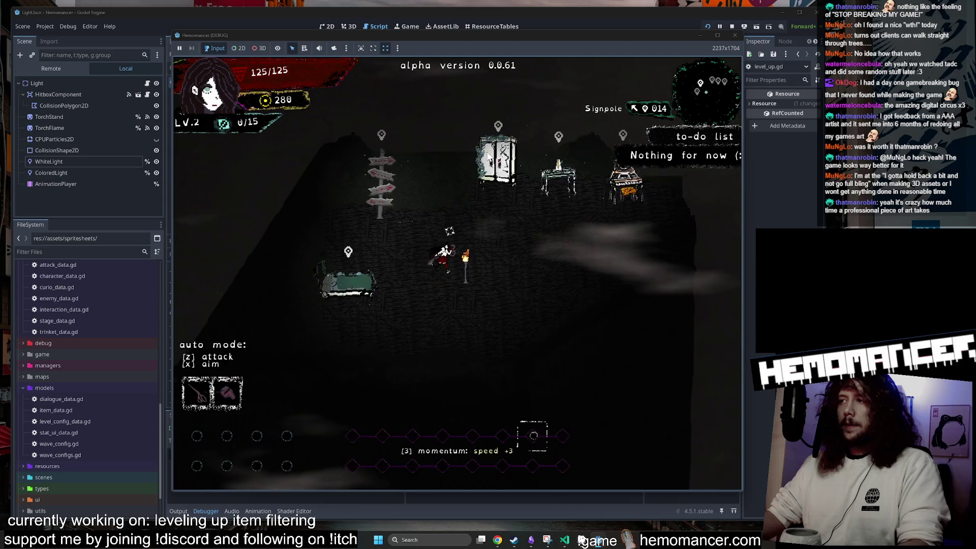
key("d")
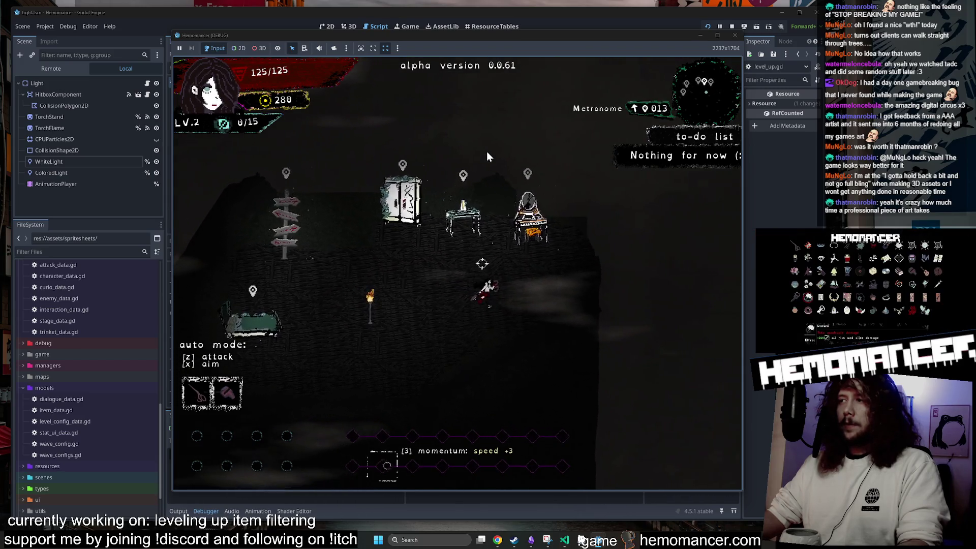
key("a")
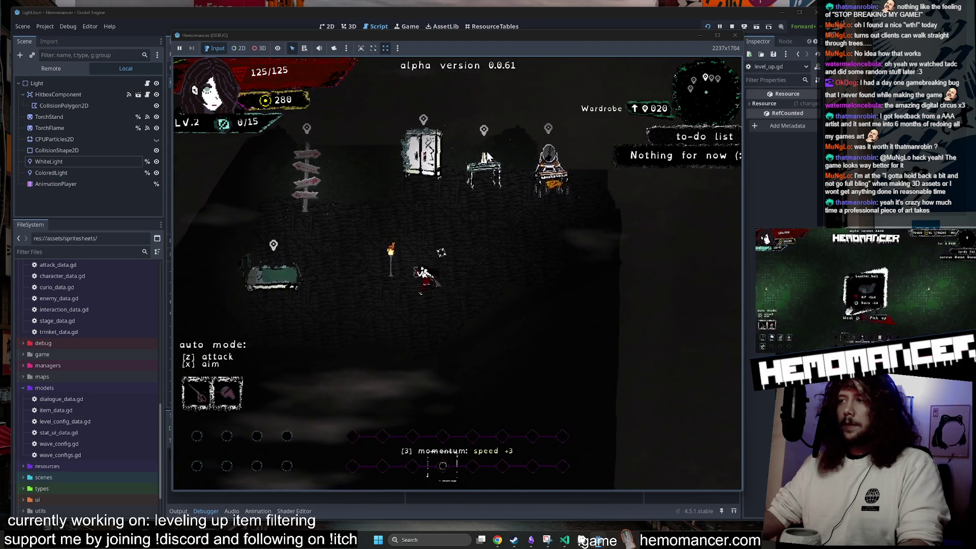
key("w")
key("a")
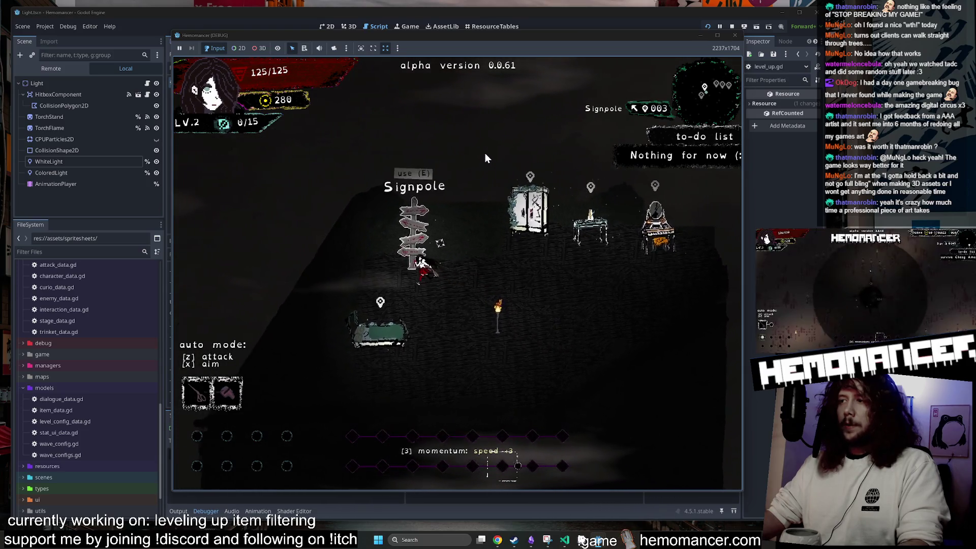
key("s")
key("d")
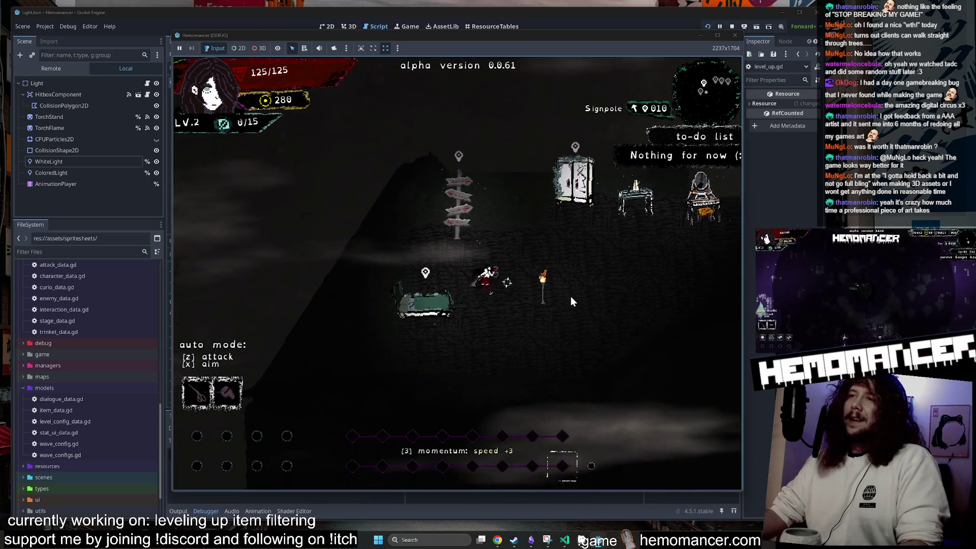
key("d")
key("w")
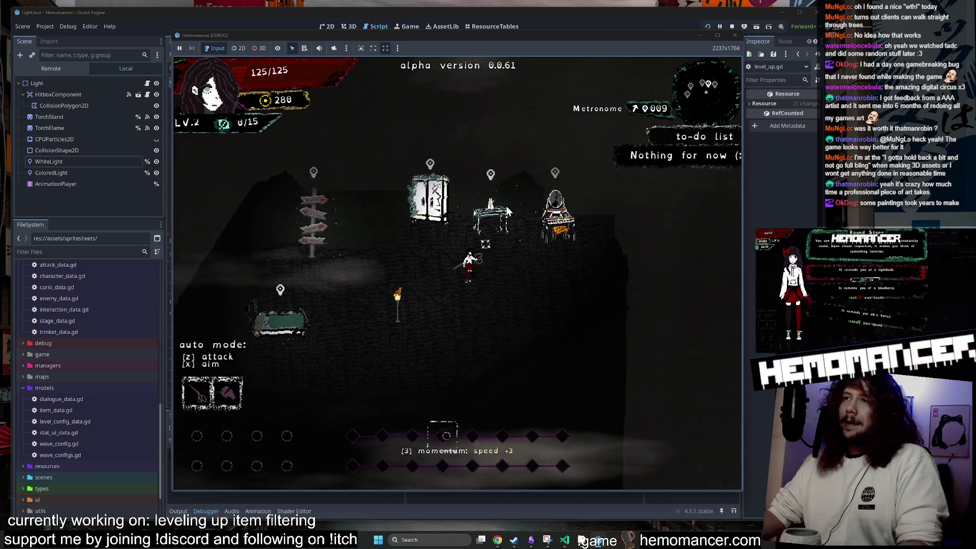
key("a")
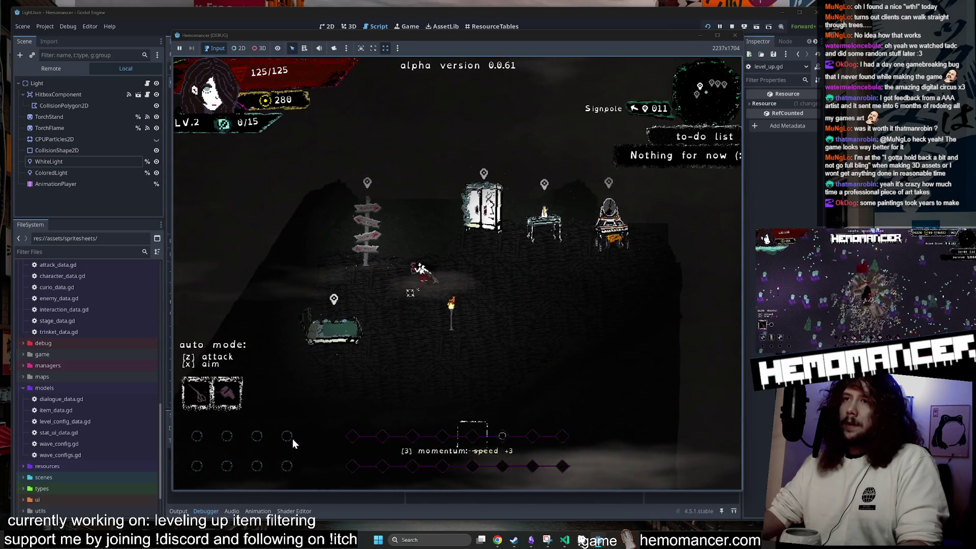
key("d")
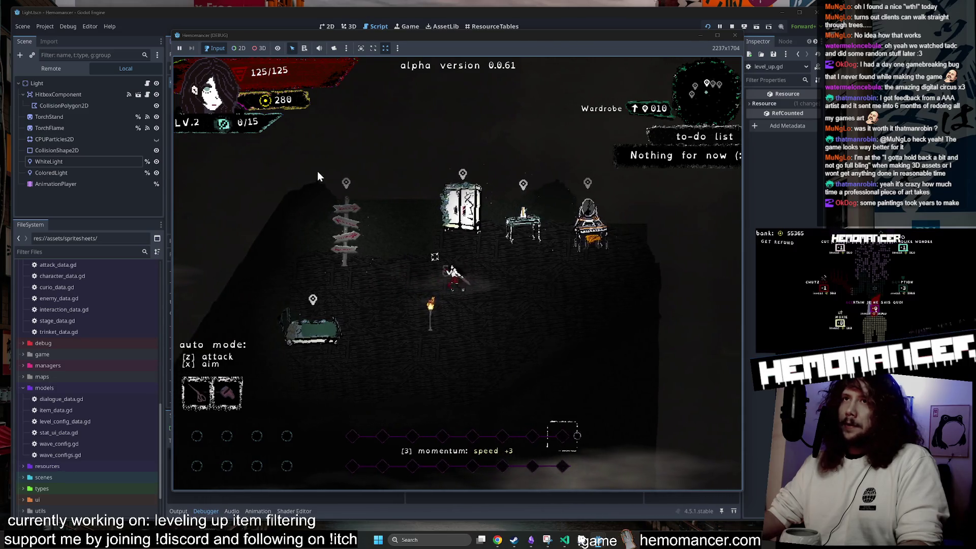
key("w")
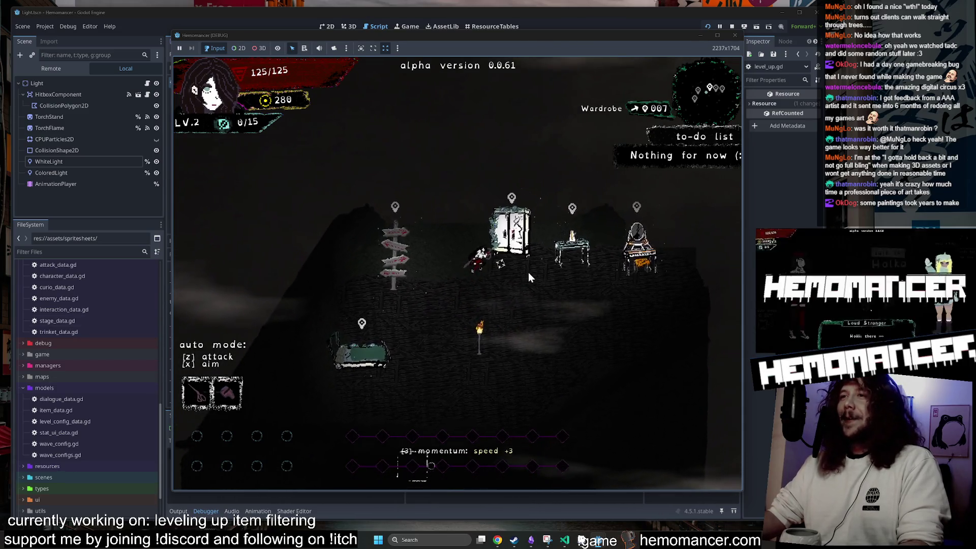
Check the Wardrobe, then travel to start a level and fight the approaching enemies
key("e")
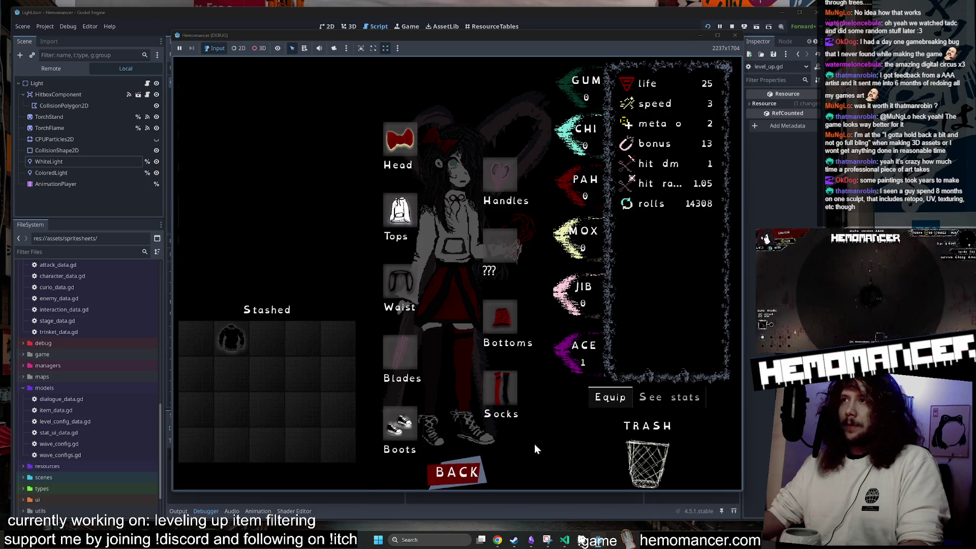
left_click(460, 473)
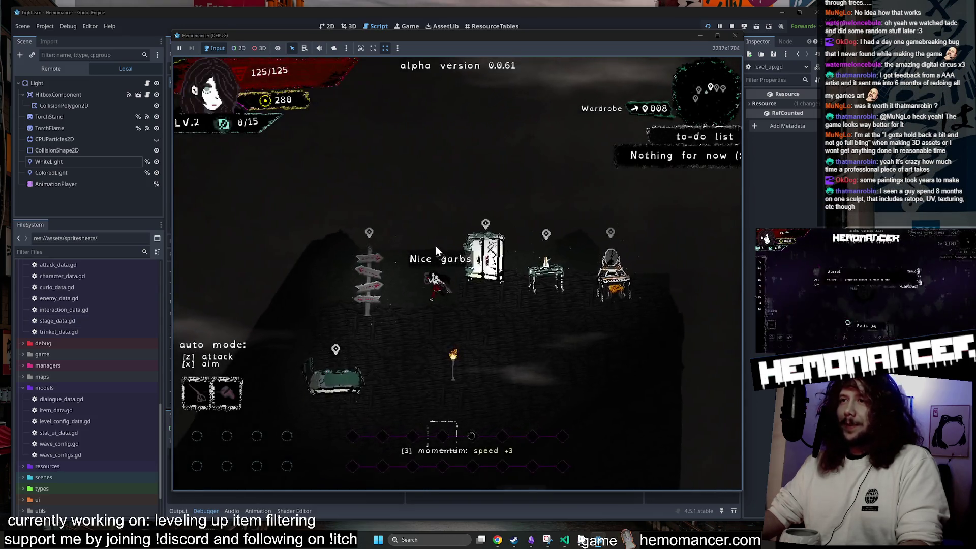
key("e")
left_click(455, 322)
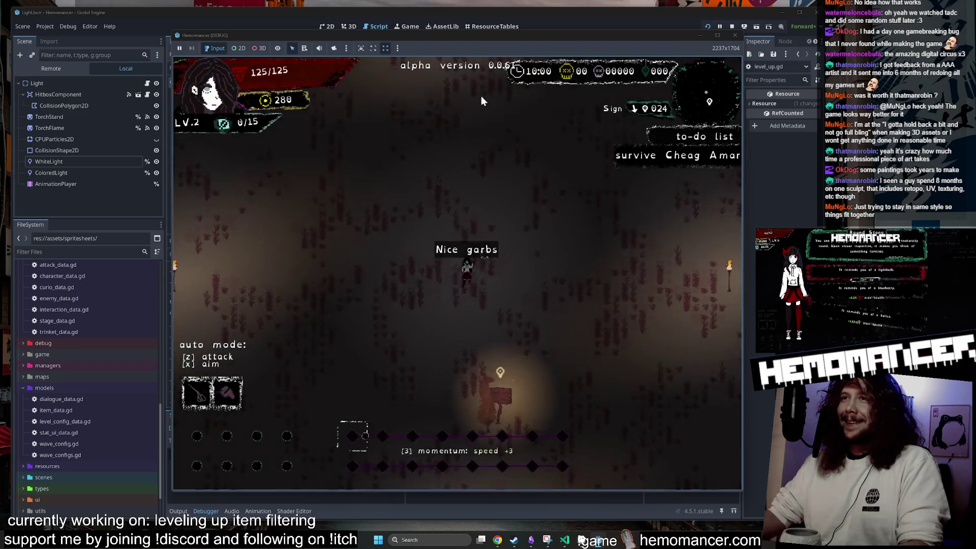
key("w")
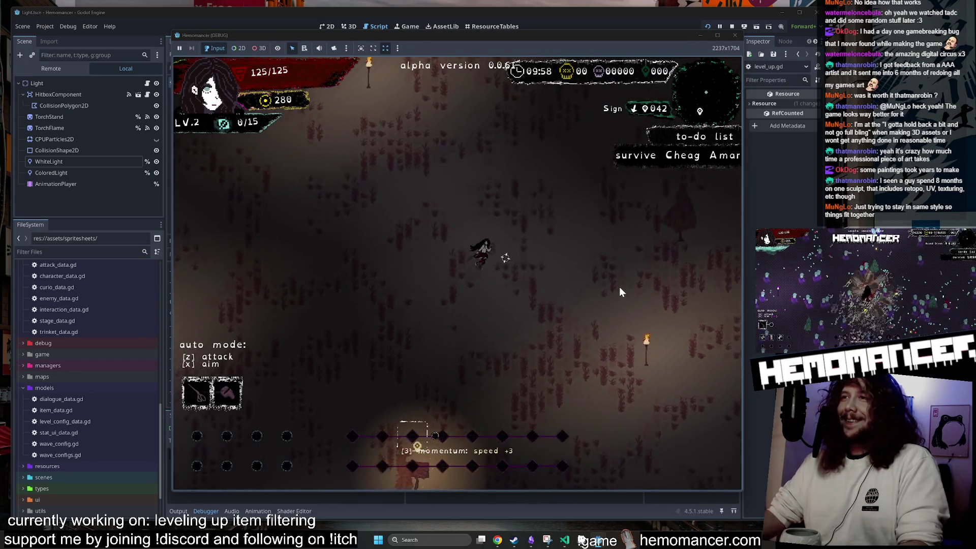
key("w")
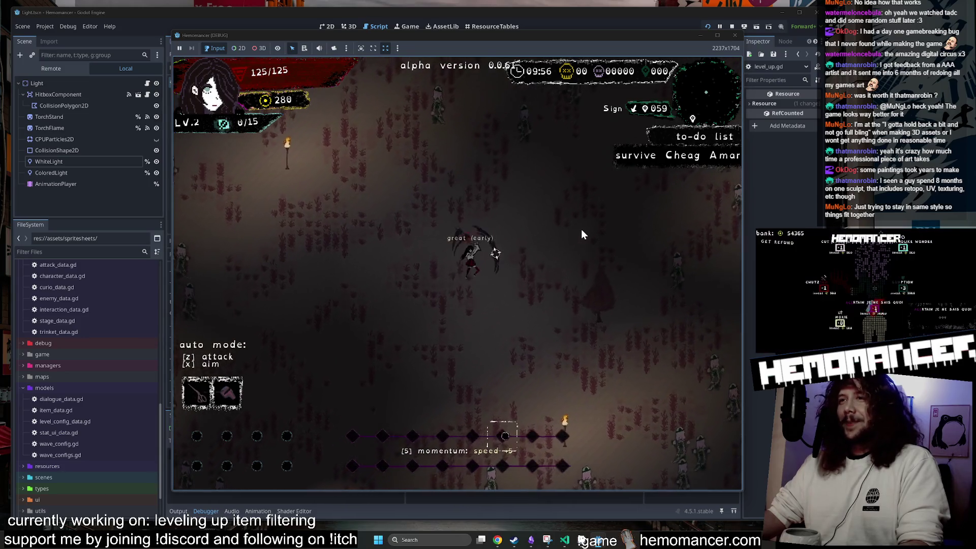
key("w")
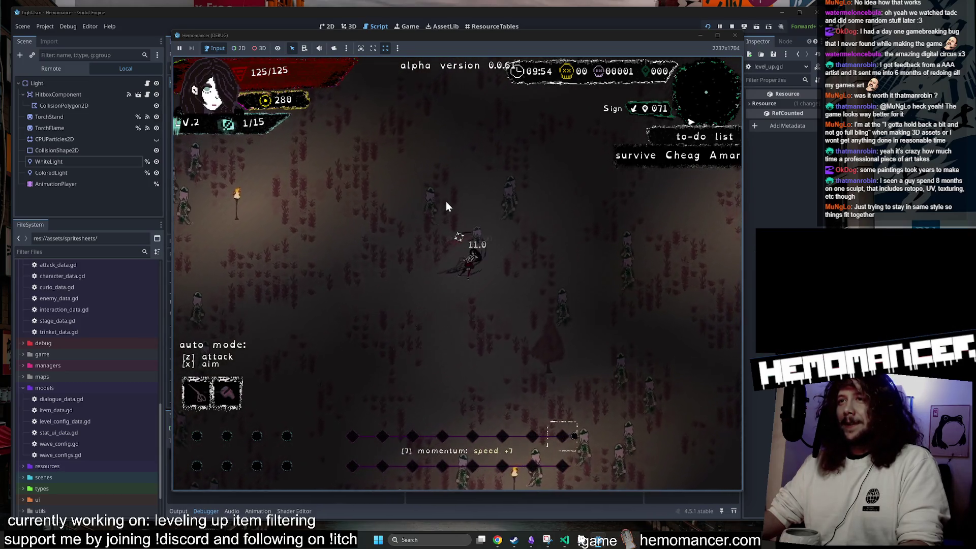
key("w")
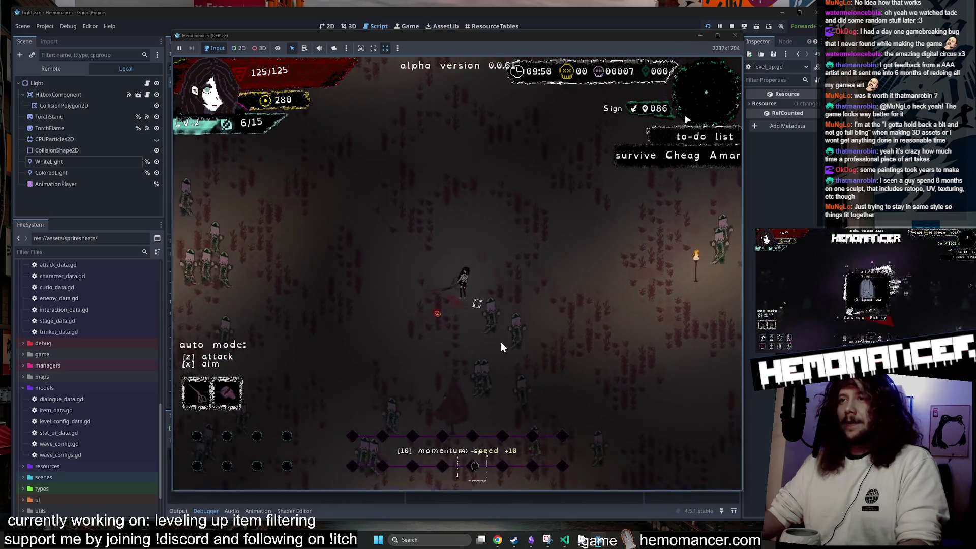
Pause the game, choose DIE, and confirm abandoning the run
key("Escape")
mouse_move(579, 36)
left_mouse_down()
mouse_move(850, 365)
mouse_move(553, 59)
mouse_move(577, 46)
left_mouse_up()
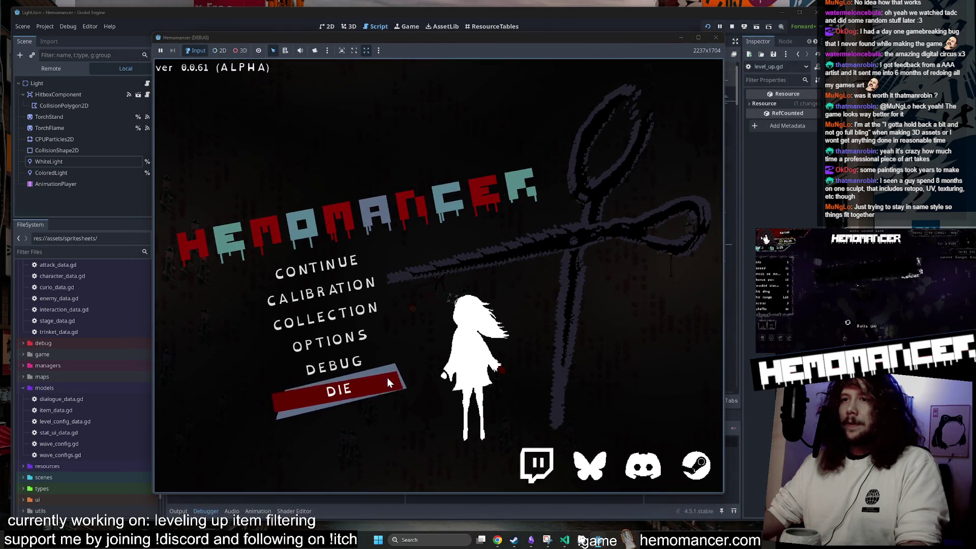
left_click(388, 384)
left_click(439, 271)
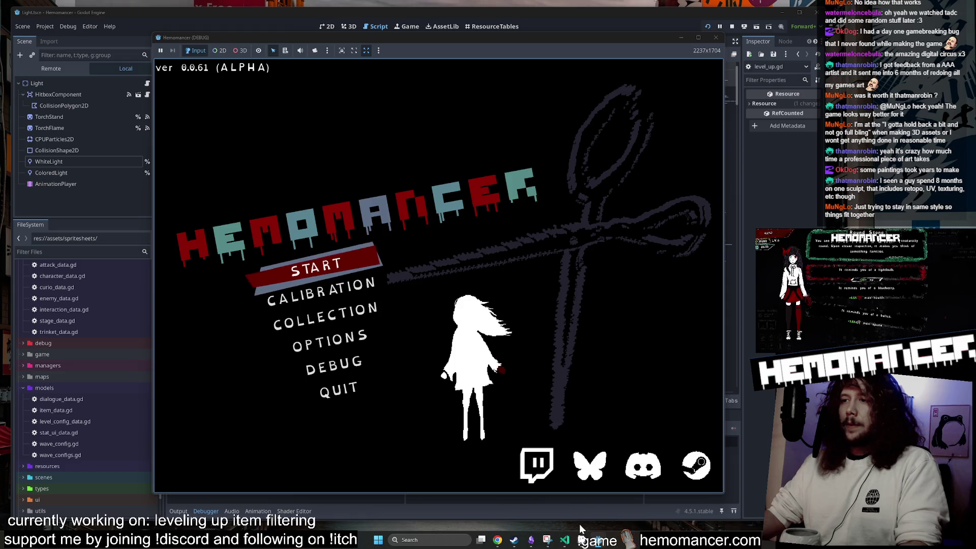
mouse_move(496, 543)
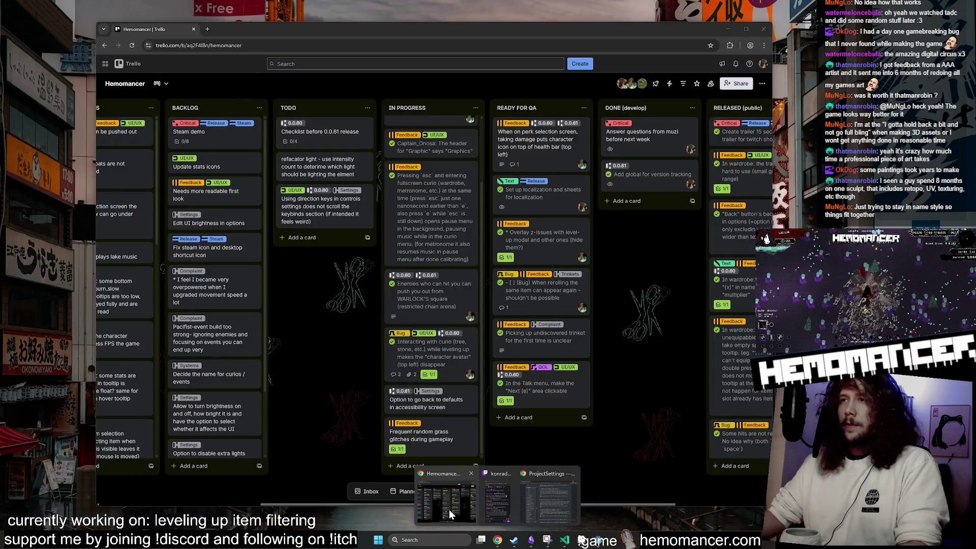
left_click(449, 510)
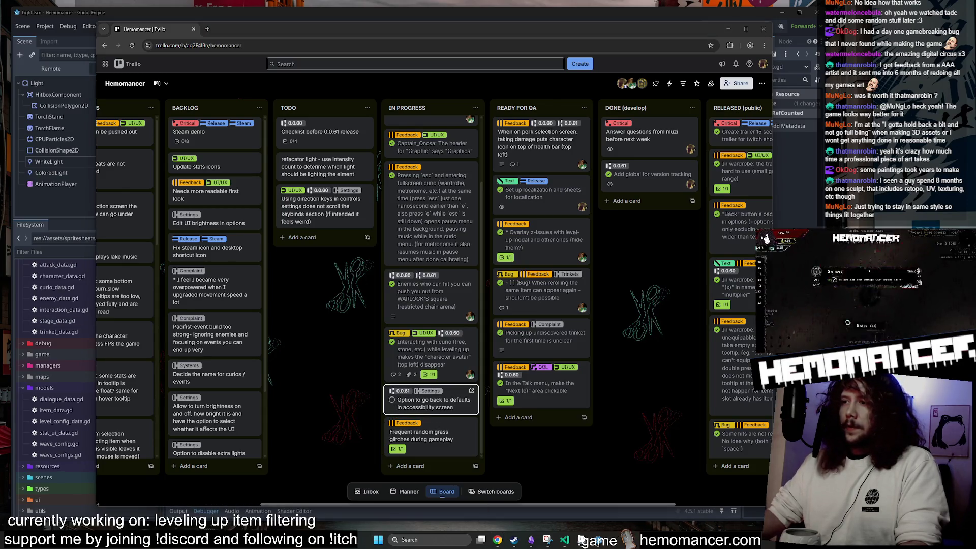
mouse_move(599, 544)
left_click(636, 506)
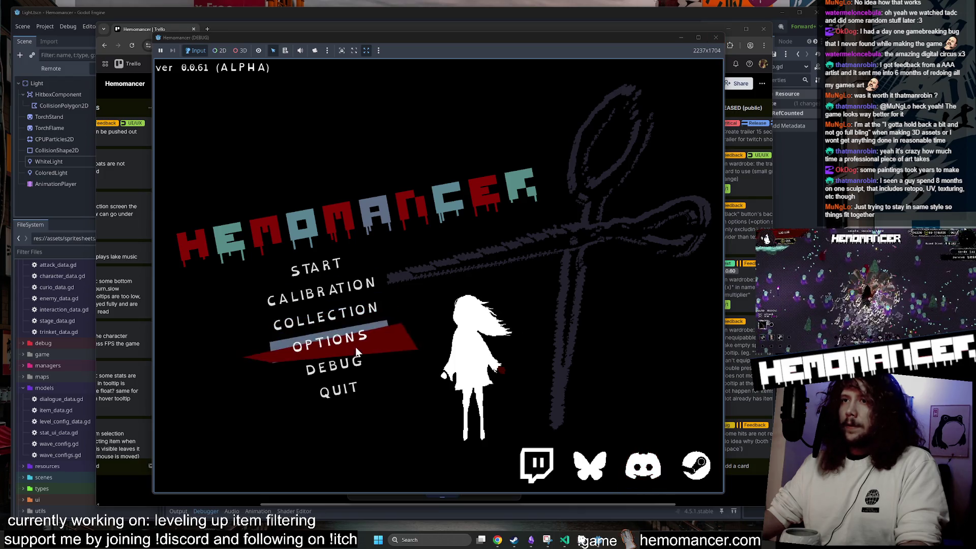
Start a game, visit Options > Accessibility, then back out and continue into the hub
left_click(299, 248)
key("Escape")
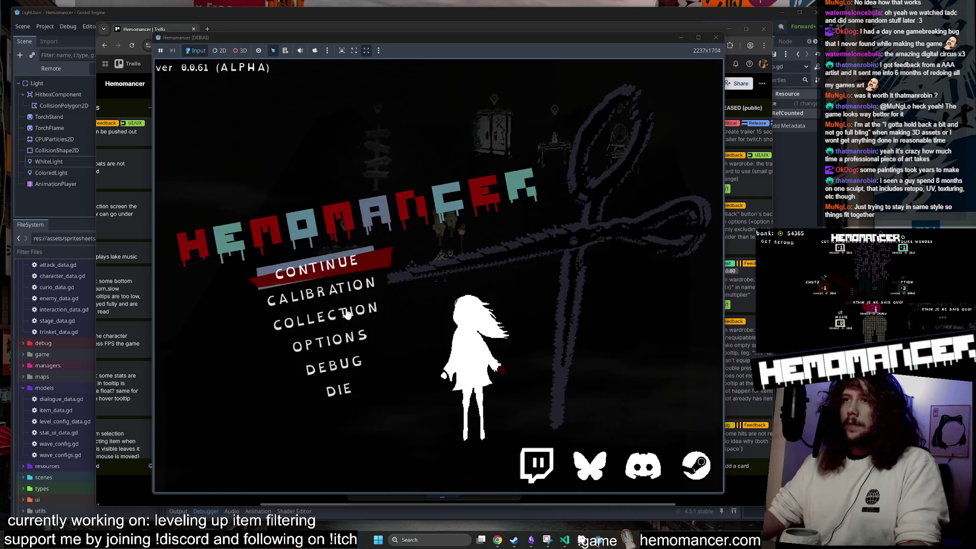
left_click(349, 347)
left_click(440, 323)
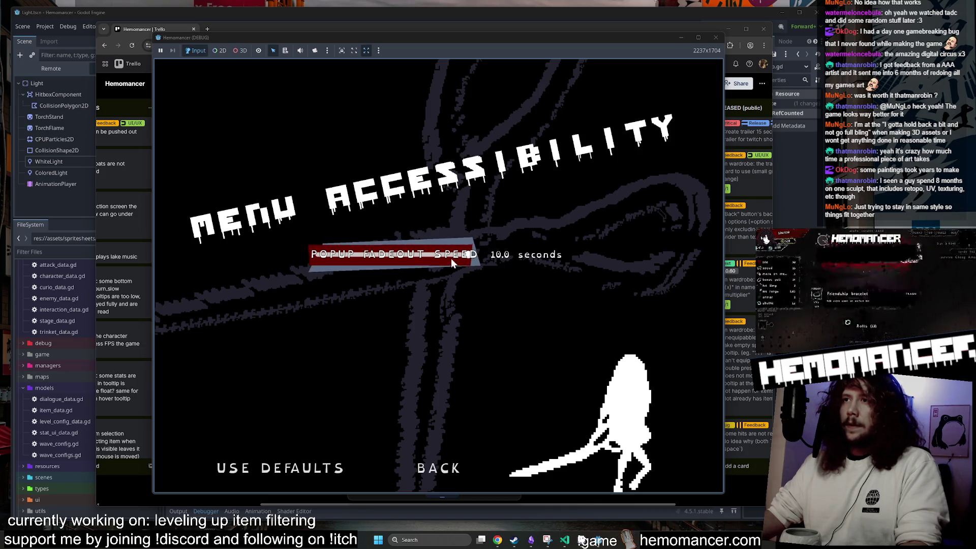
left_click(427, 467)
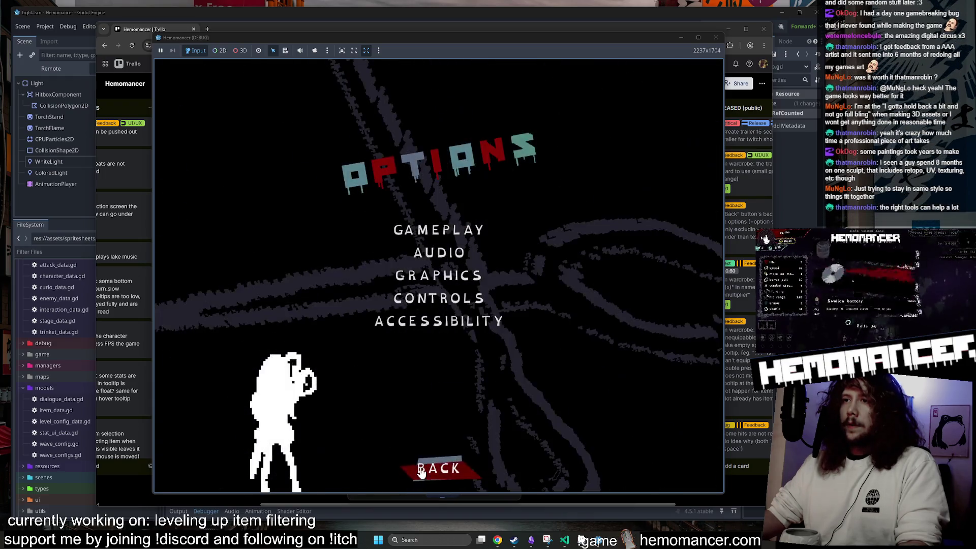
left_click(423, 468)
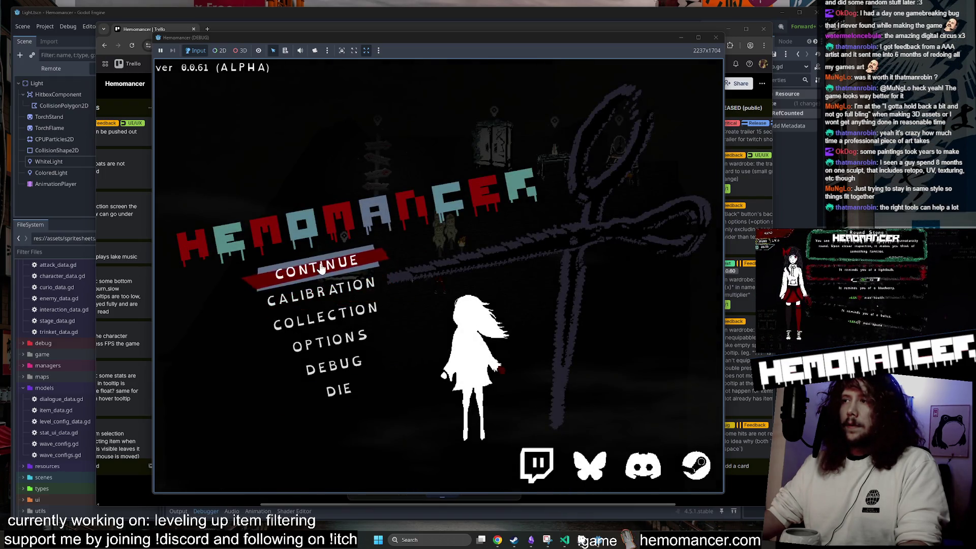
left_click(320, 264)
Walk the character around the hub until the level-up screen appears
key("d")
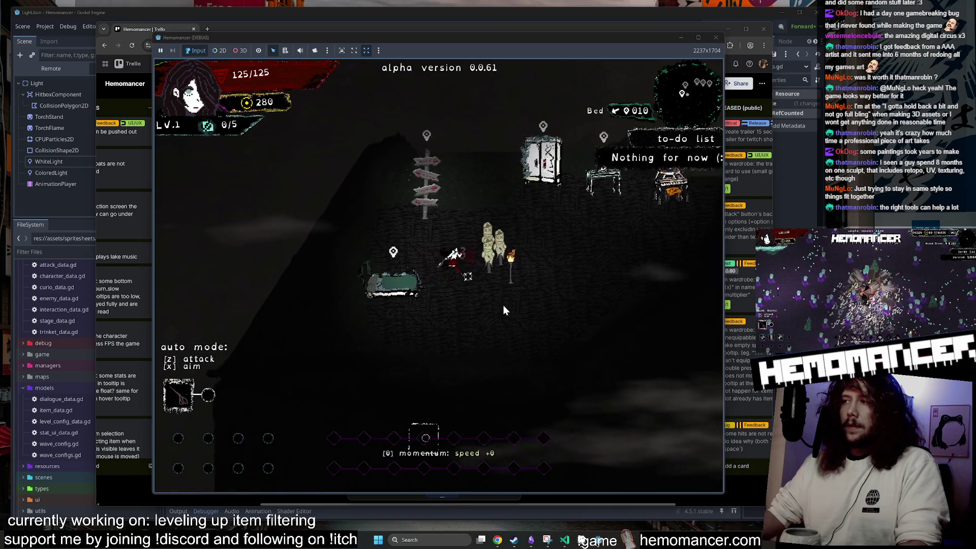
key("d")
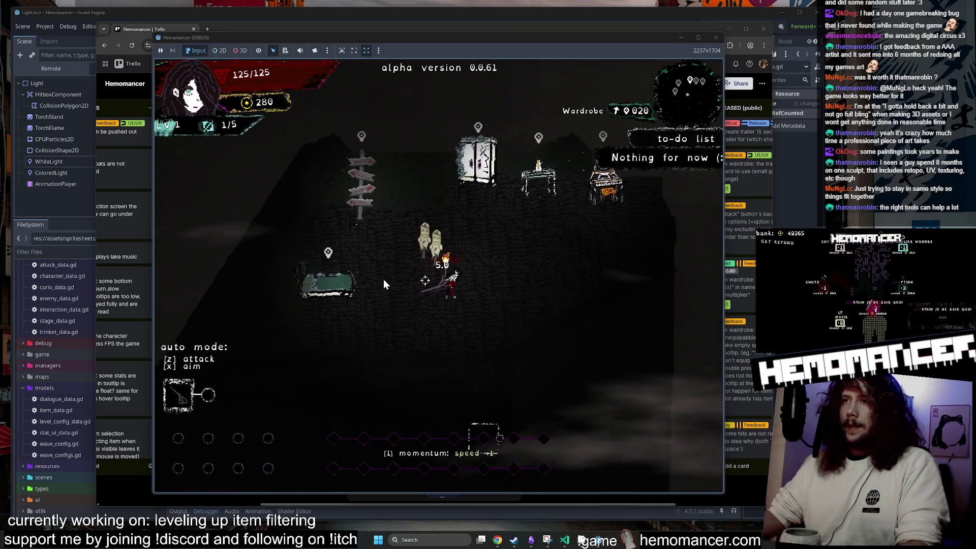
key("w")
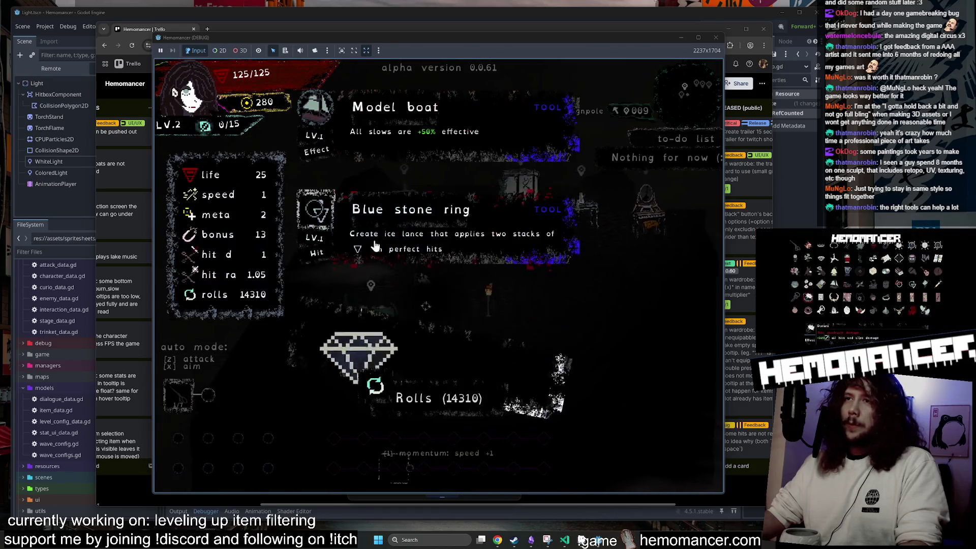
Reroll the level-up cards eighteen times, then take Broken Lock
left_click(423, 407)
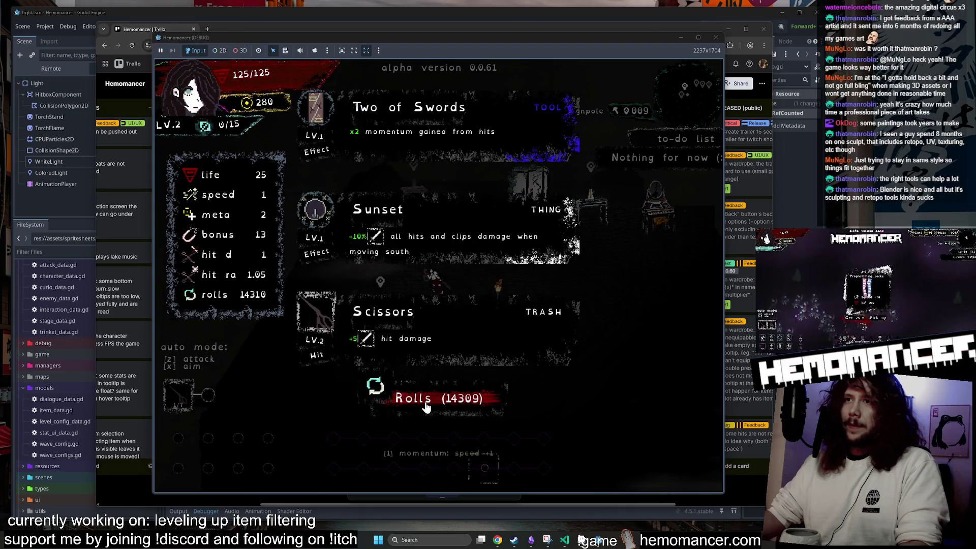
left_click(425, 407)
left_click(426, 408)
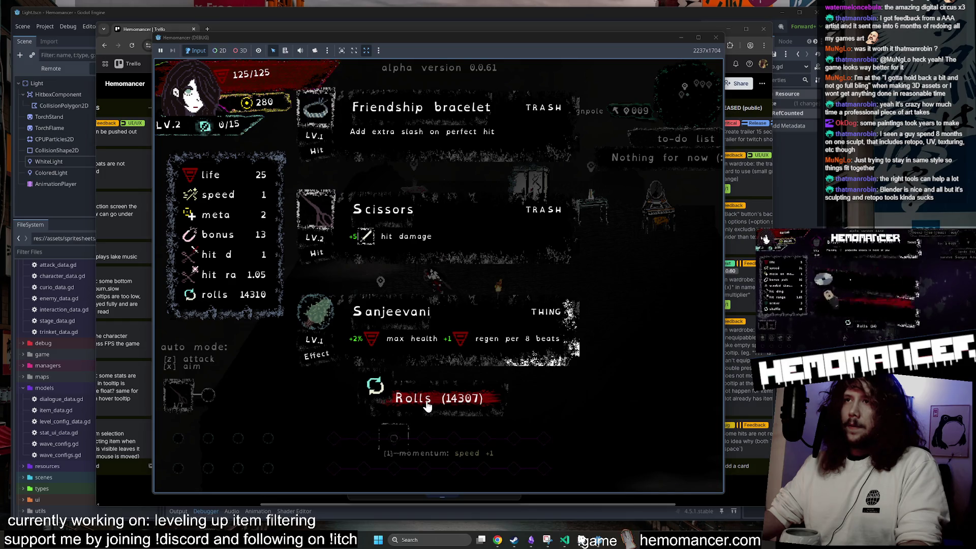
left_click(427, 406)
left_click(427, 406)
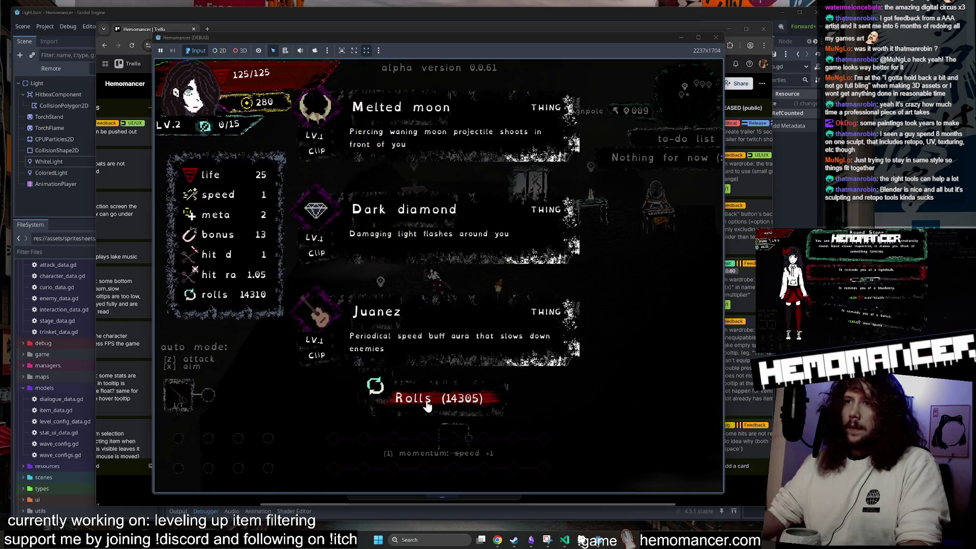
left_click(427, 406)
left_click(427, 407)
left_click(427, 406)
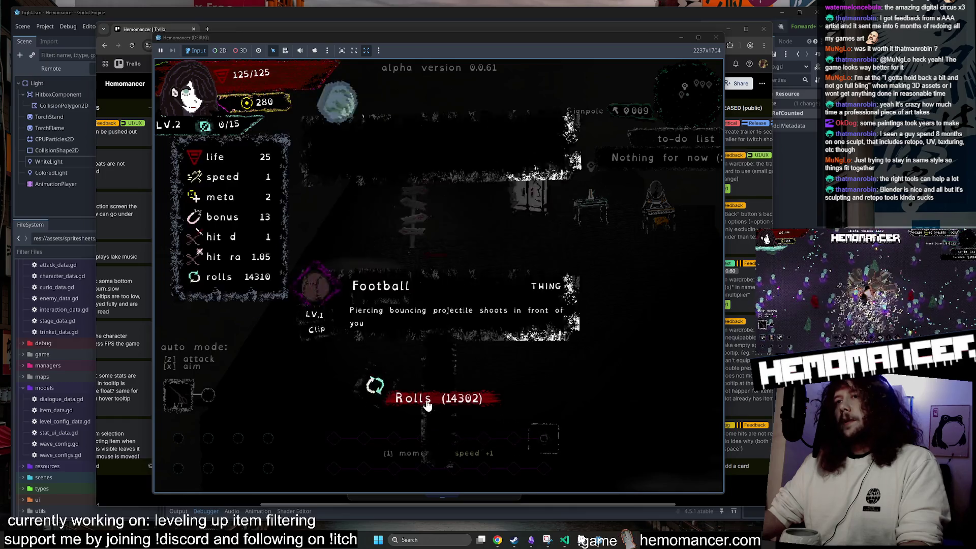
left_click(428, 407)
left_click(427, 406)
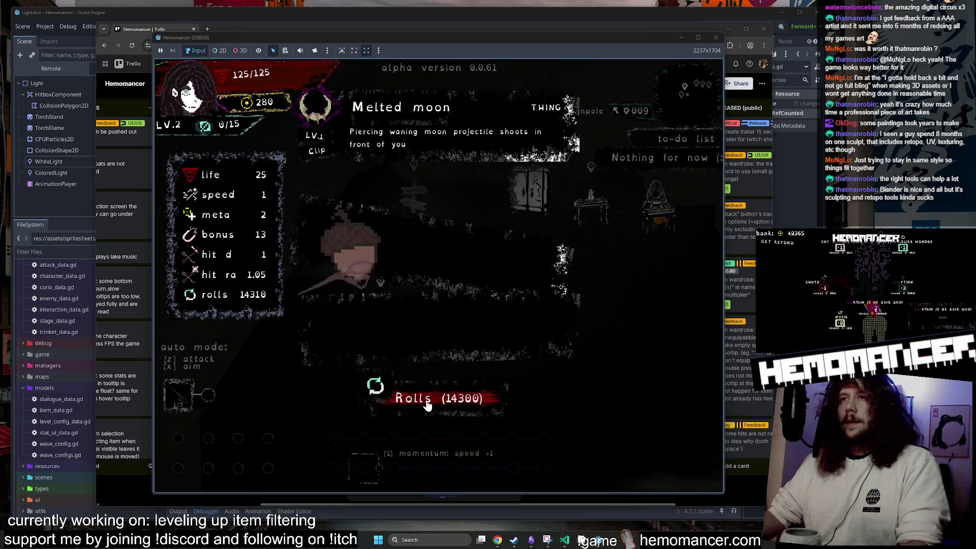
left_click(427, 406)
left_click(427, 406)
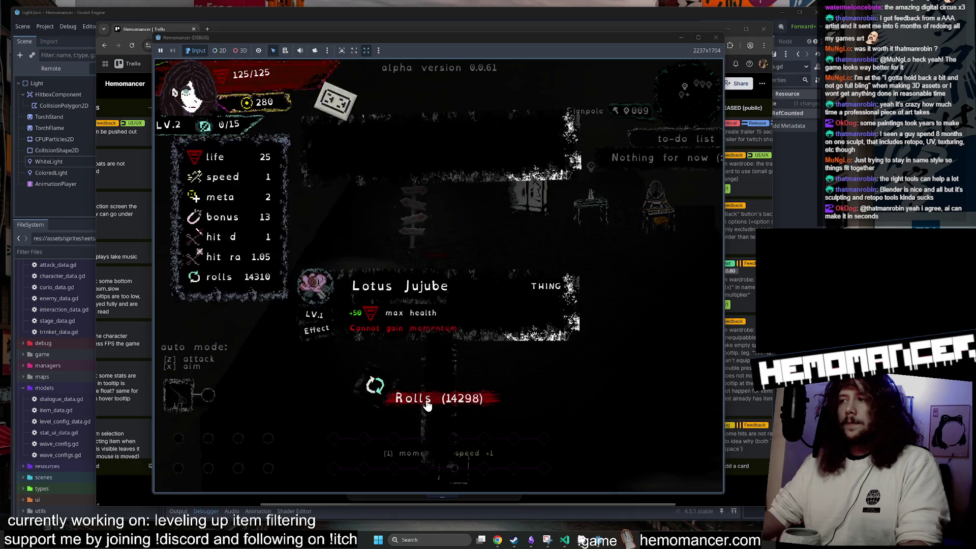
left_click(427, 406)
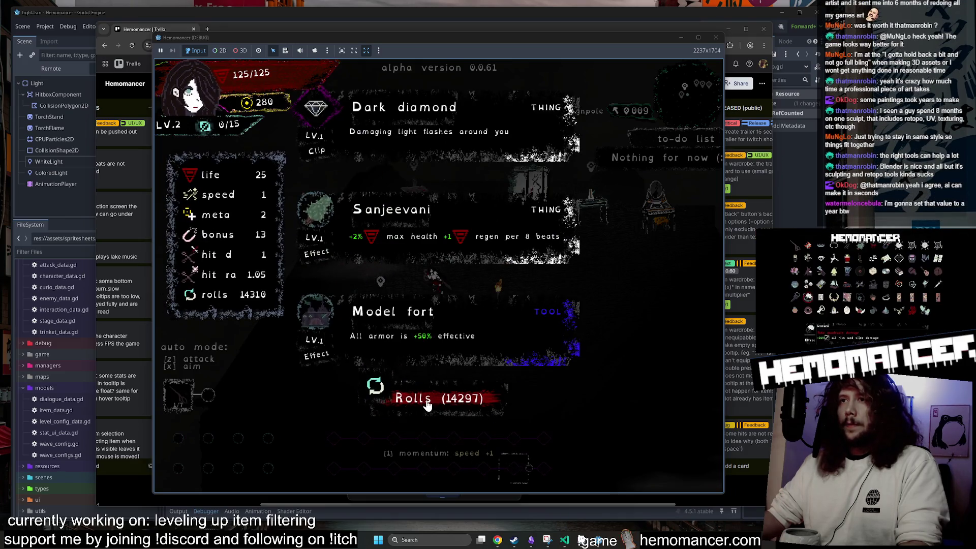
left_click(427, 406)
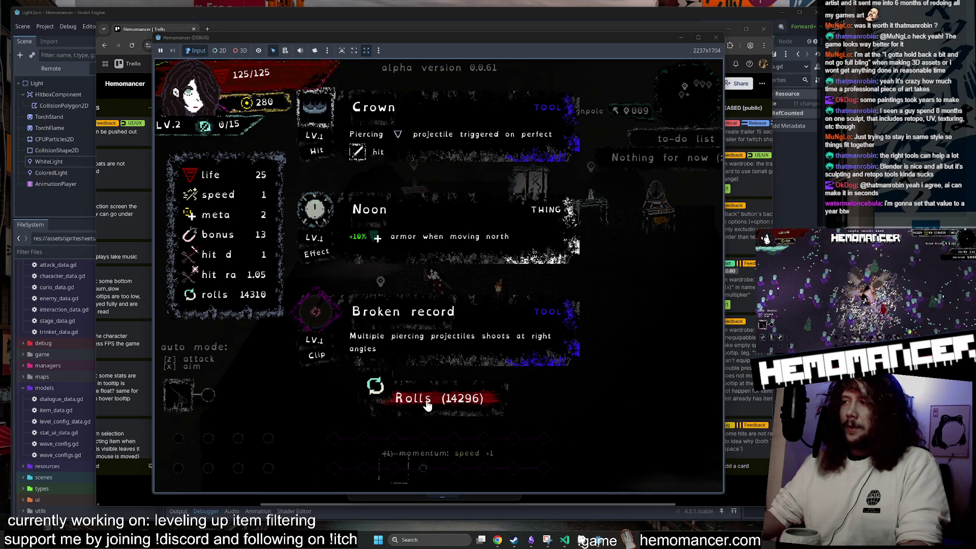
left_click(427, 399)
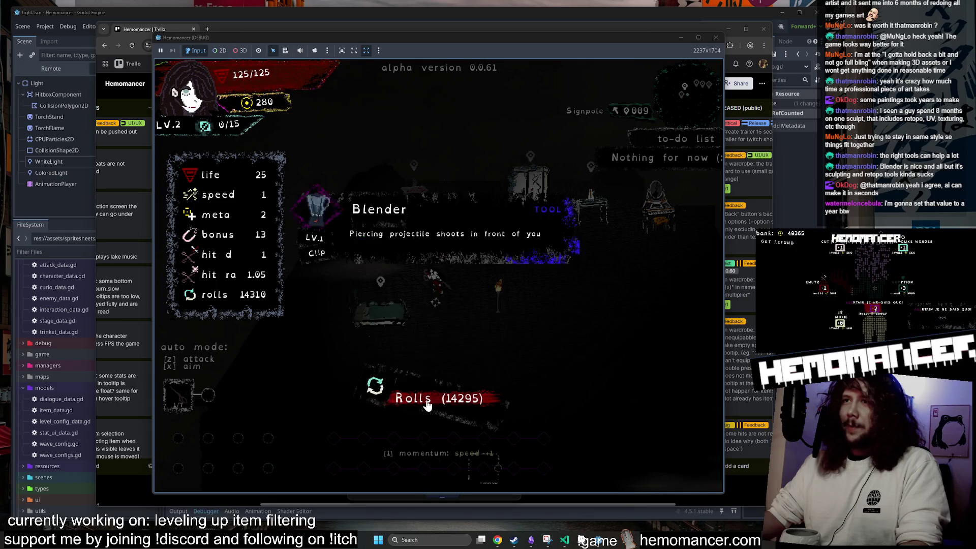
left_click(427, 399)
left_click(427, 399)
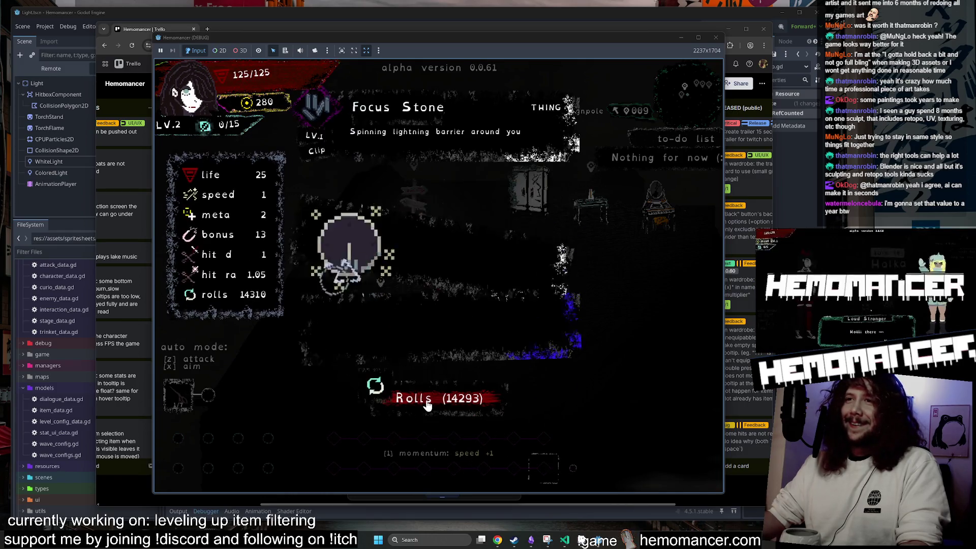
left_click(427, 400)
left_click(469, 234)
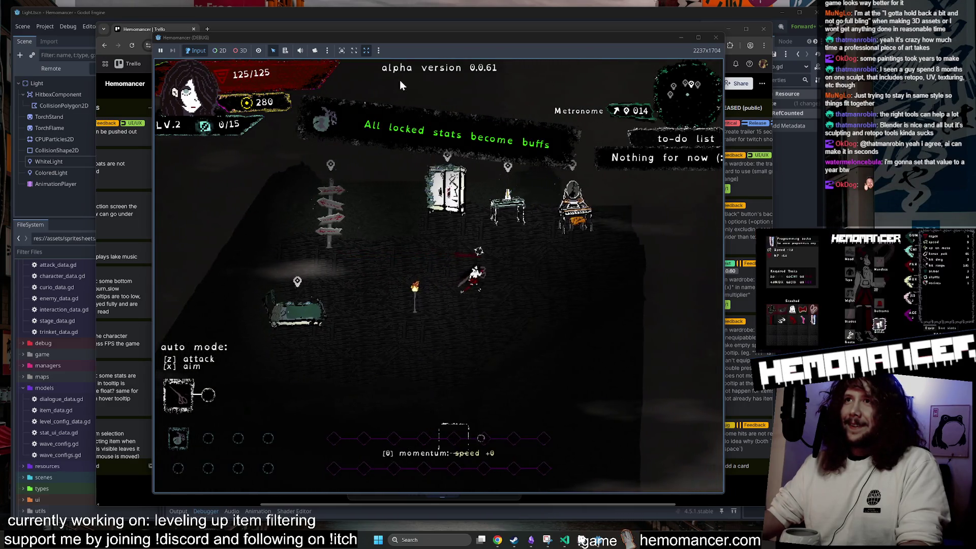
Set Popup Fadeout Speed to 0.5 seconds under Accessibility, then back out to the main menu
key("a")
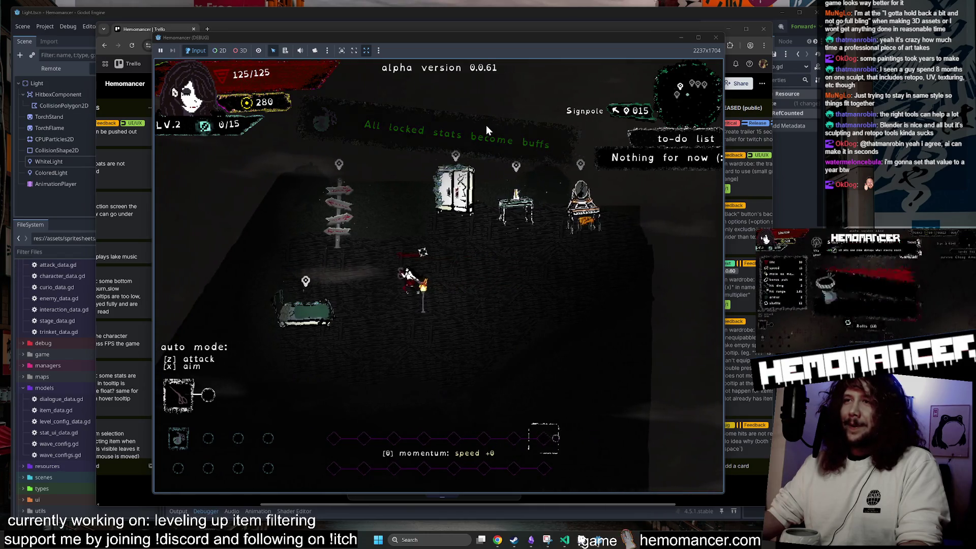
key("Escape")
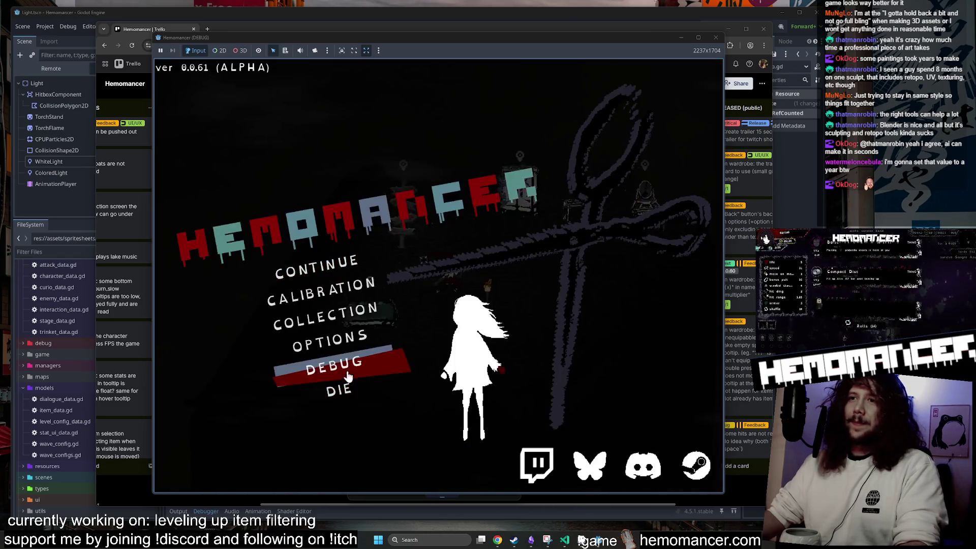
left_click(371, 343)
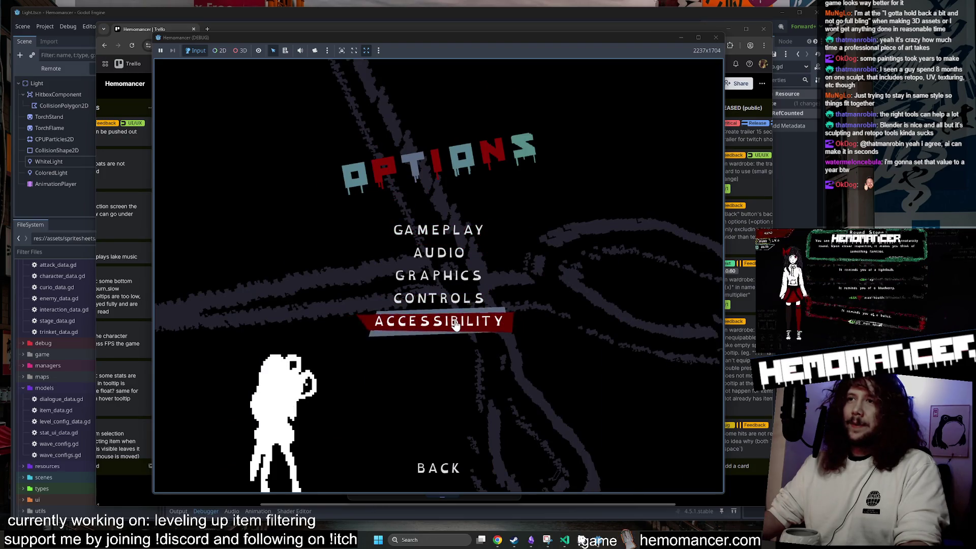
left_click(455, 323)
left_click(332, 255)
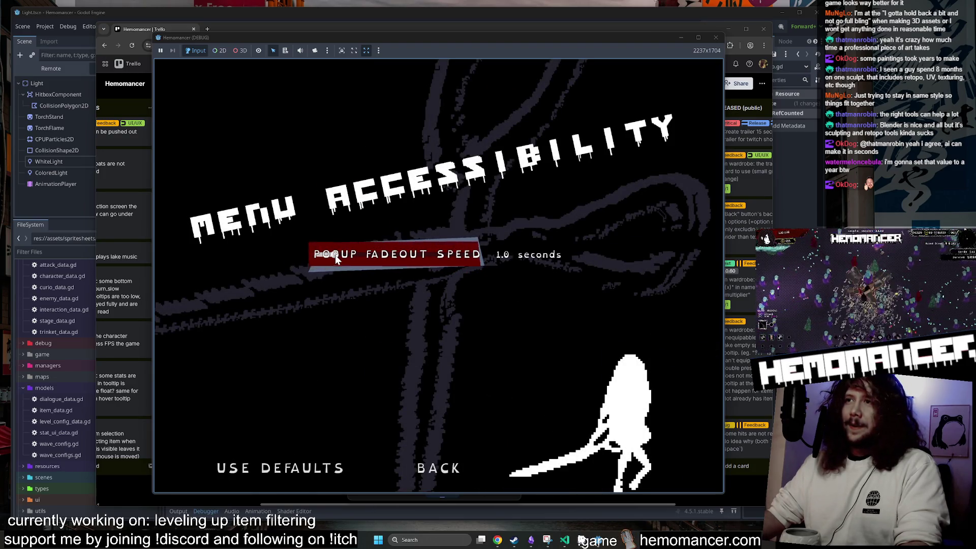
right_click(334, 255)
left_click(325, 255)
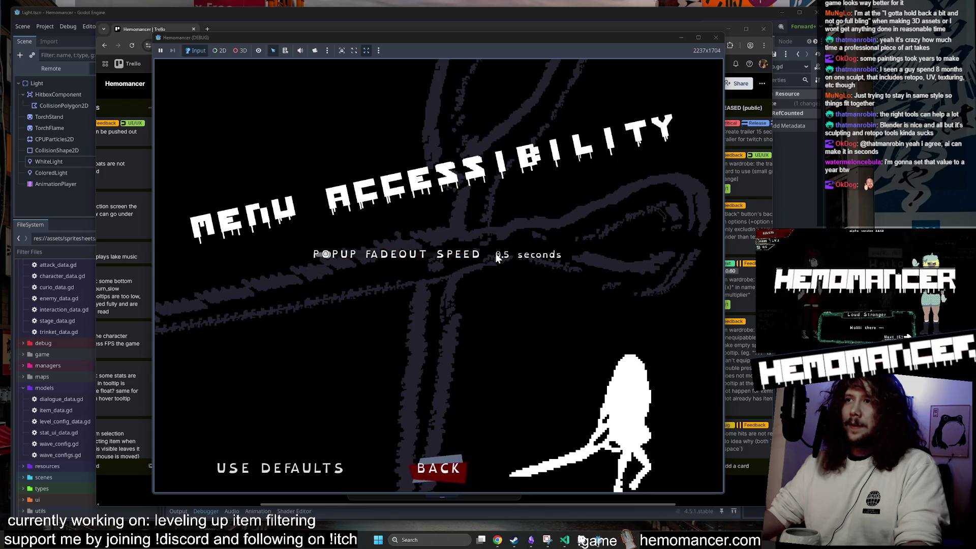
left_click(459, 470)
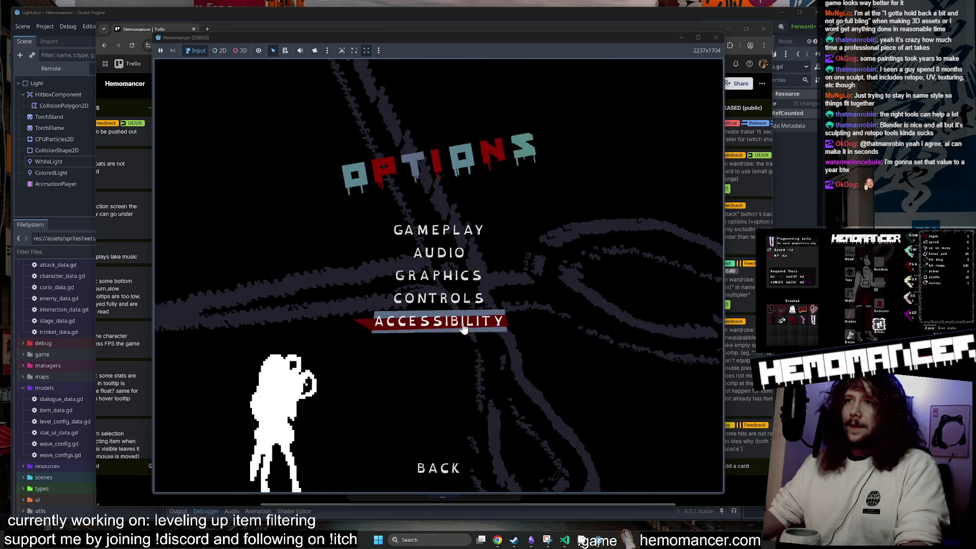
left_click(440, 473)
View and close Hemomancer's DEBUG panel, then select CALIBRATION from the main menu
left_click(322, 366)
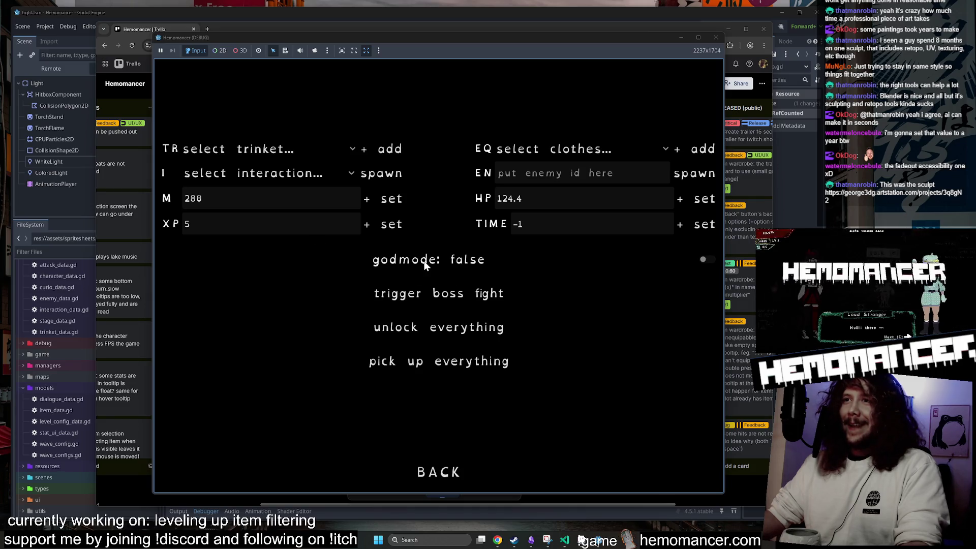
left_click(450, 463)
key("Down")
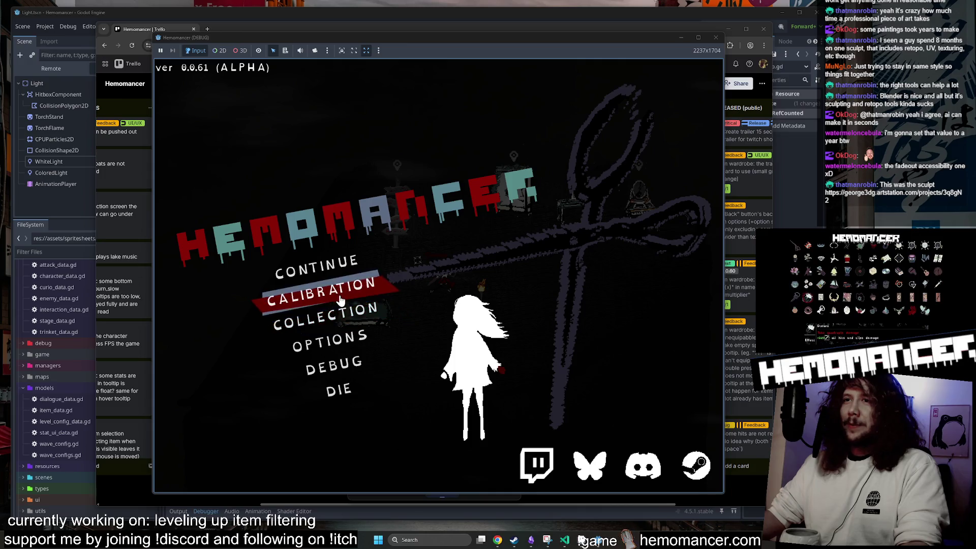
key("Return")
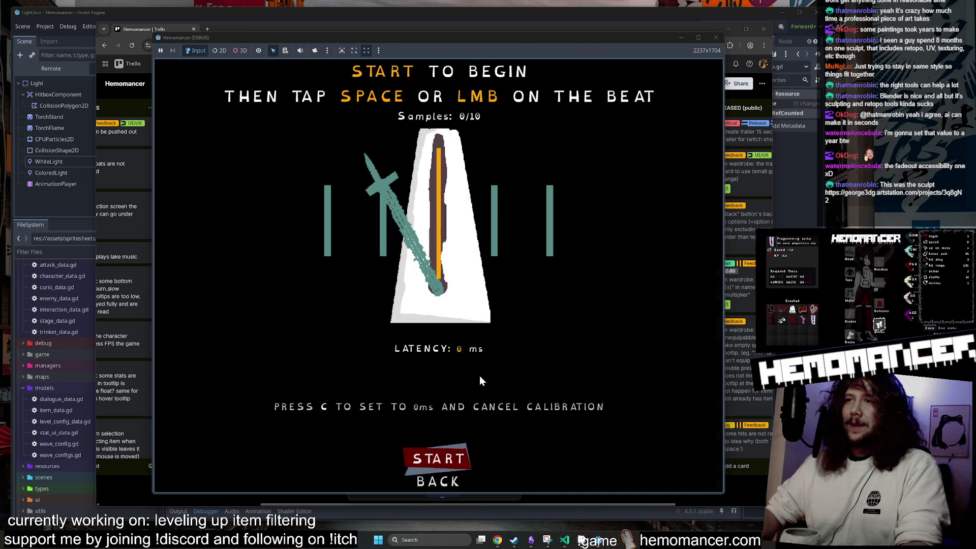
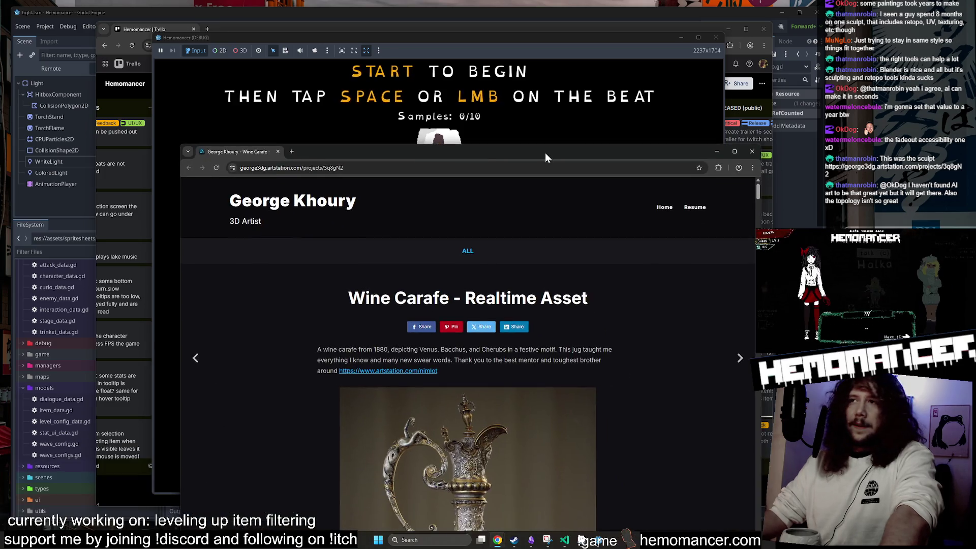
Maximize the ArtStation Wine Carafe page and scroll through its first carafe renders
double_click(545, 152)
scroll(491, 248, "down", 6)
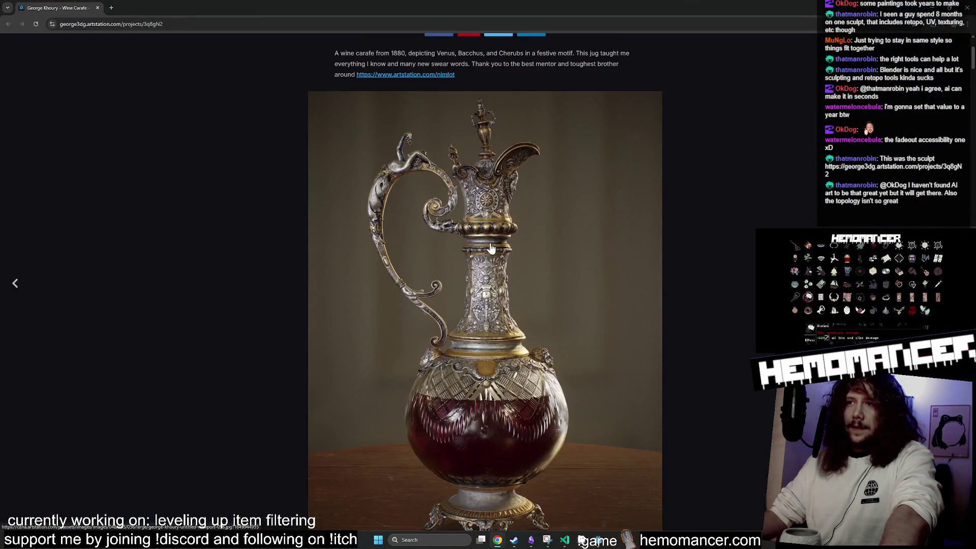
scroll(502, 346, "down", 2)
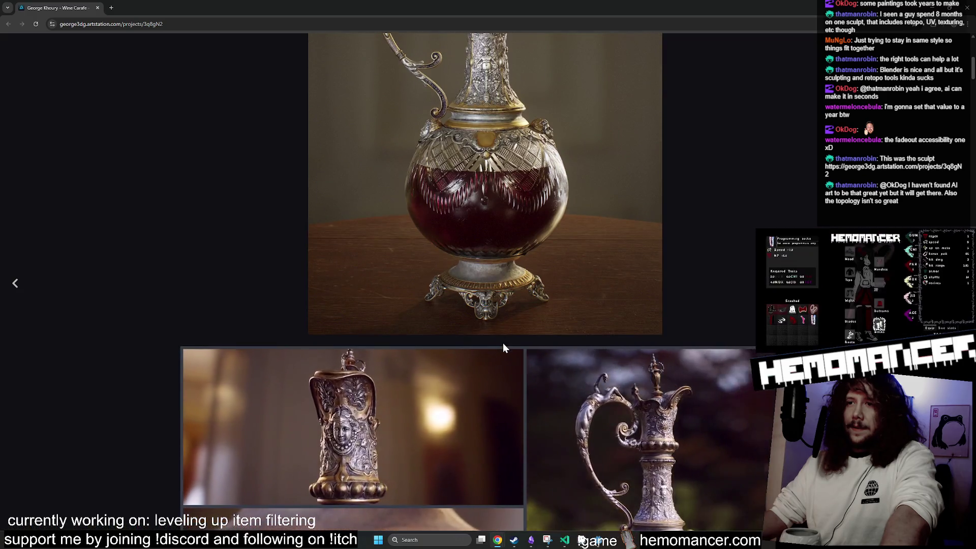
scroll(503, 342, "down", 2)
scroll(504, 347, "down", 10)
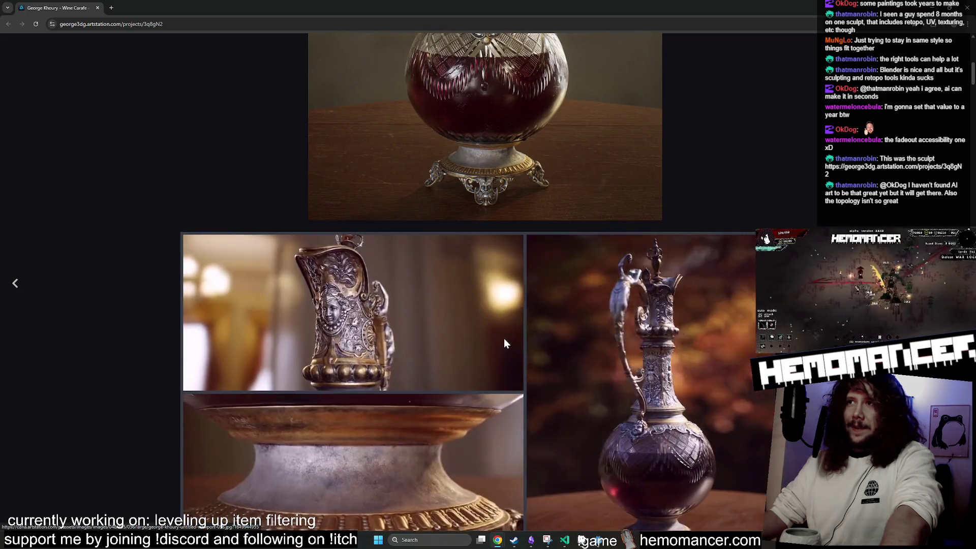
scroll(504, 346, "down", 10)
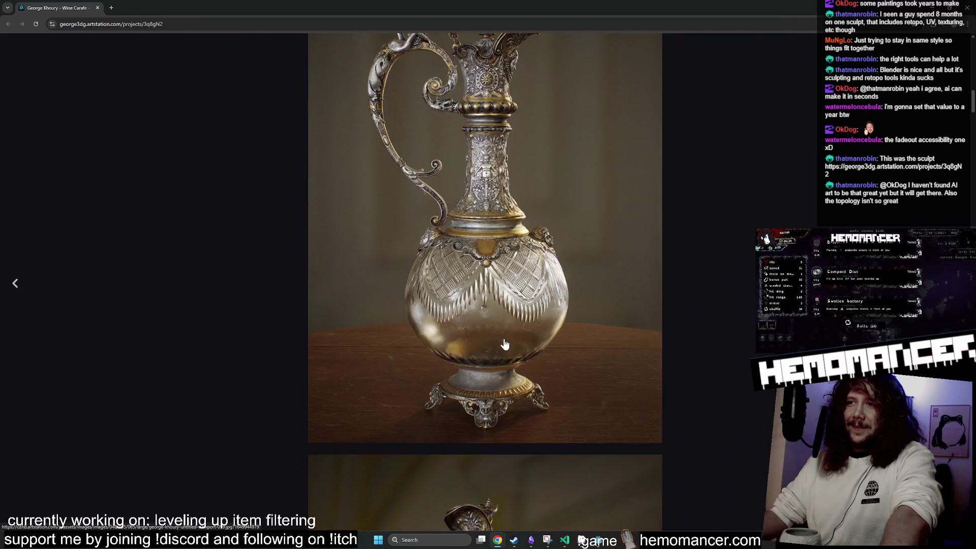
scroll(505, 345, "down", 15)
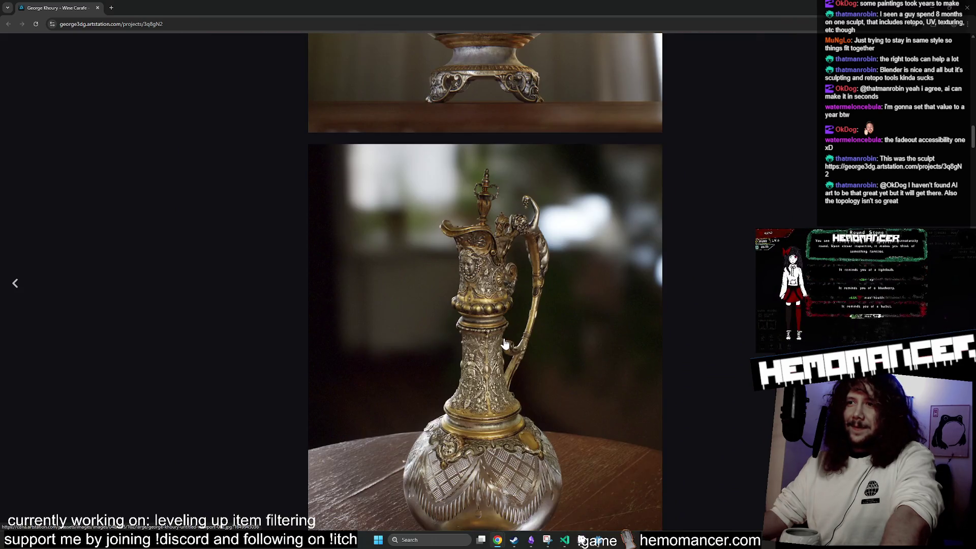
Scroll further through the carafe close-ups, then shrink the browser back to a smaller window
scroll(505, 345, "down", 4)
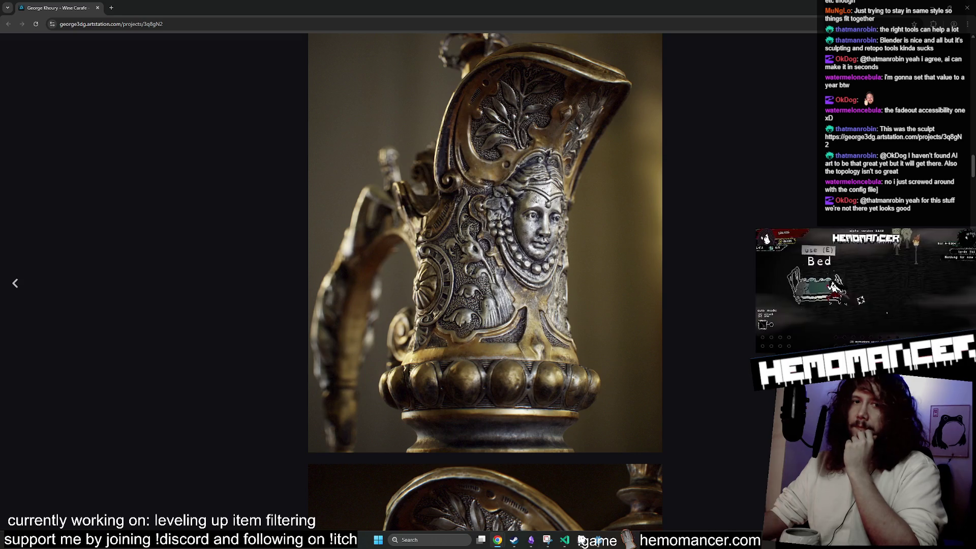
scroll(436, 375, "down", 15)
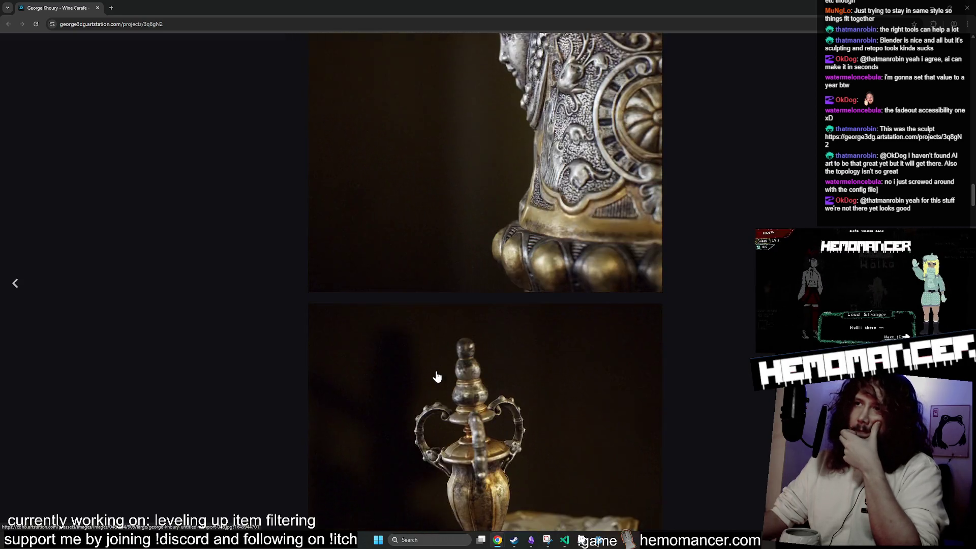
scroll(436, 375, "down", 20)
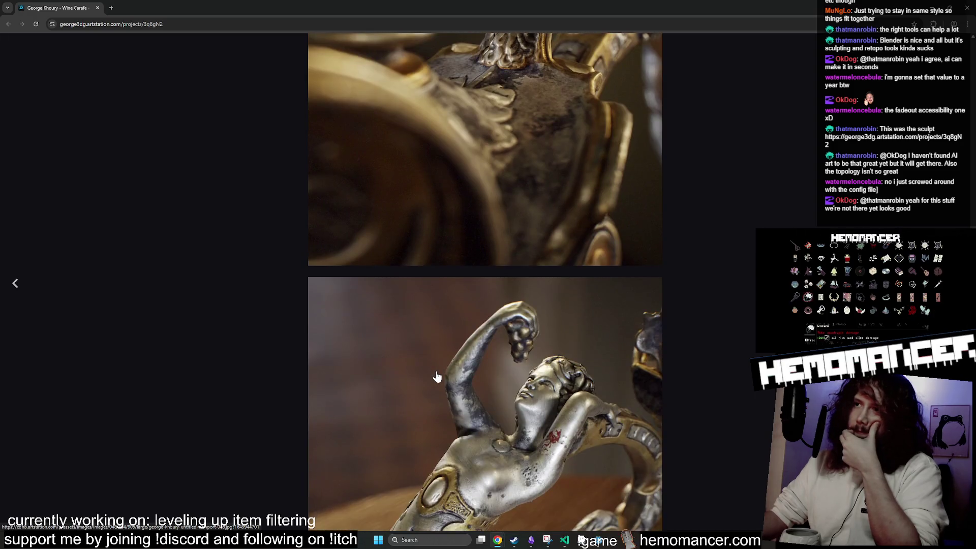
scroll(436, 376, "down", 20)
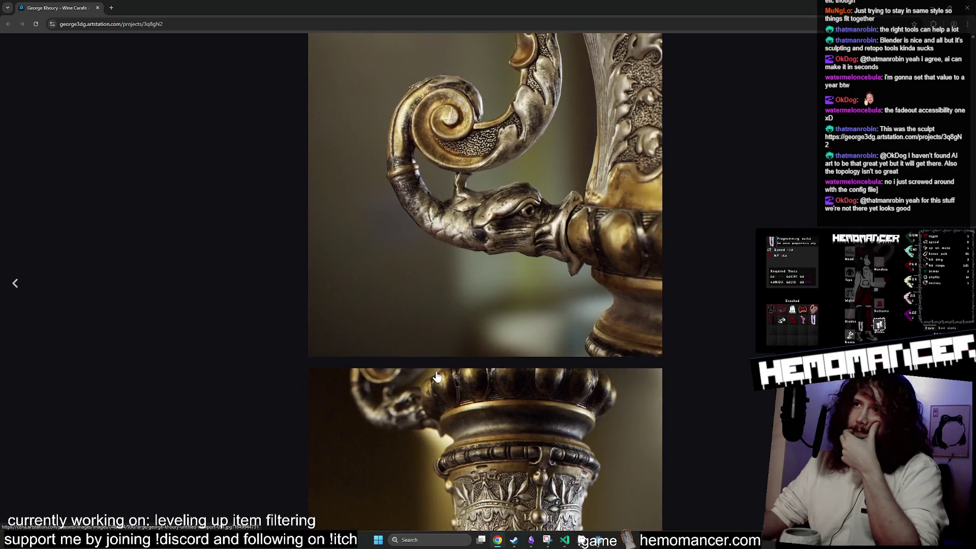
scroll(438, 377, "down", 4)
mouse_move(527, 5)
left_mouse_down()
mouse_move(398, 71)
mouse_move(469, 44)
mouse_move(454, 35)
left_mouse_up()
Scroll up and down the rest of the carafe page, then close the browser from the taskbar
scroll(466, 144, "down", 10)
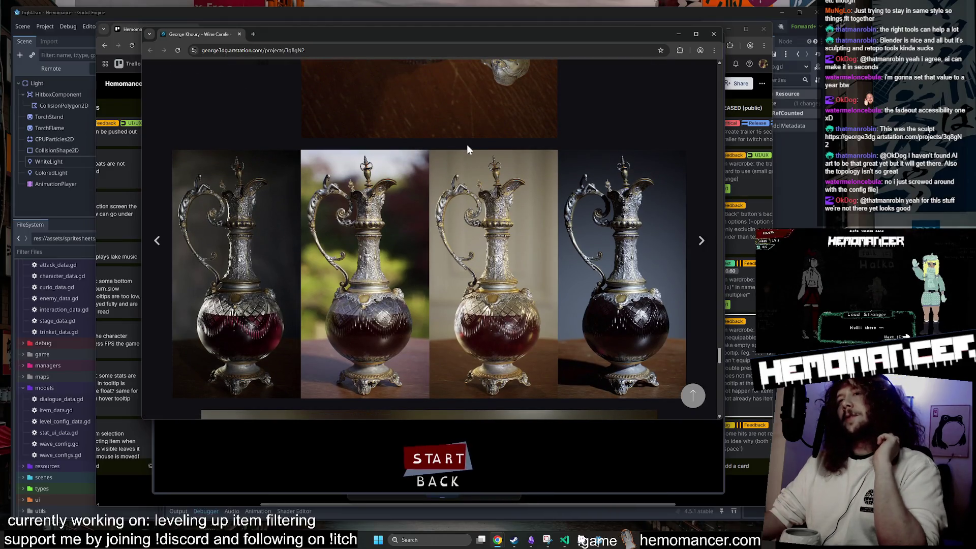
scroll(467, 144, "down", 9)
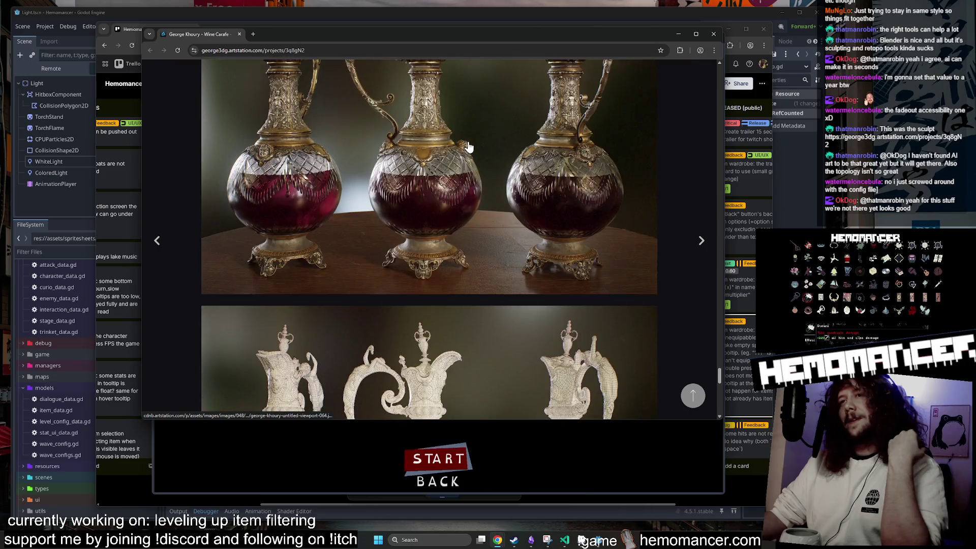
scroll(468, 147, "down", 10)
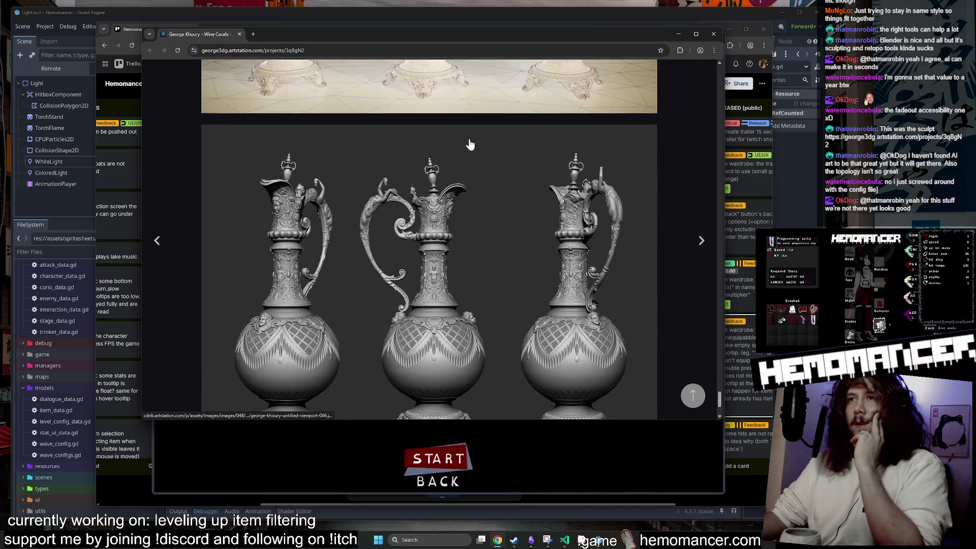
scroll(470, 145, "down", 12)
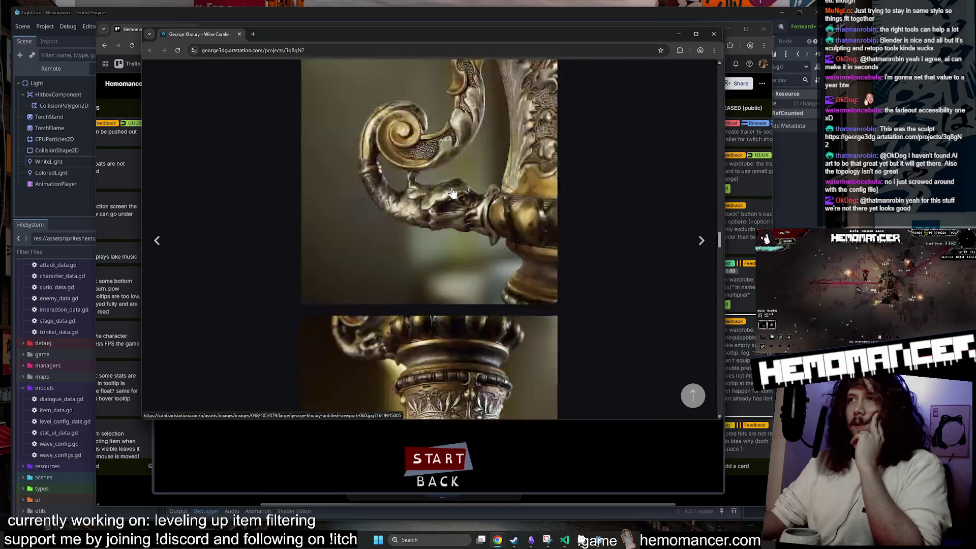
scroll(453, 193, "up", 20)
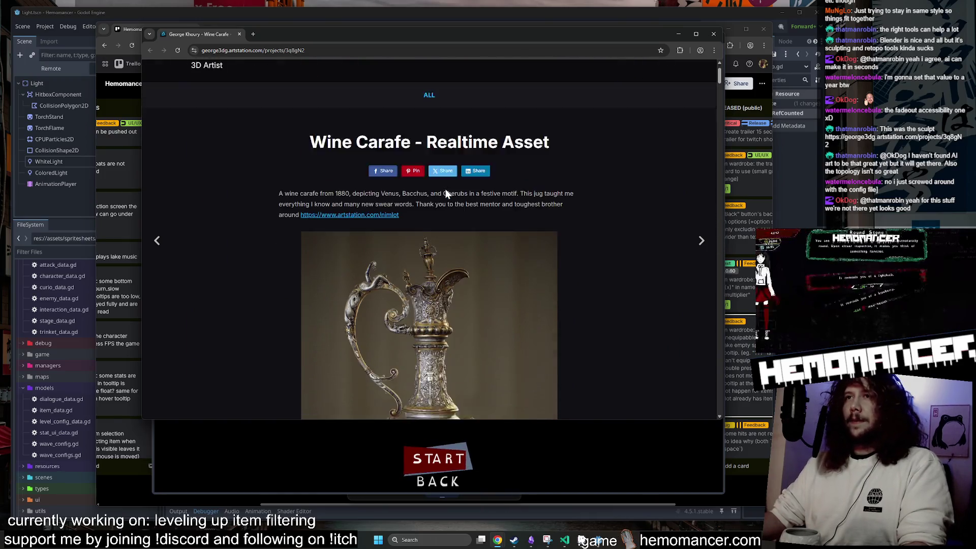
scroll(446, 193, "down", 3)
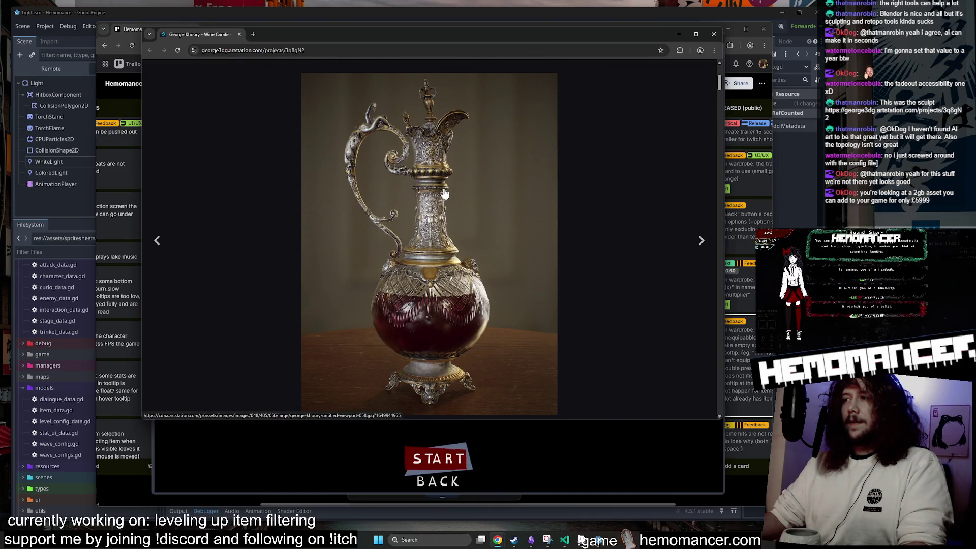
scroll(444, 194, "up", 5)
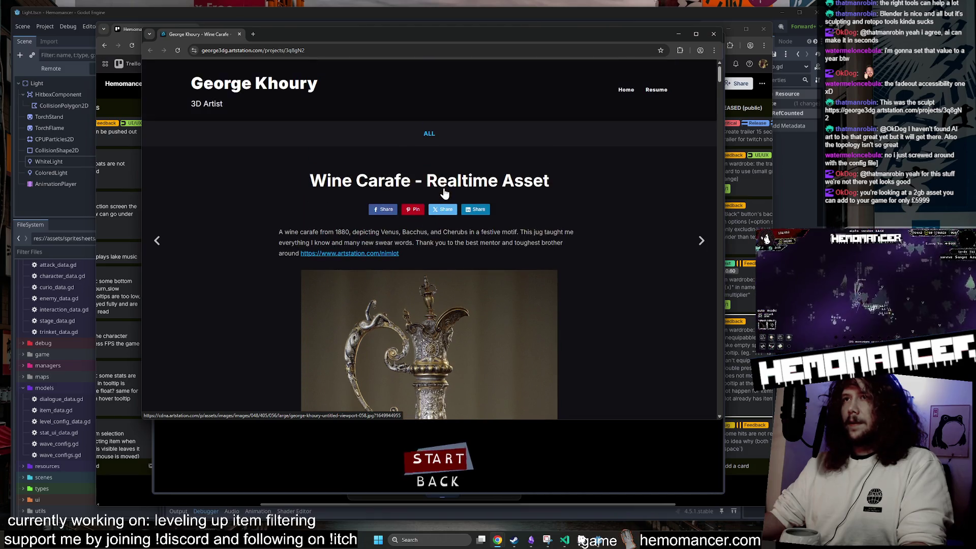
scroll(571, 388, "down", 20)
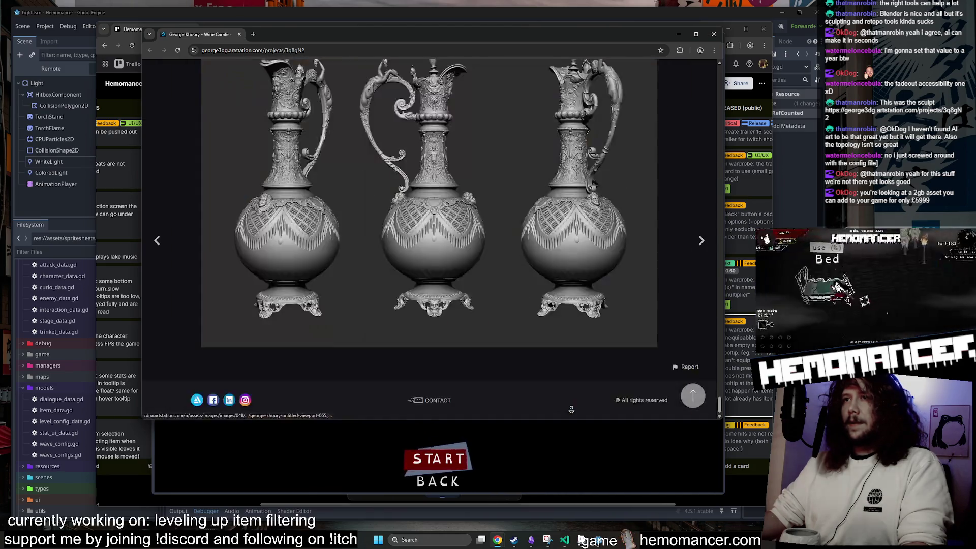
scroll(569, 376, "up", 20)
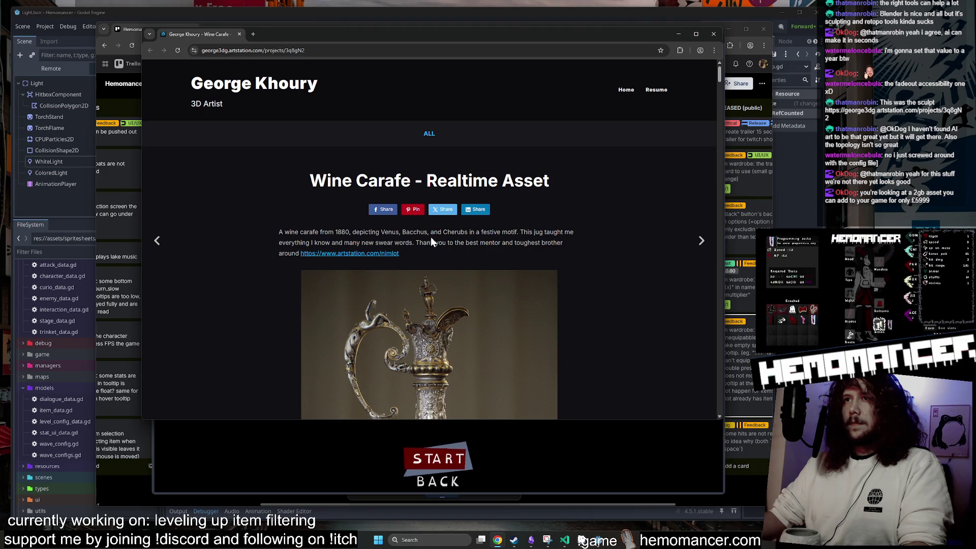
scroll(324, 148, "down", 2)
middle_click(197, 36)
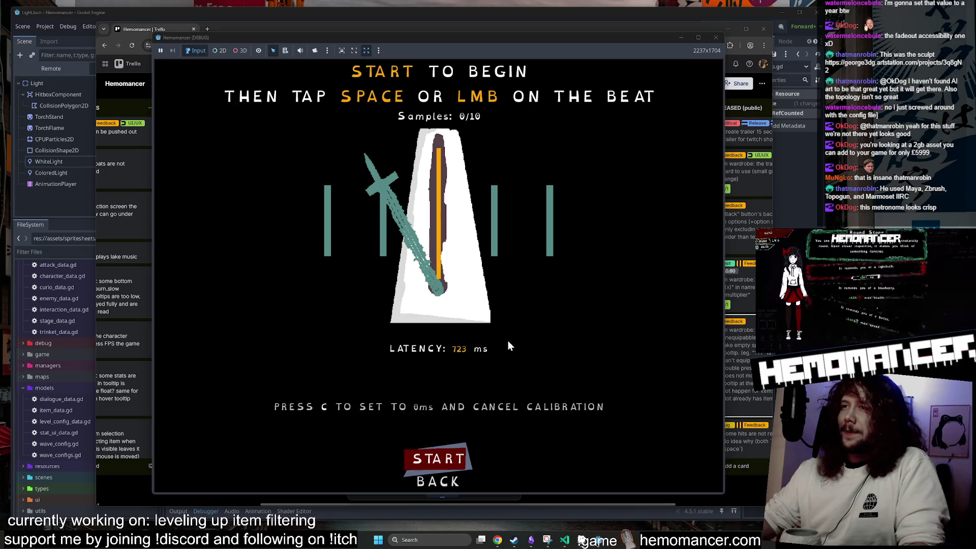
Click BACK on the latency calibration screen to reach the Hemomancer main menu
left_click(449, 486)
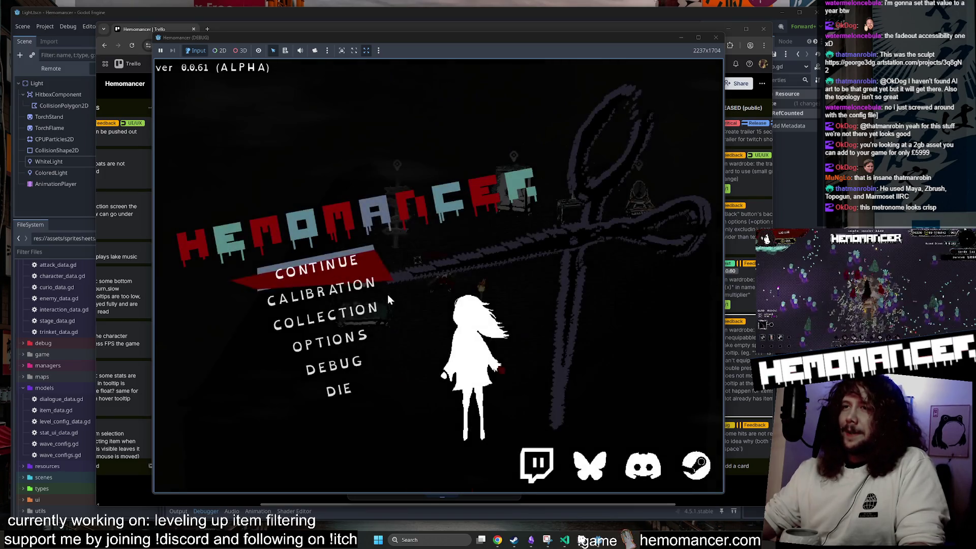
Open and close the item COLLECTION several times from the main menu
left_click(386, 319)
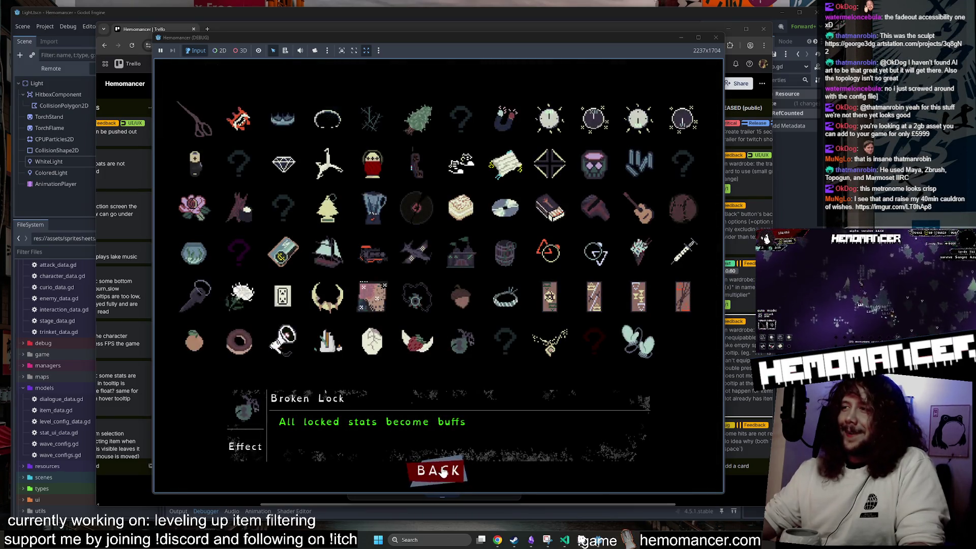
left_click(442, 472)
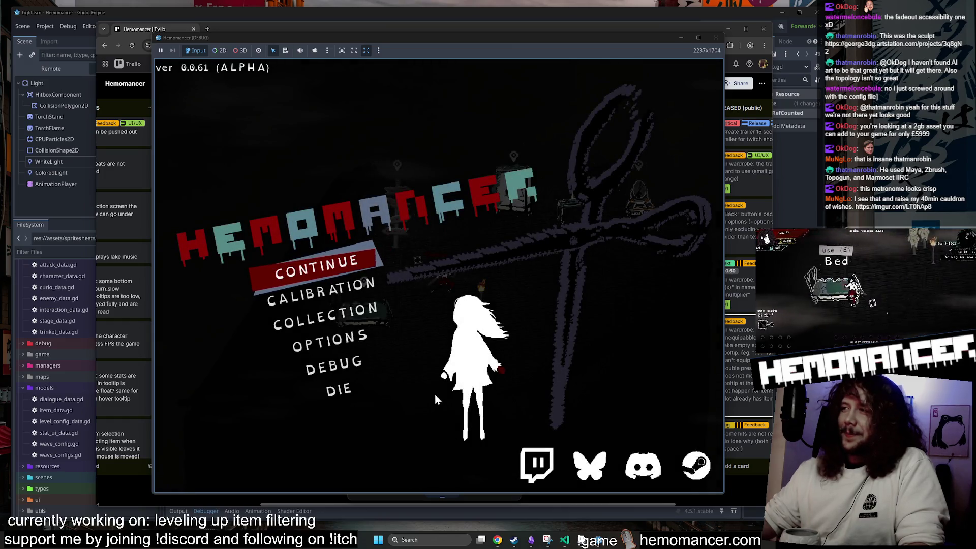
left_click(325, 322)
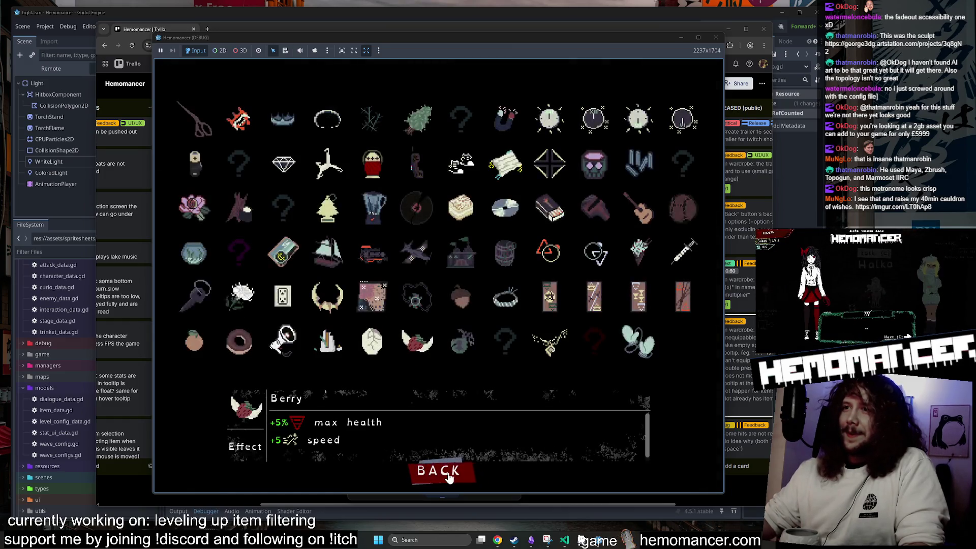
left_click(442, 472)
left_click(328, 316)
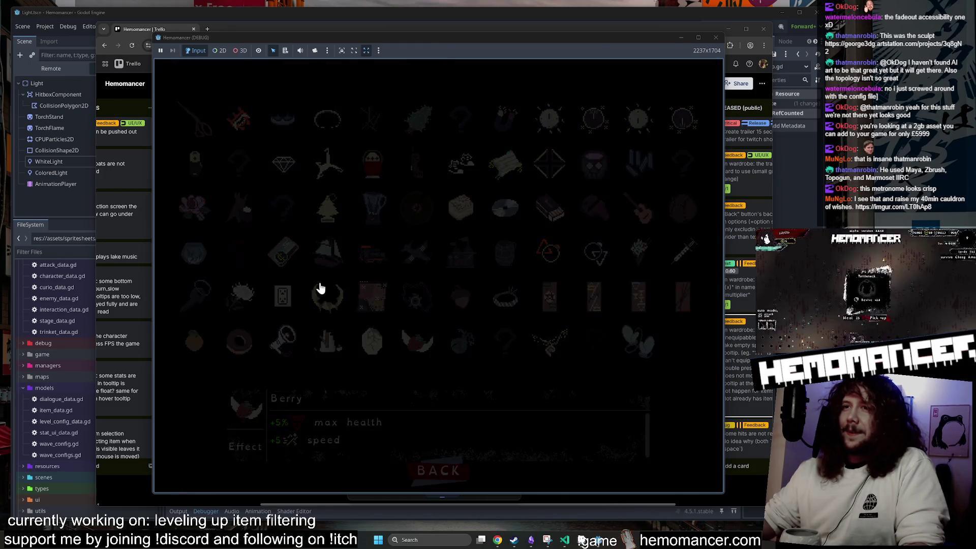
Reset the calibration latency to 0 ms with C, then exit calibration to the main menu
left_click(342, 290)
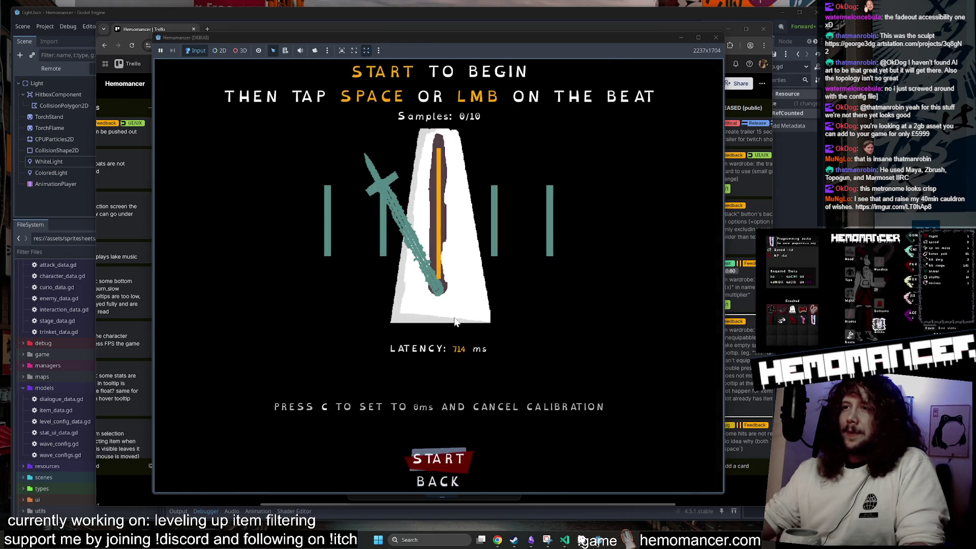
key("c")
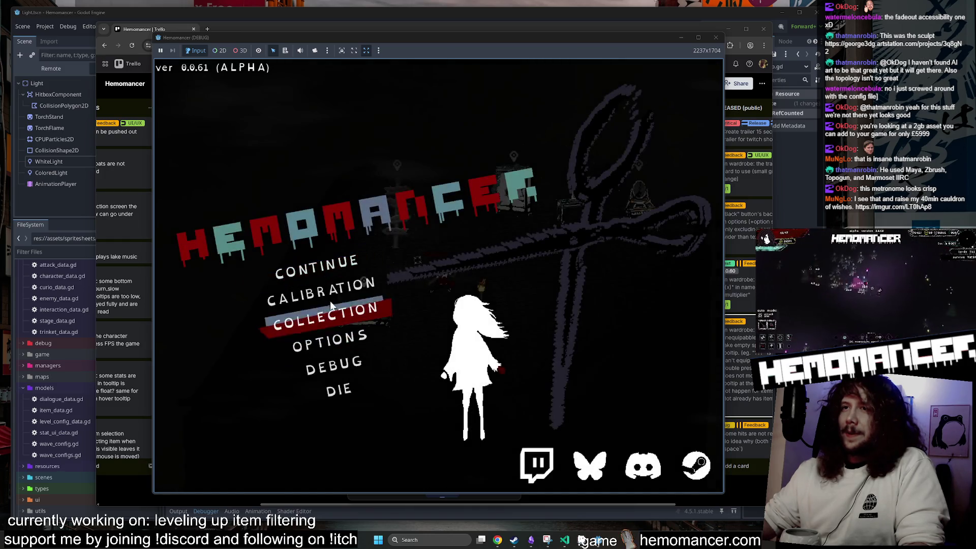
left_click(349, 292)
left_click(442, 478)
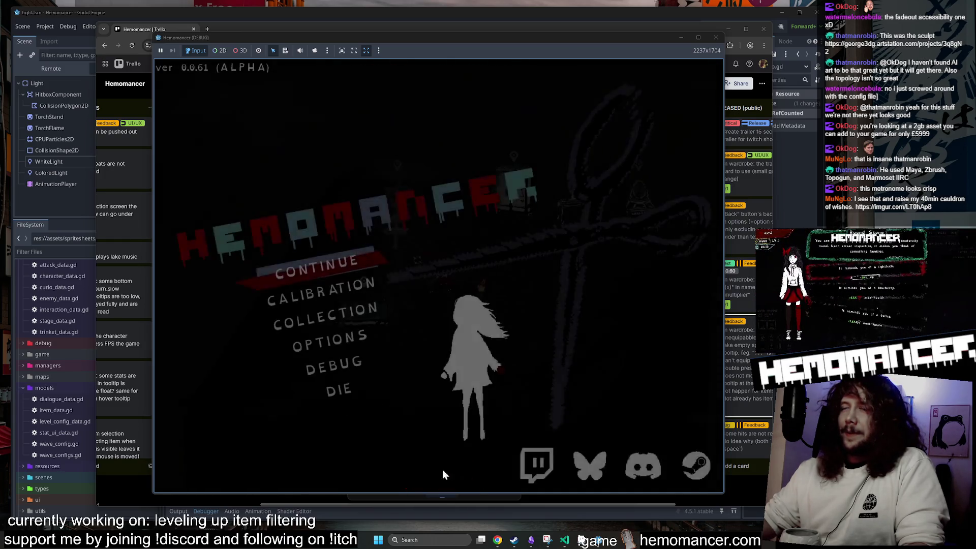
Continue into the hub, return to the main menu with Esc, then switch to the Trello board
left_click(336, 272)
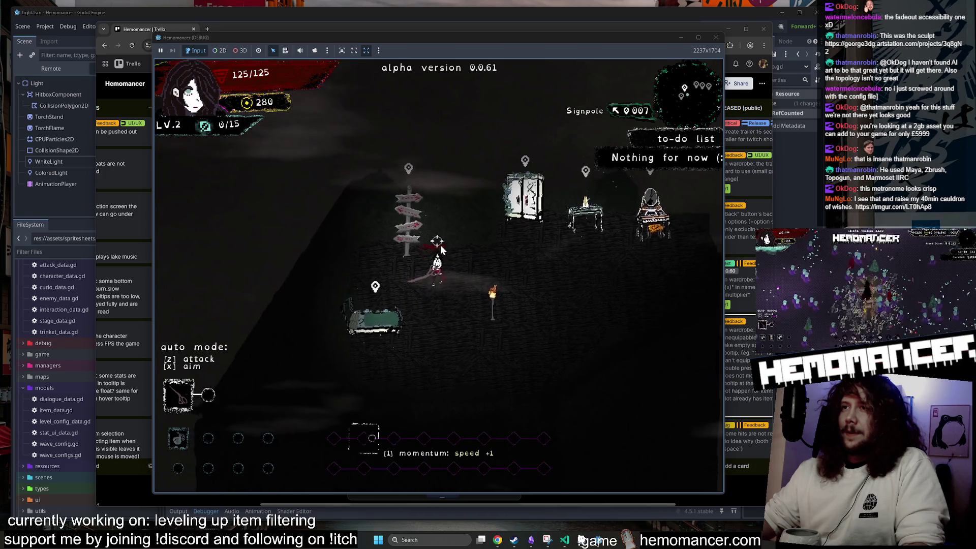
key("Escape")
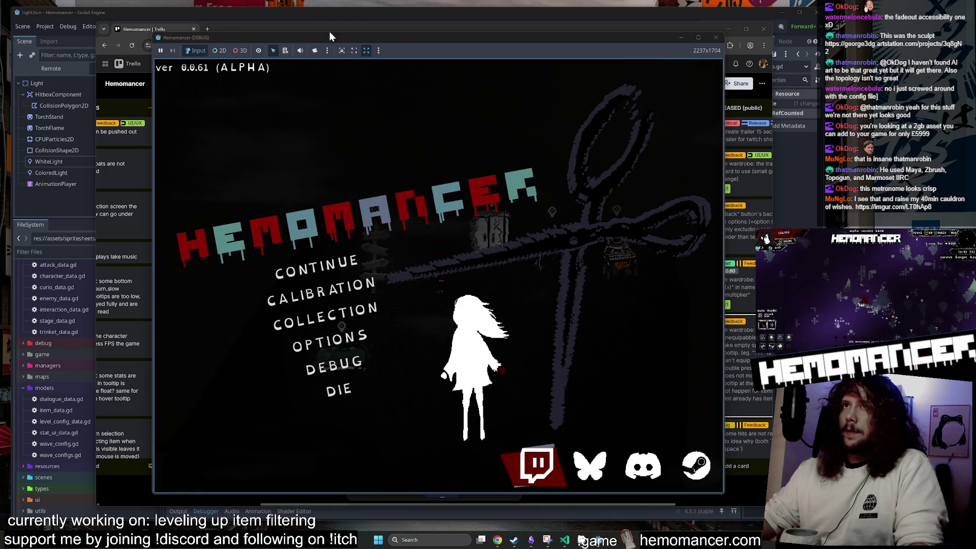
left_click(339, 27)
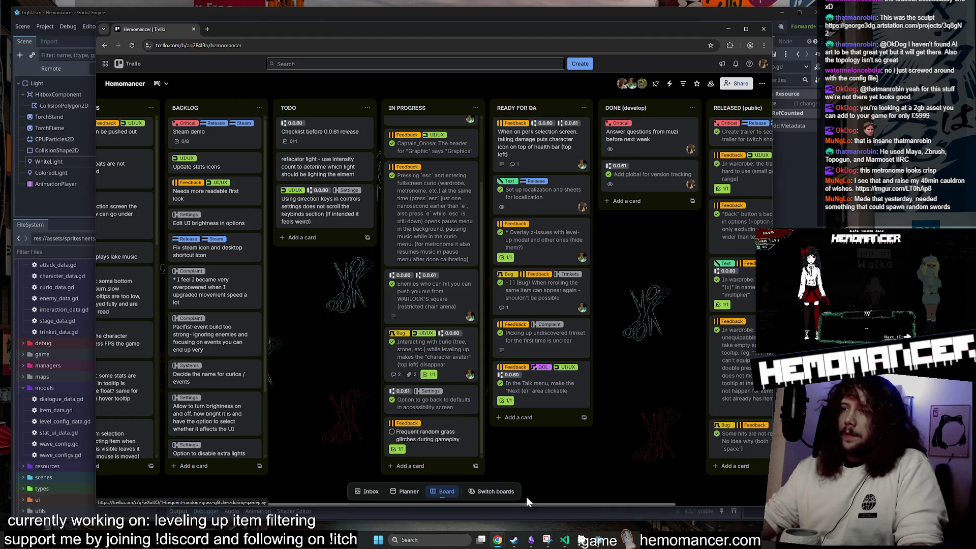
mouse_move(585, 540)
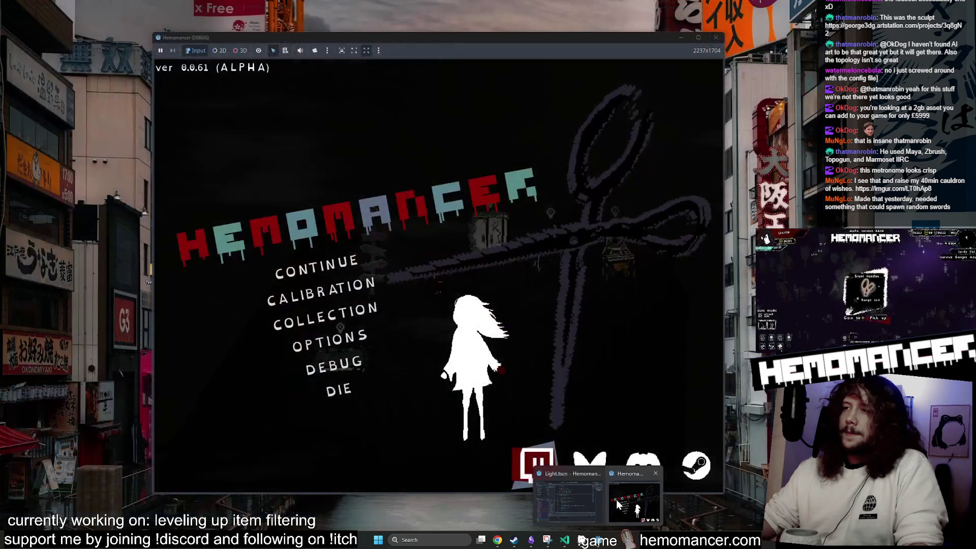
Enter the game, walk to the signpost and launch a run to Cheag Amar, then back out
left_click(616, 499)
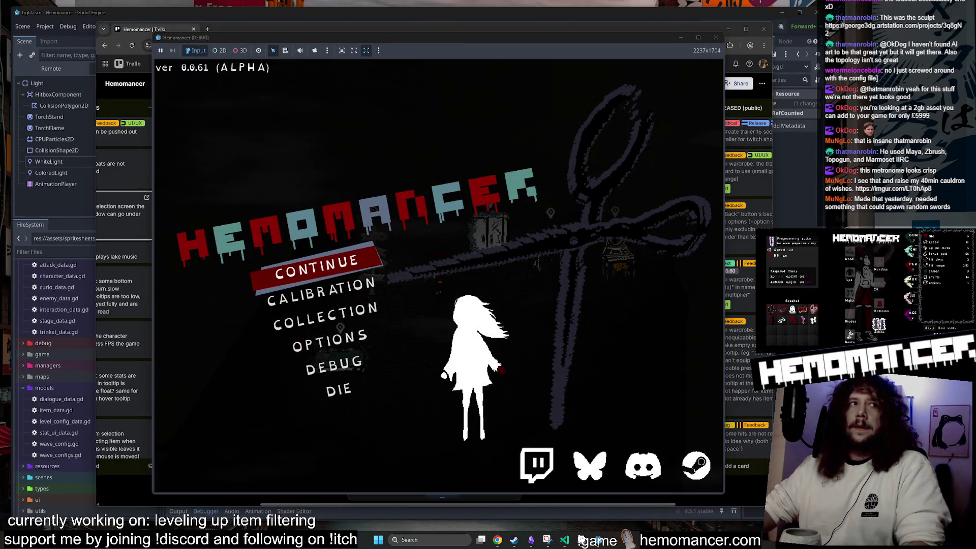
left_click(305, 248)
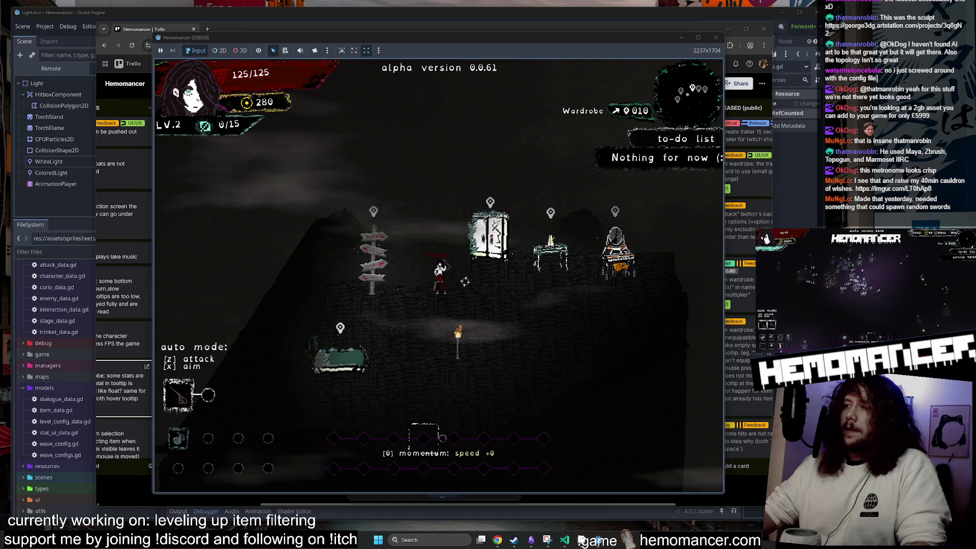
key("a")
key("e")
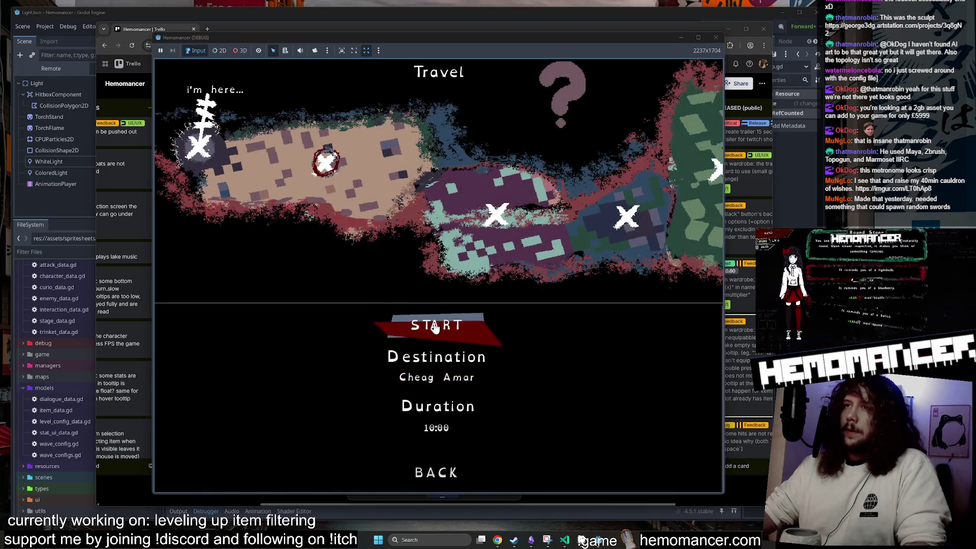
left_click(435, 327)
key("Escape")
Add the Mask trinket in the DEBUG options and resume the run
left_click(347, 366)
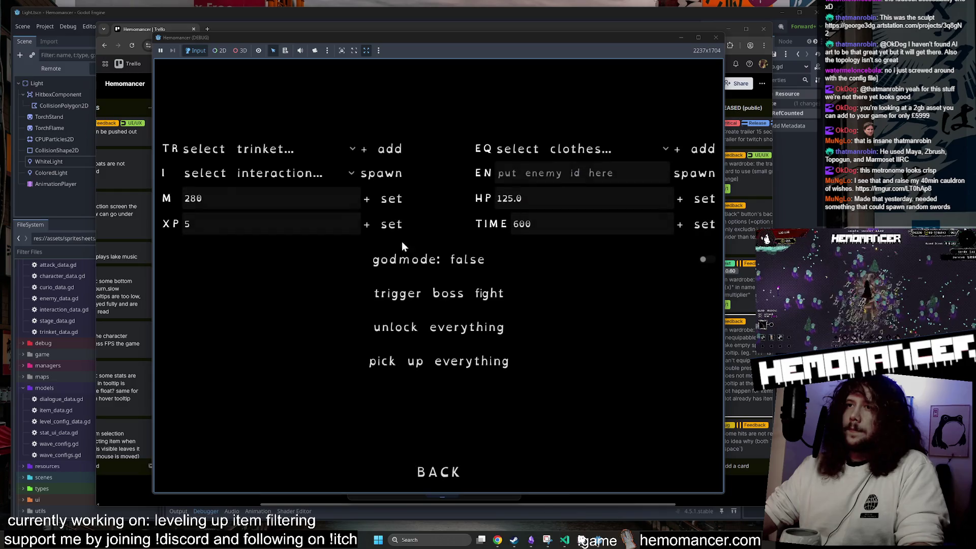
left_click(301, 151)
scroll(266, 117, "down", 1)
scroll(266, 102, "up", 1)
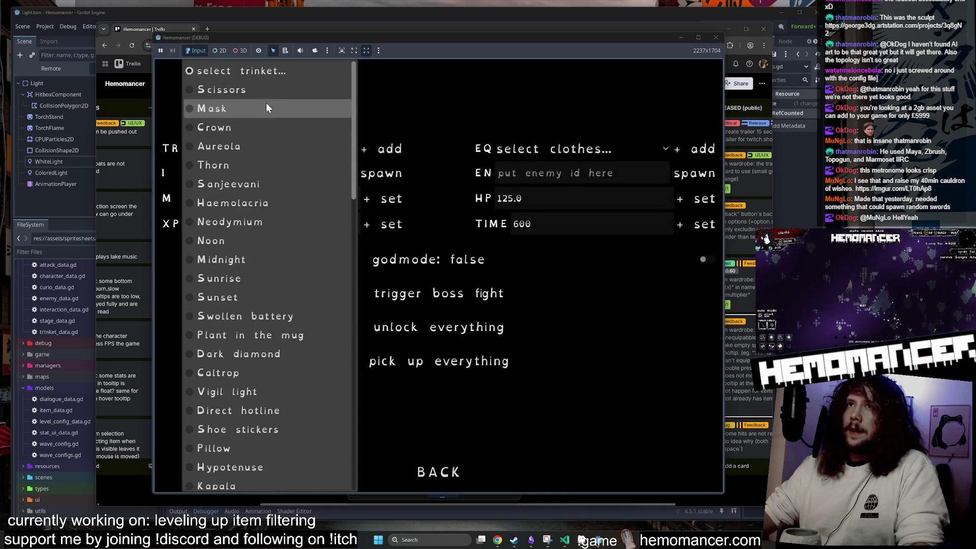
left_click(266, 104)
left_click(450, 472)
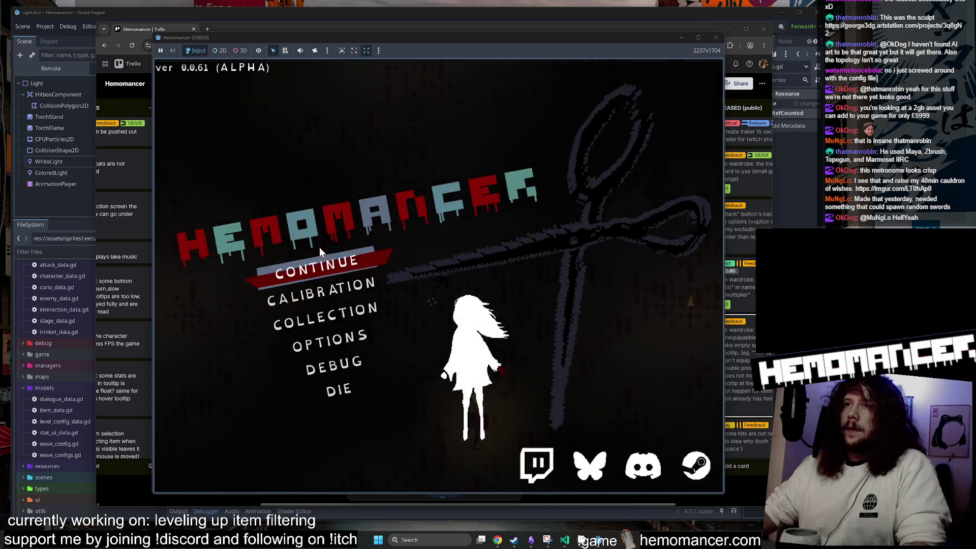
left_click(323, 256)
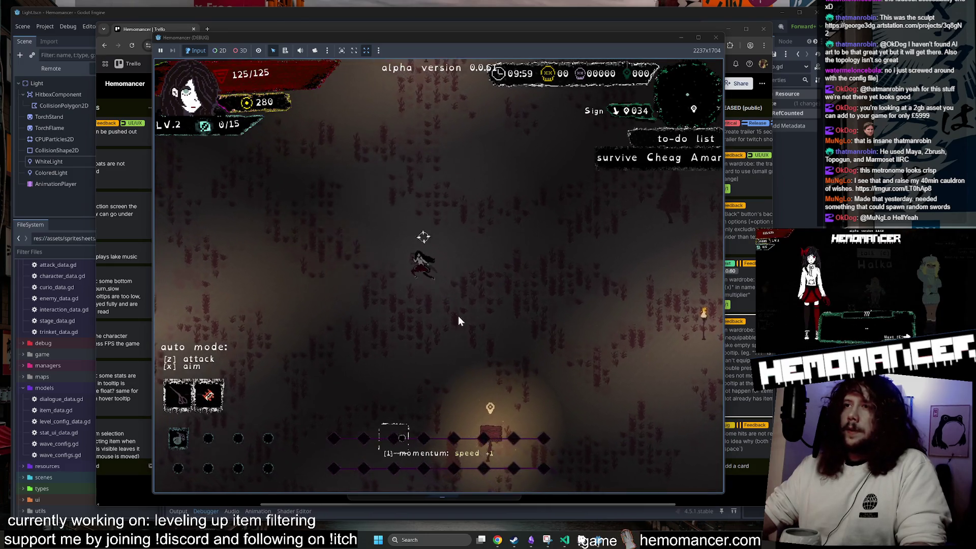
Move across the field slashing at enemies, then turn on automatic attacking
key("w")
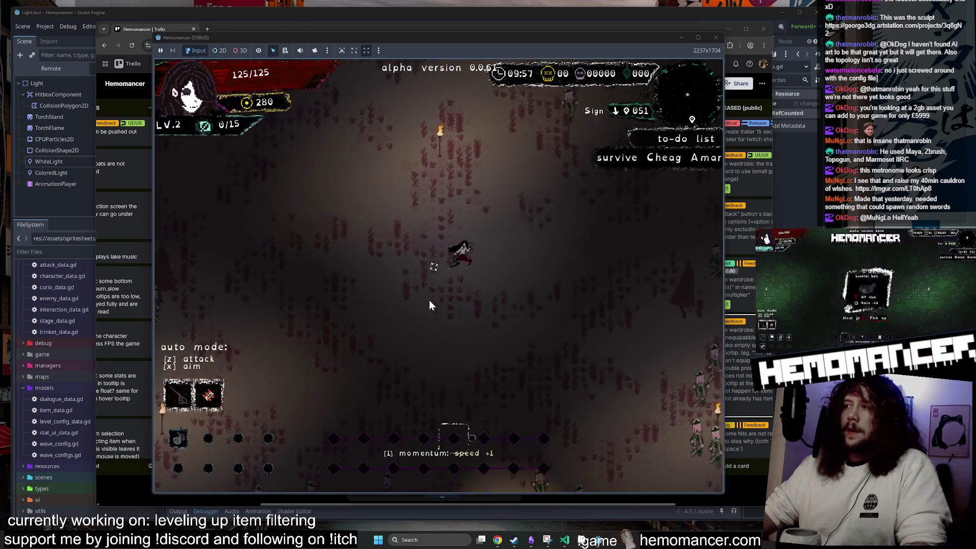
left_click(525, 239)
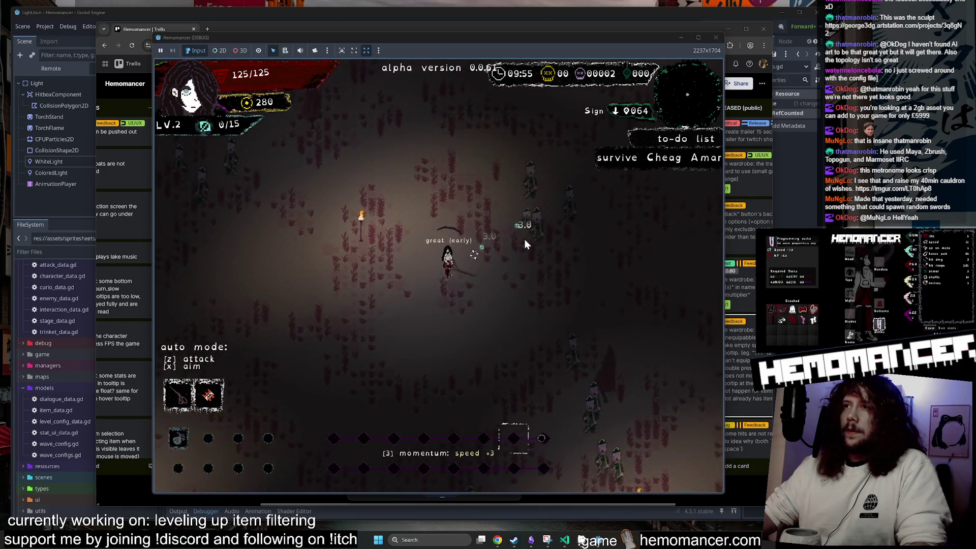
left_click(524, 239)
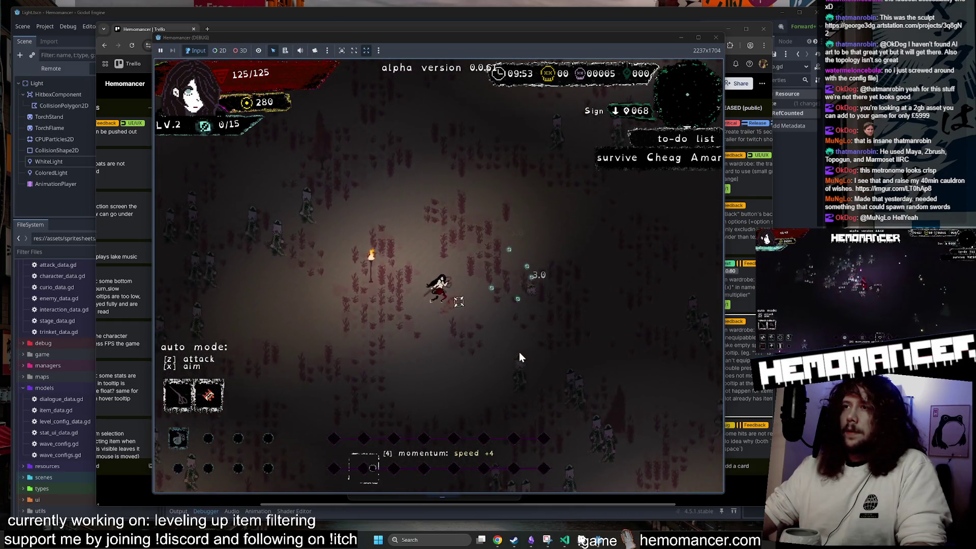
left_click(533, 324)
left_click(533, 327)
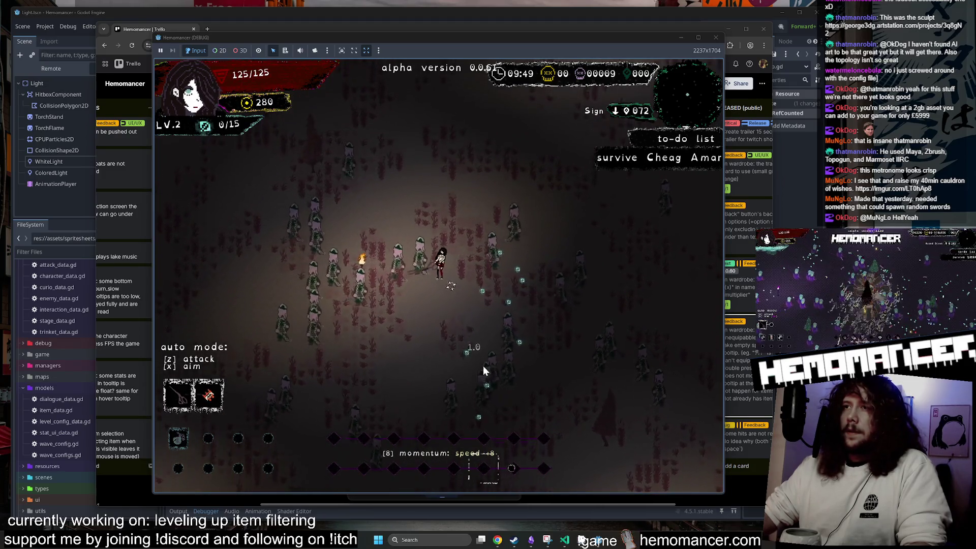
key("z")
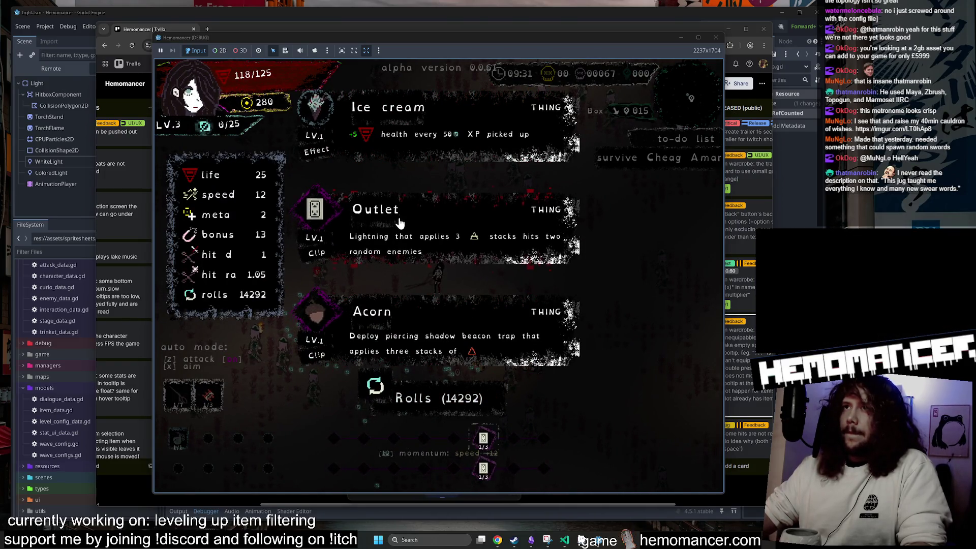
Take Outlet, then Scissors, then another level-up item while auto-attacking, and pause the game
left_click(400, 224)
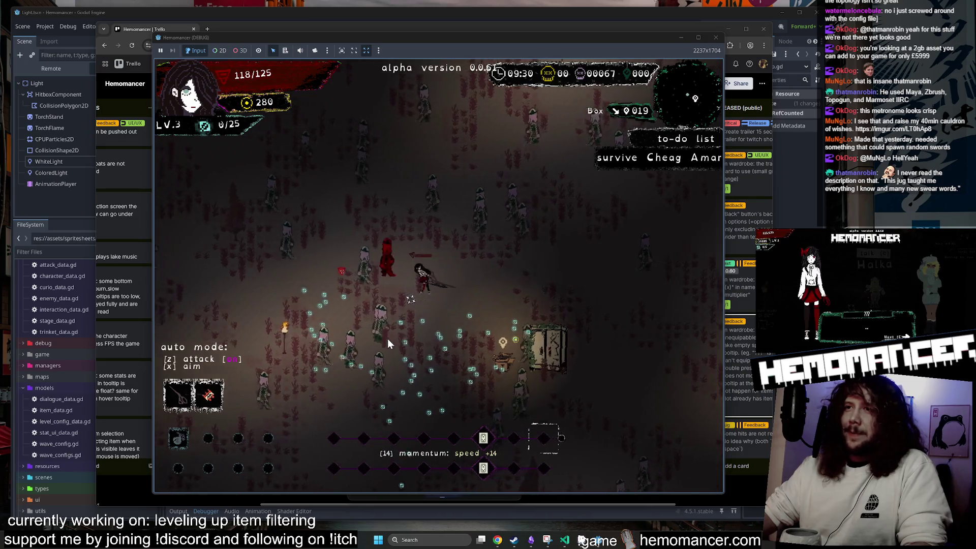
key("z")
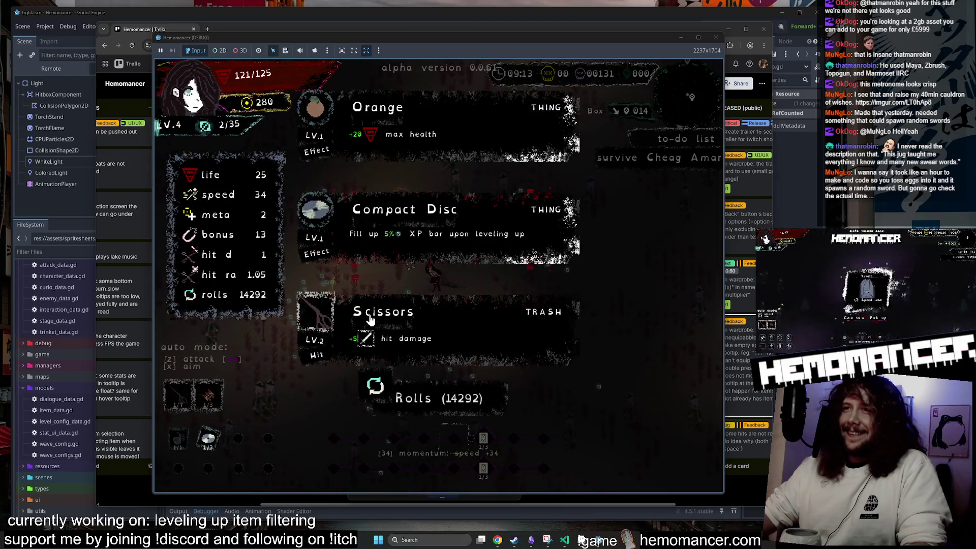
left_click(328, 309)
key("z")
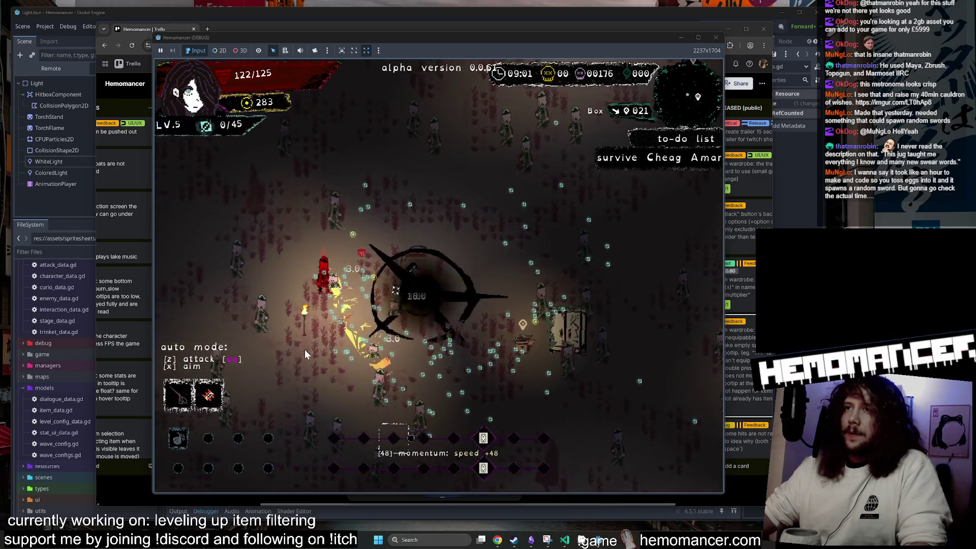
left_click(376, 325)
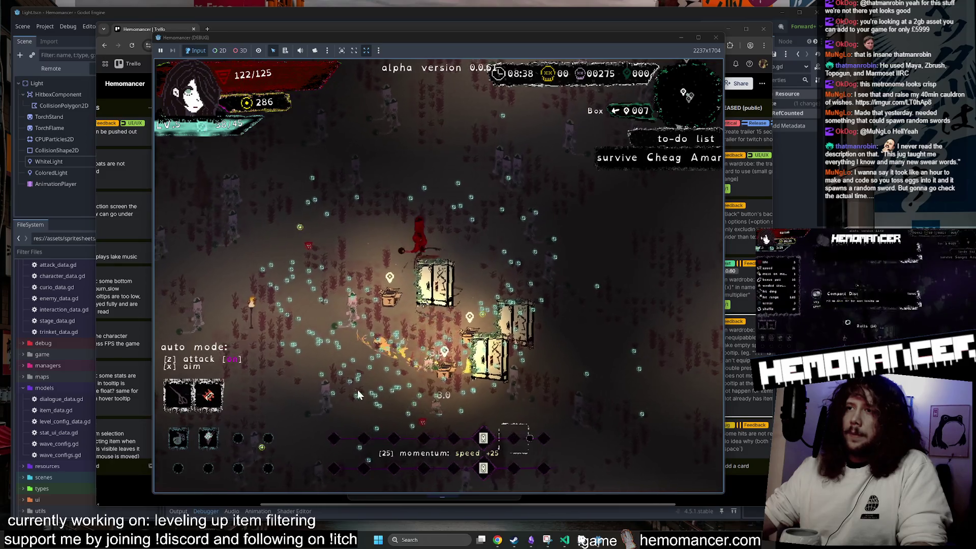
key("Escape")
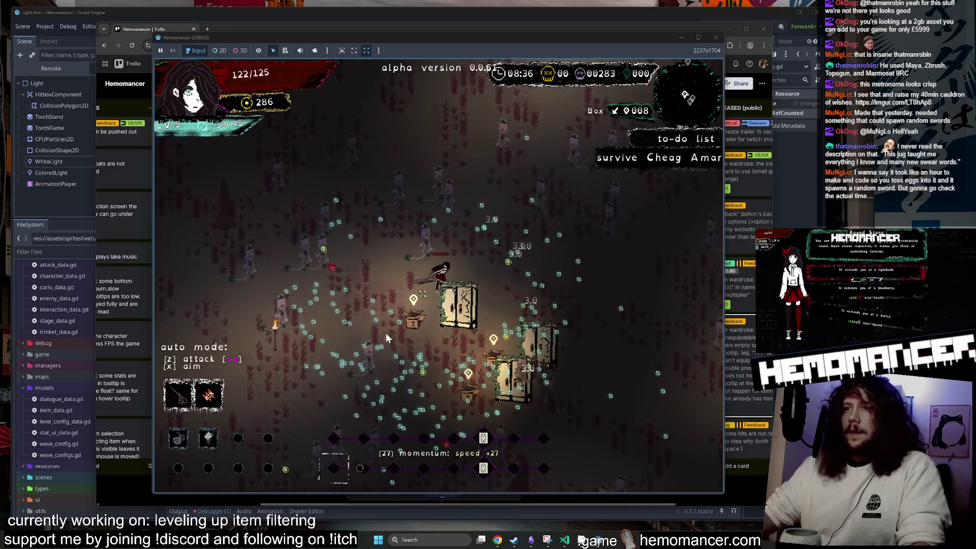
Spawn a Box interaction from the DEBUG options and resume the run
left_click(338, 362)
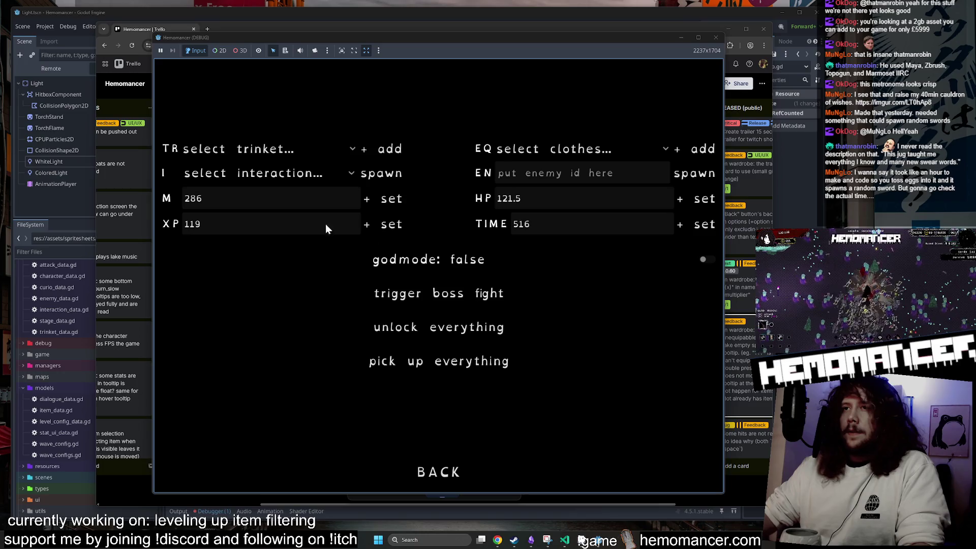
left_click(270, 173)
left_click(240, 385)
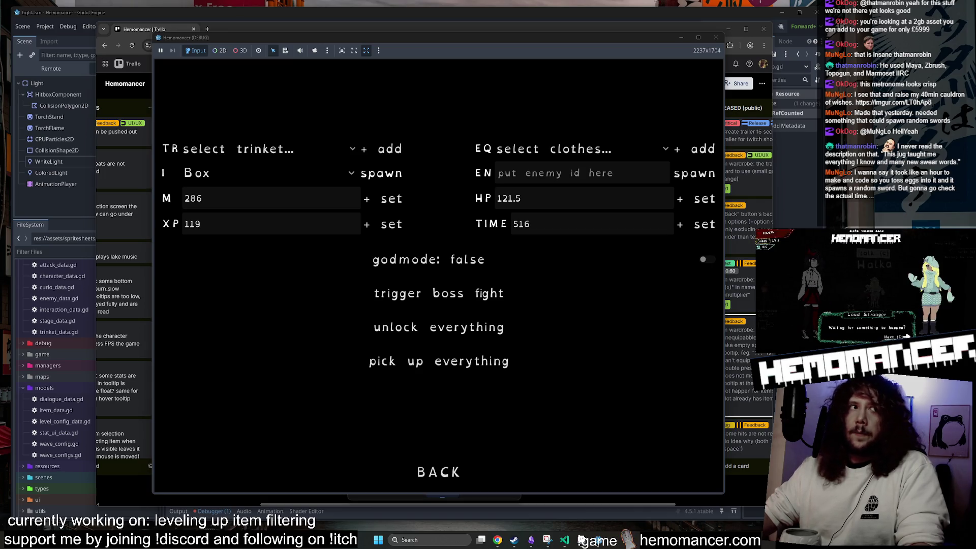
left_click(438, 472)
left_click(457, 264)
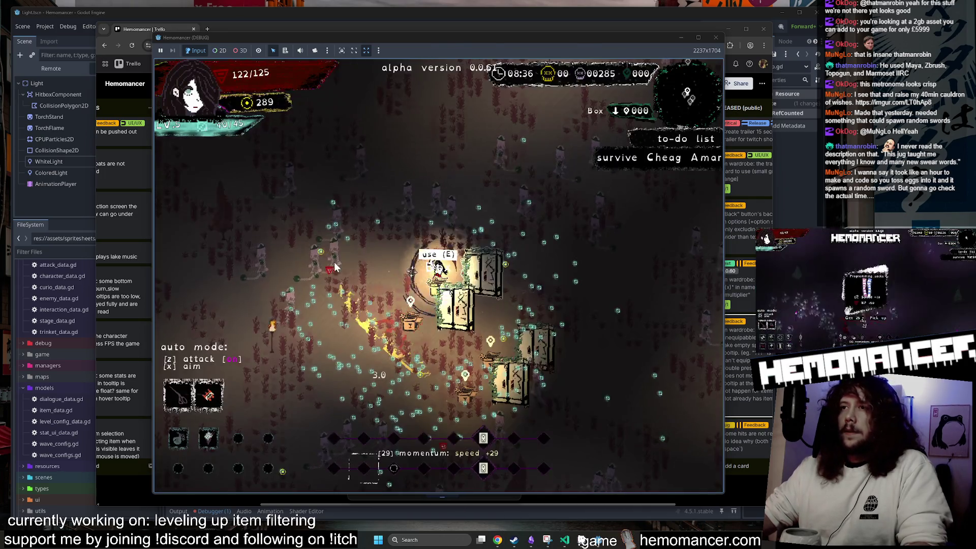
Open the box for the Key reward, resume auto-attacking, and take Sanjeevani at level-up
key("e")
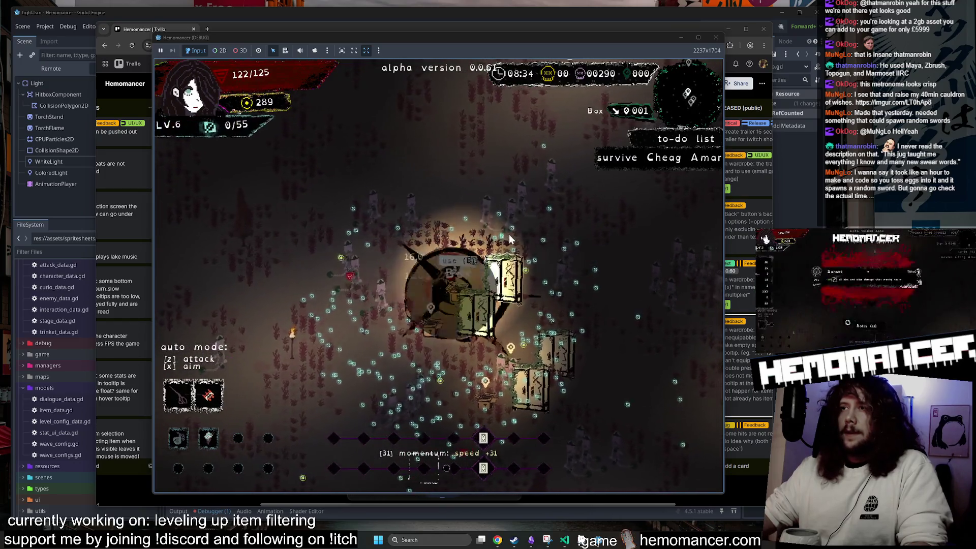
left_click(385, 239)
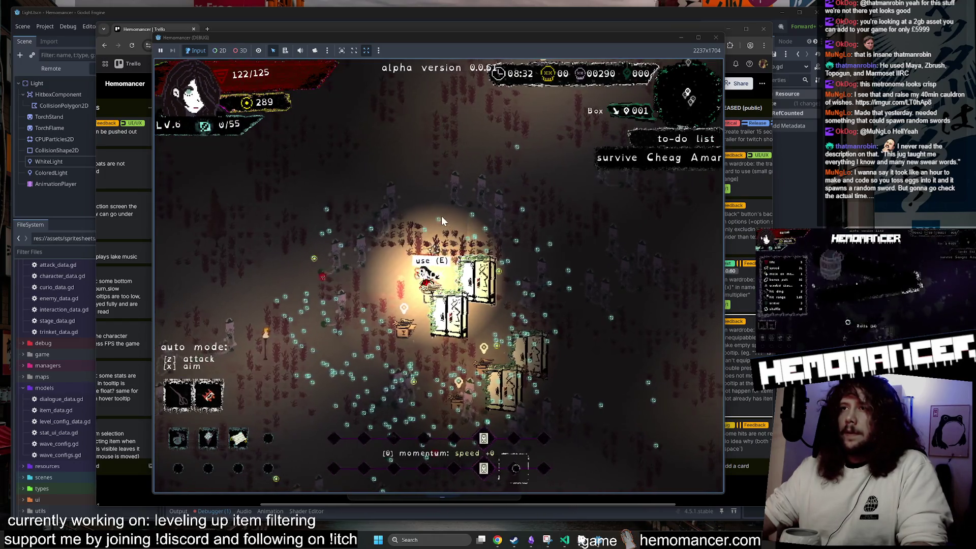
key("z")
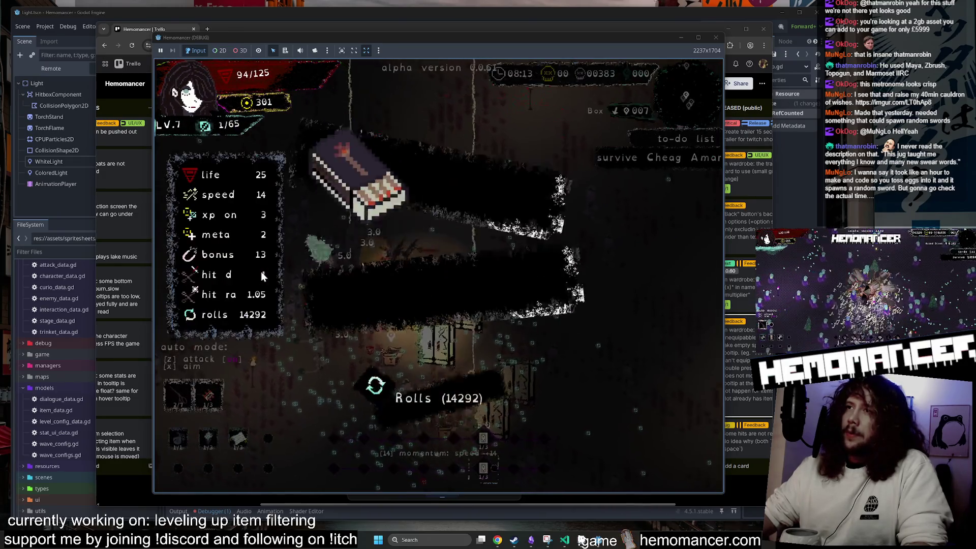
left_click(346, 246)
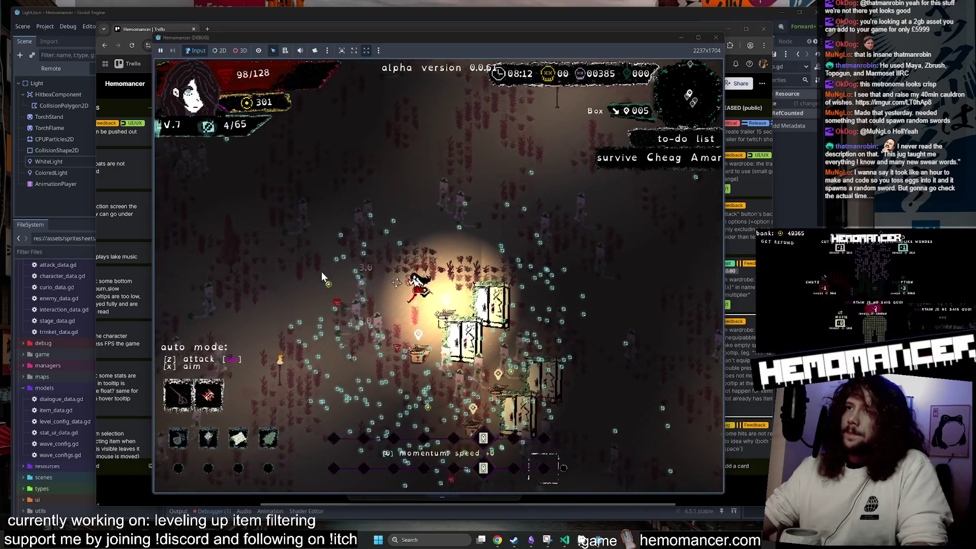
Walk the character around the boxes with WASD, then move up-left away from enemies
key("d")
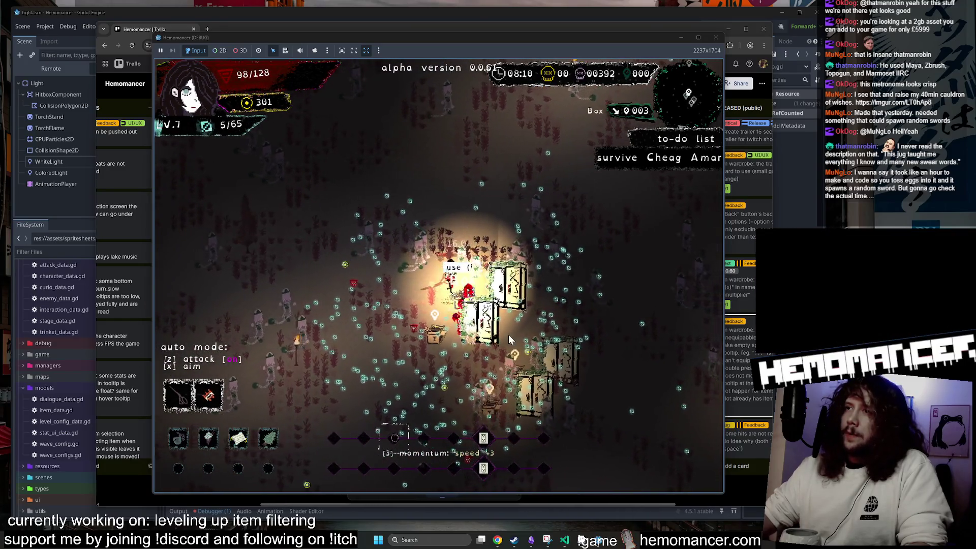
key("d")
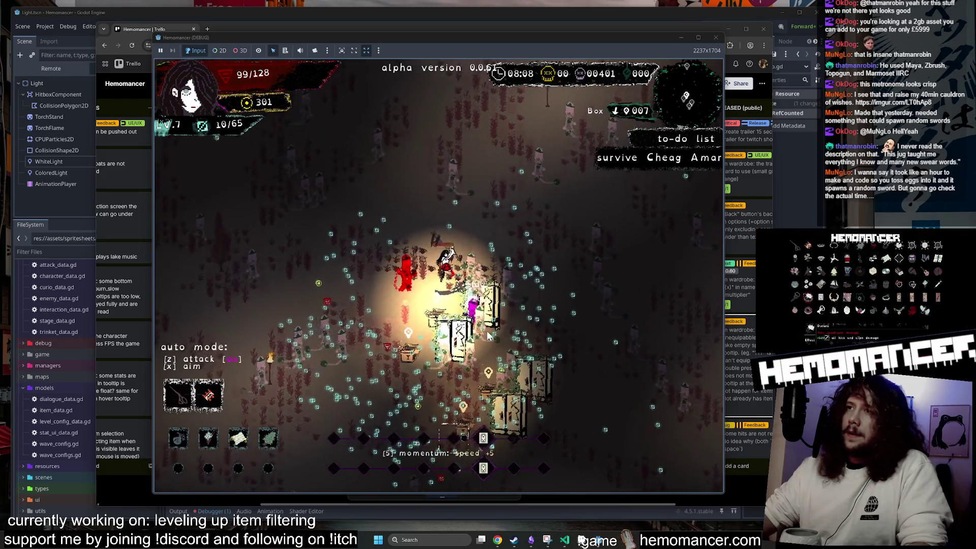
key("s")
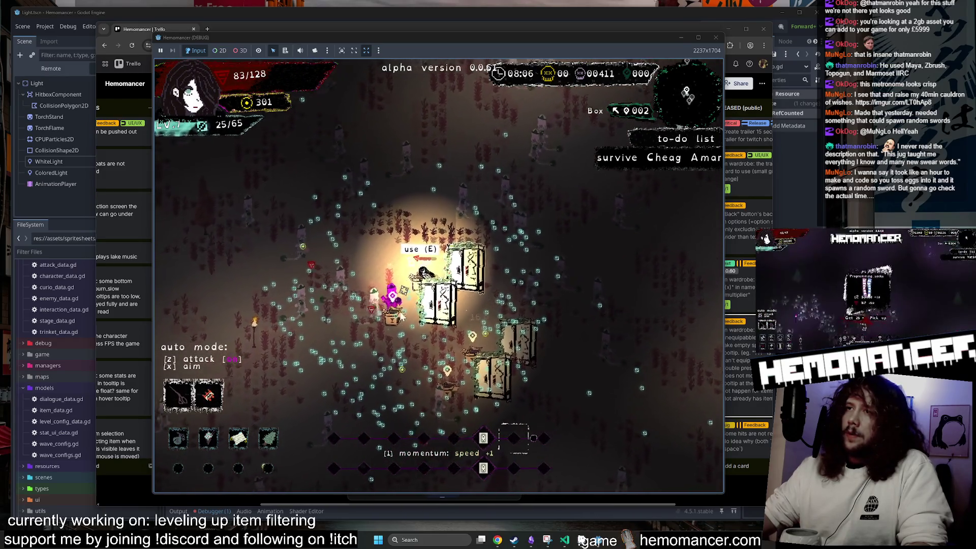
key("w")
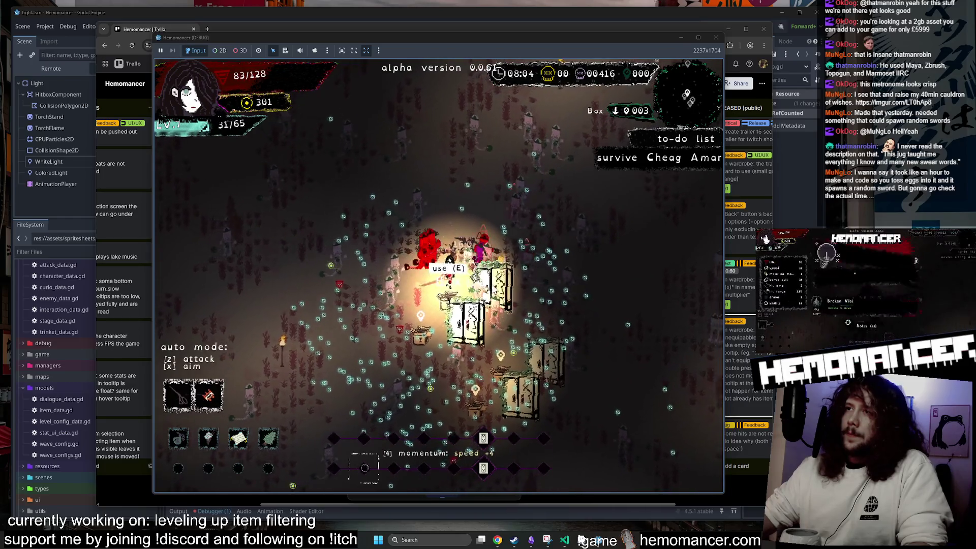
key("a")
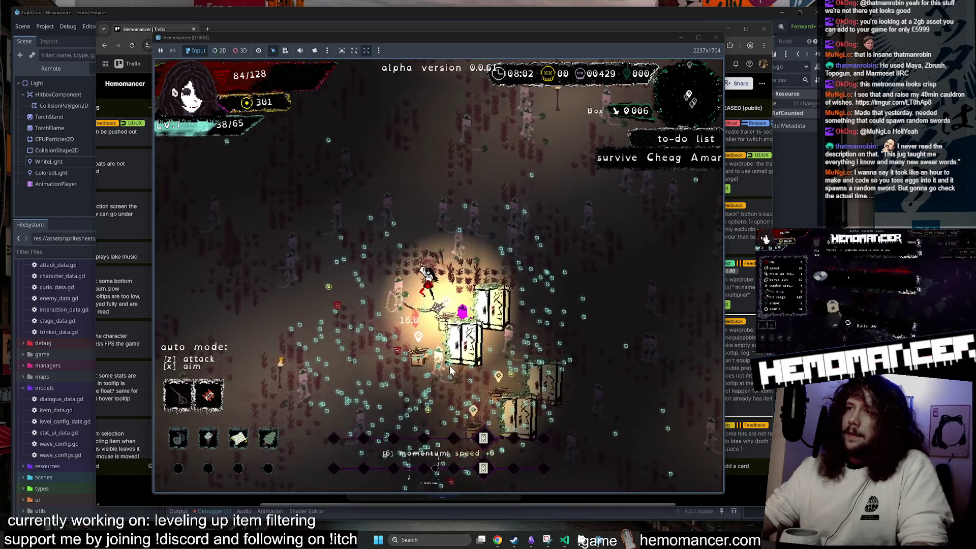
key("s")
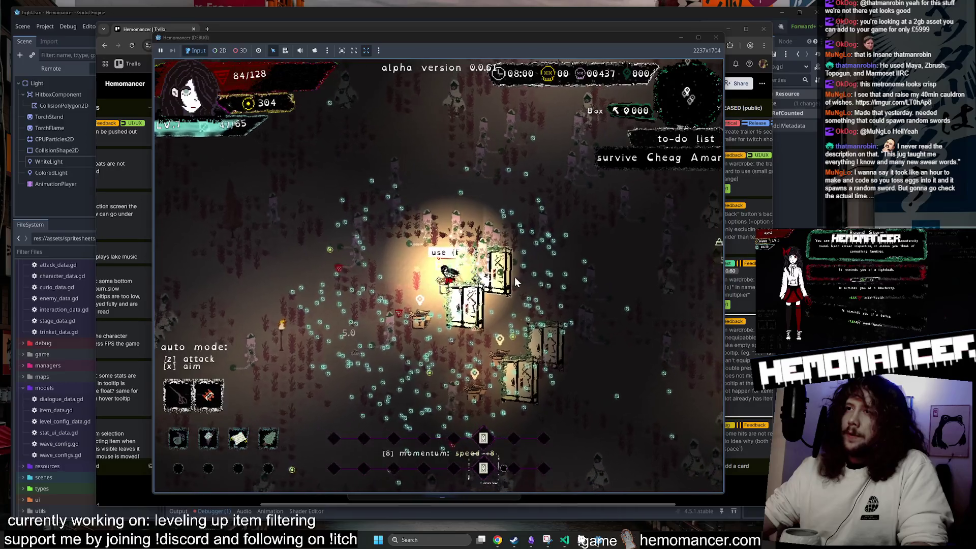
key("d")
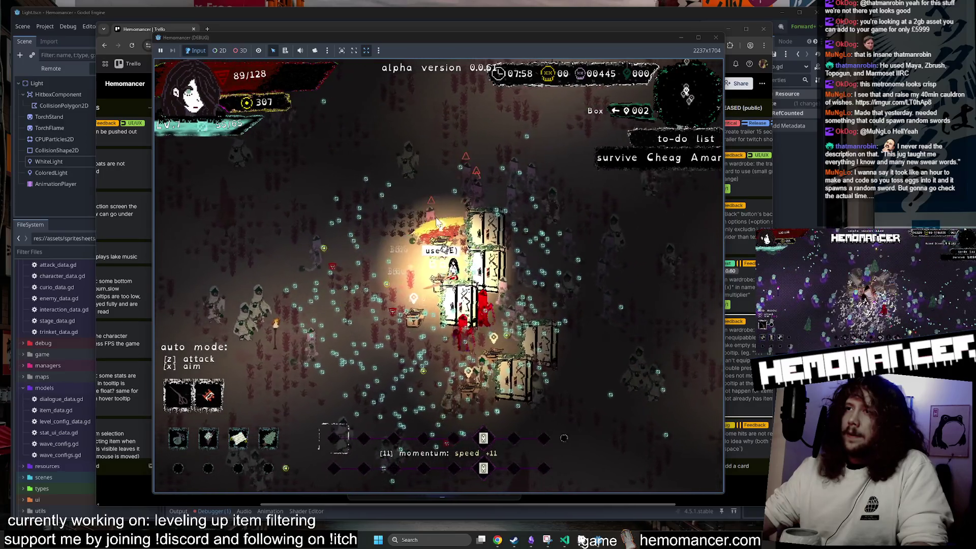
key("a")
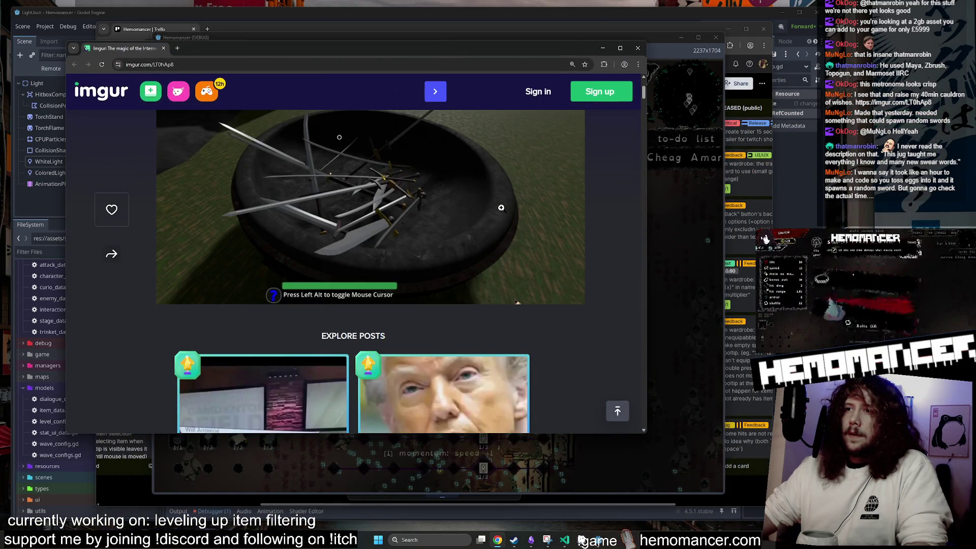
scroll(462, 323, "down", 2)
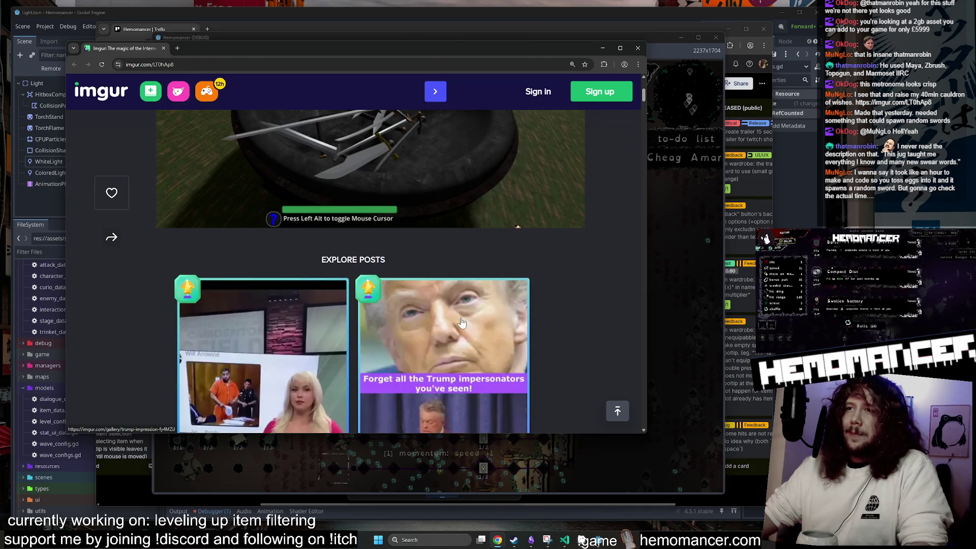
scroll(461, 321, "up", 3)
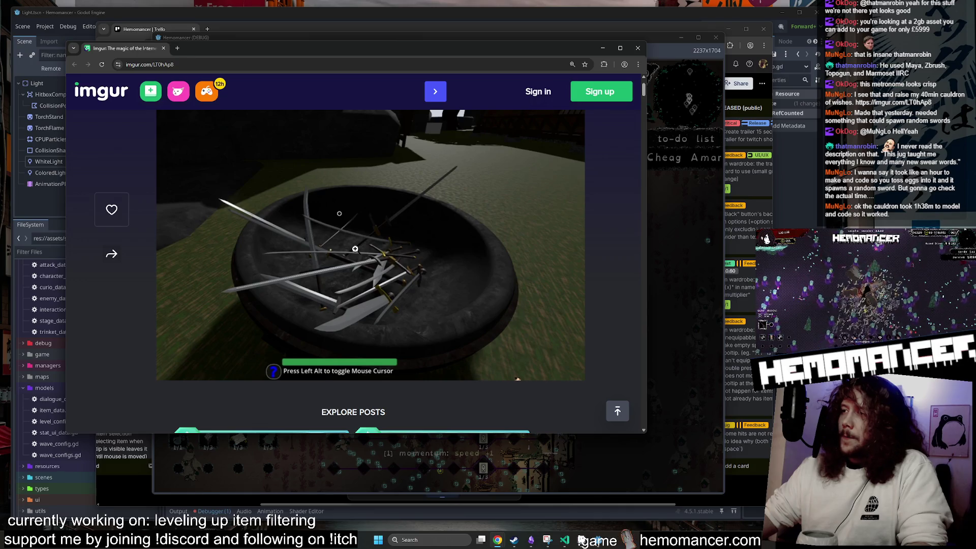
left_click(389, 241)
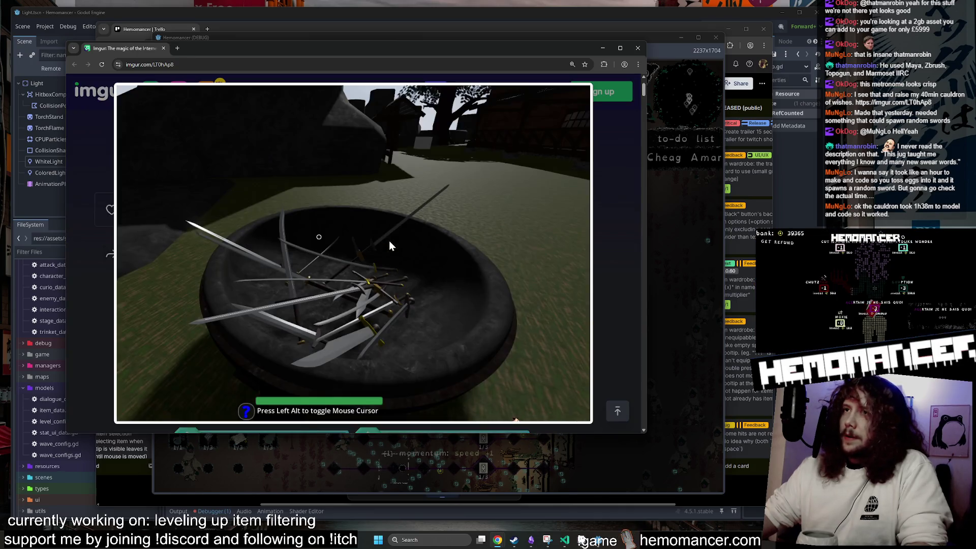
left_click(387, 232)
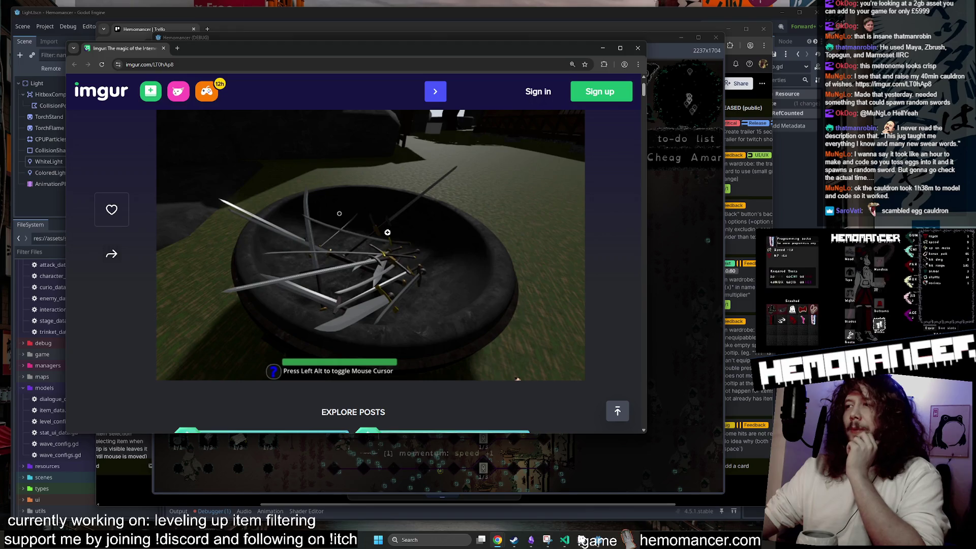
left_click(765, 239)
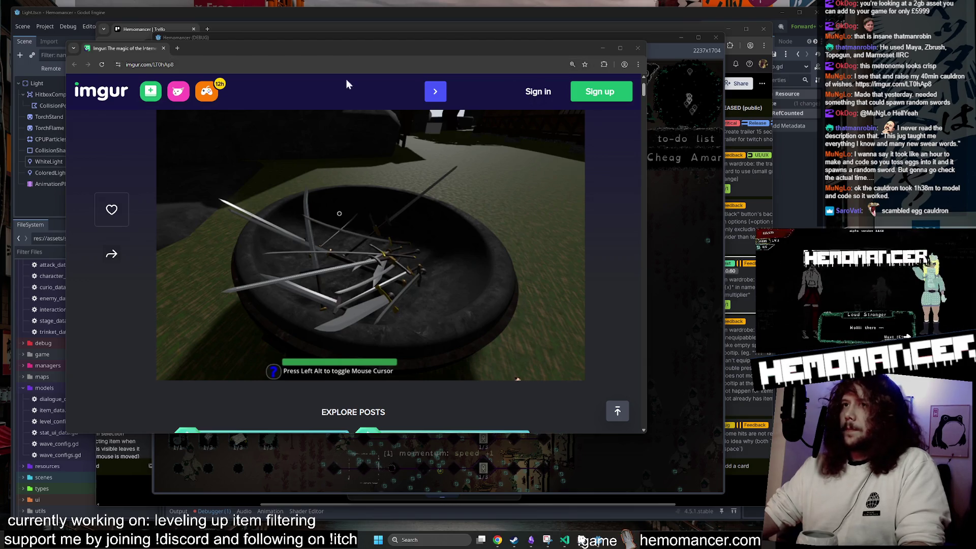
left_click(163, 48)
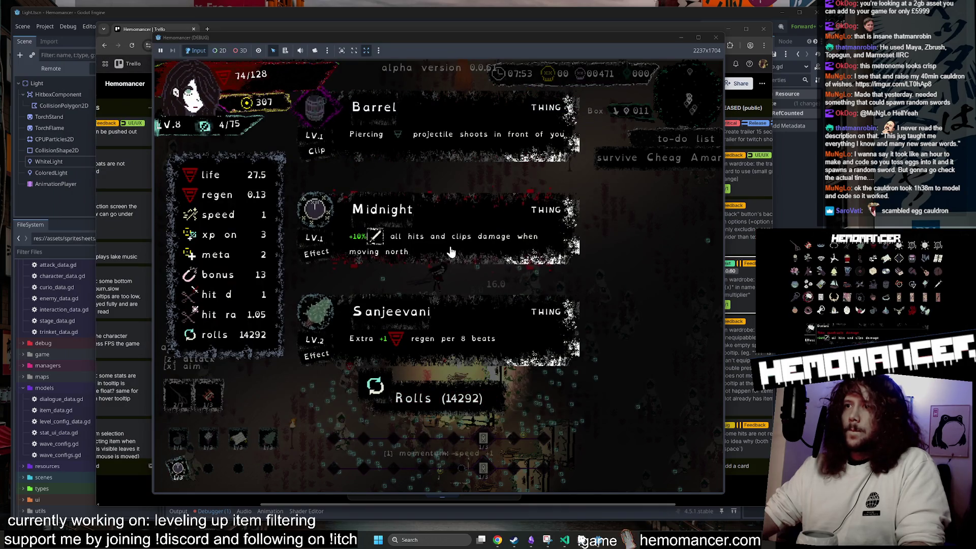
Take Midnight, then Scissors, as level-up items and move the pause choice toward Quit
left_click(451, 253)
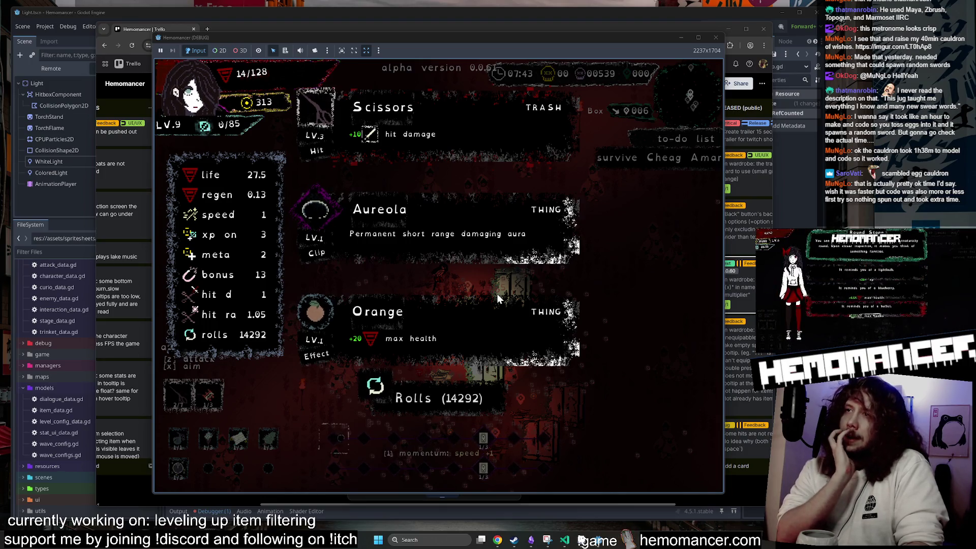
left_click(417, 141)
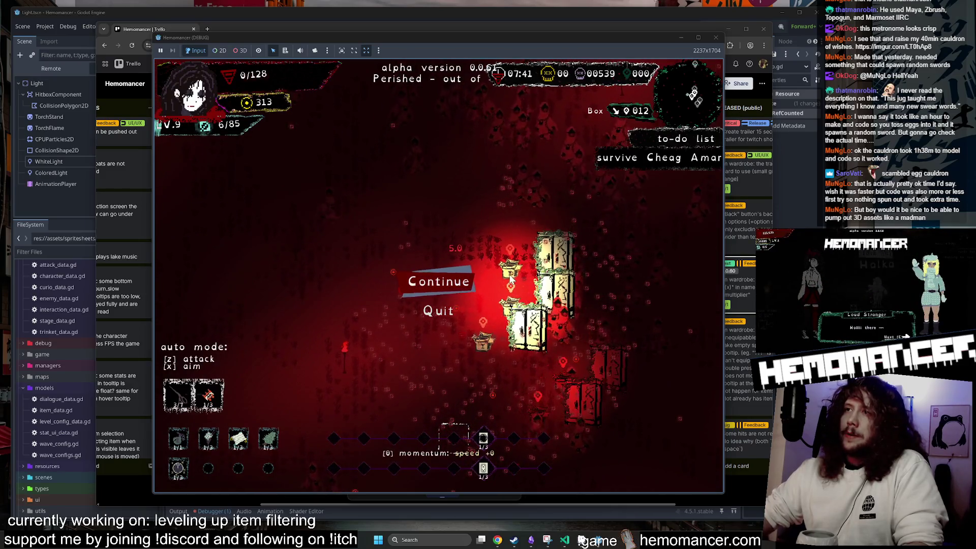
key("Down")
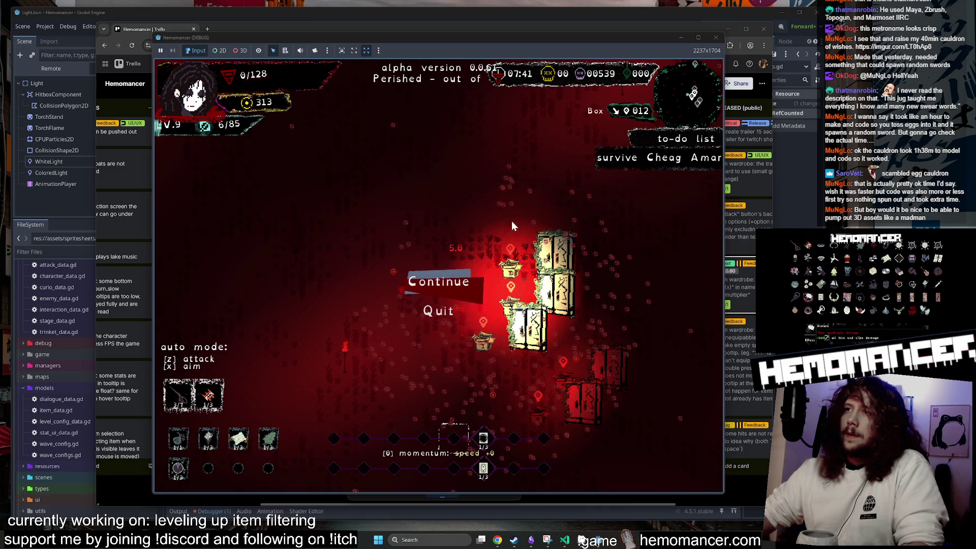
Select Quit in the pause menu and click Continue on the Perished screen to reload the hub
key("Down")
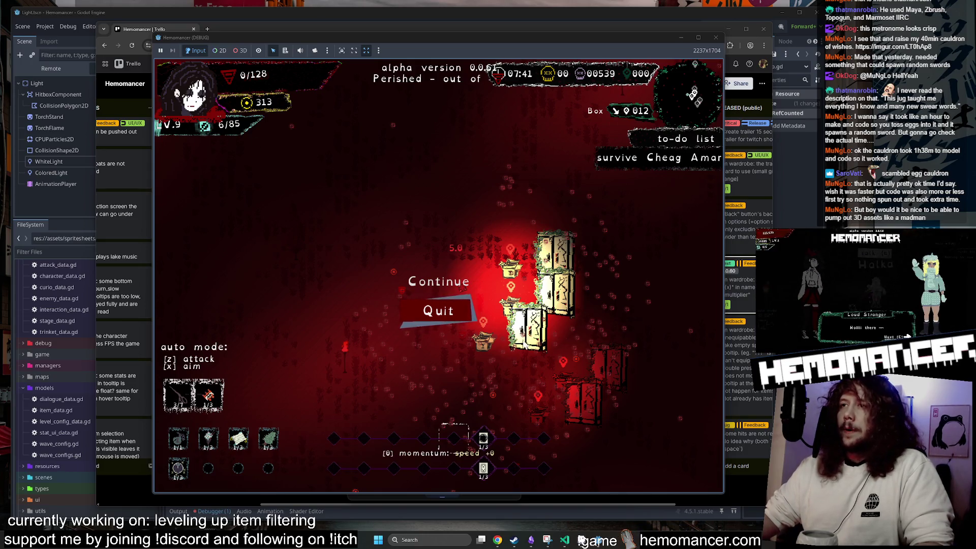
left_click(452, 288)
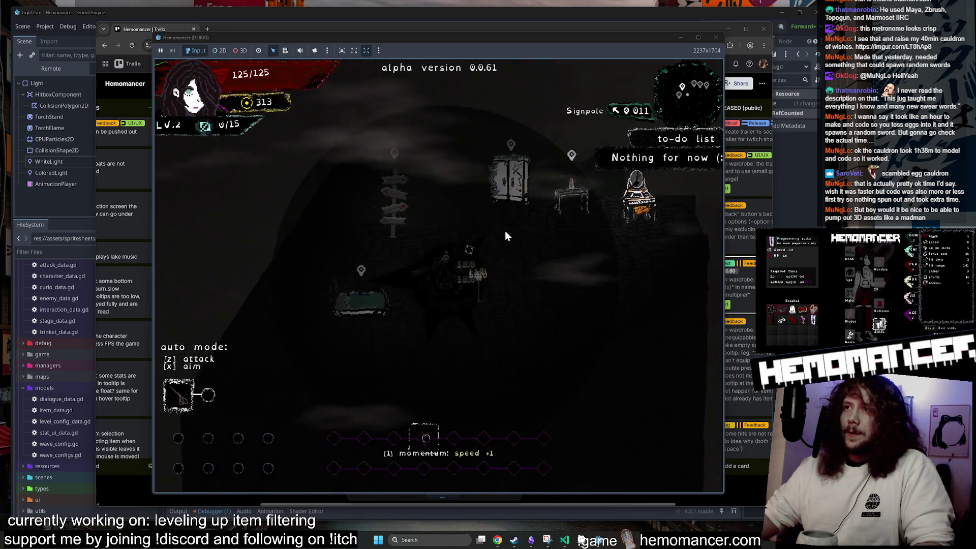
Check the Wardrobe equipment screen, close it, and walk onto the bed
left_click(437, 230)
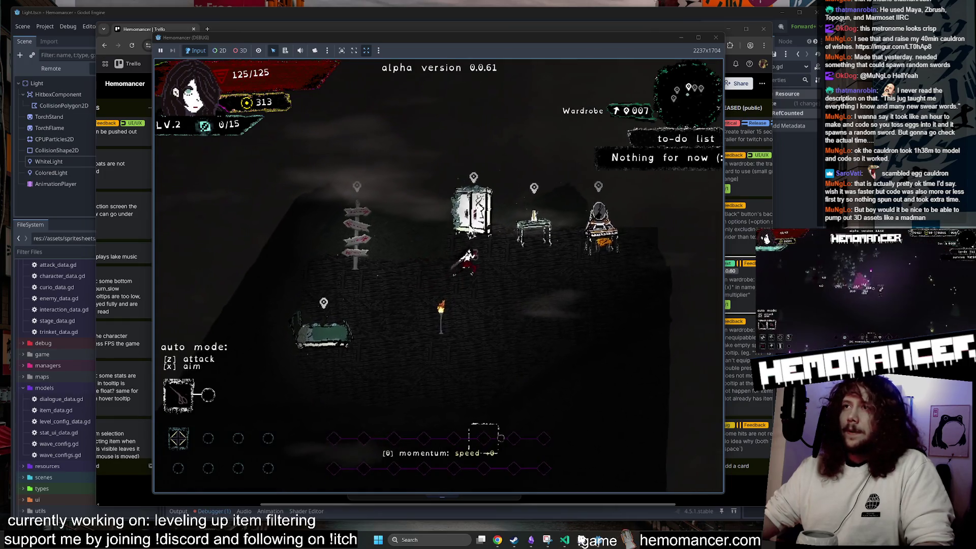
key("e")
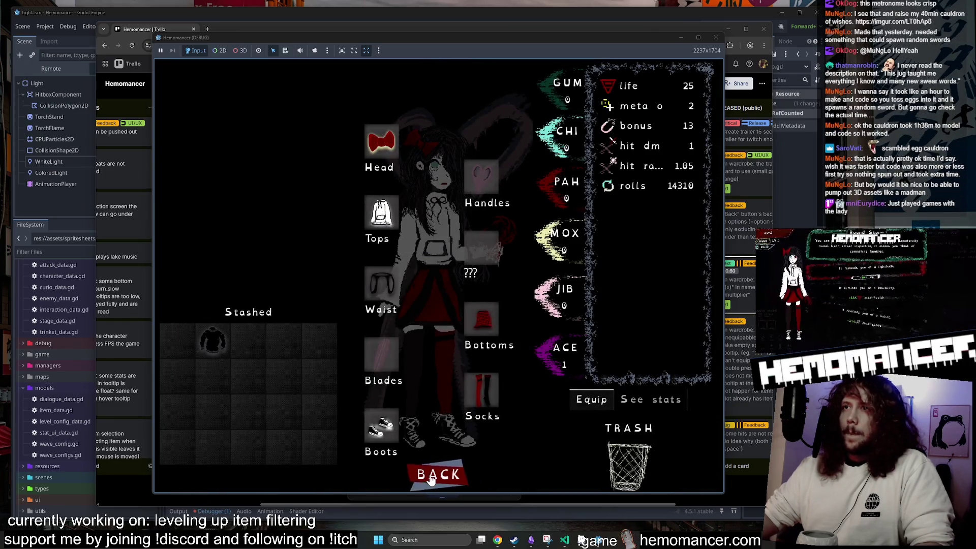
left_click(416, 465)
key("a")
key("s")
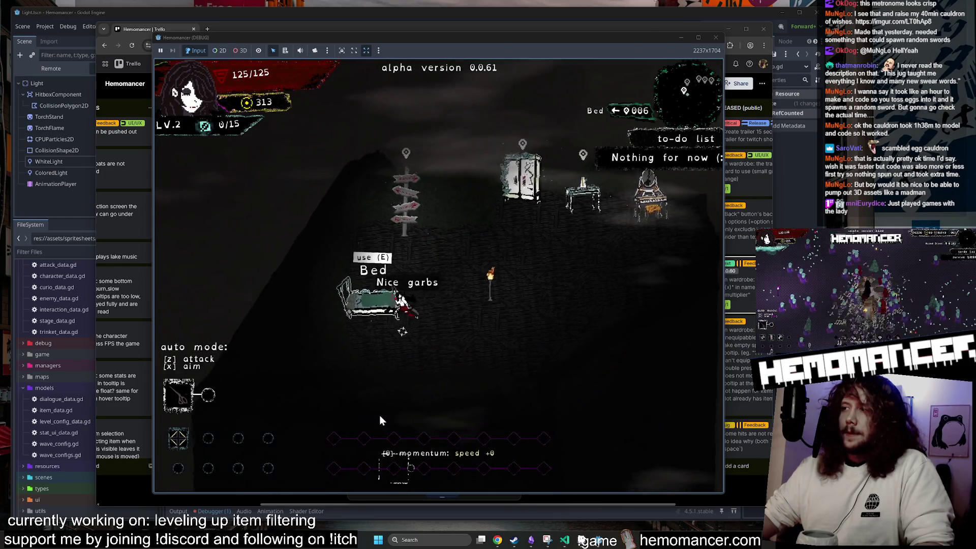
key("w")
key("d")
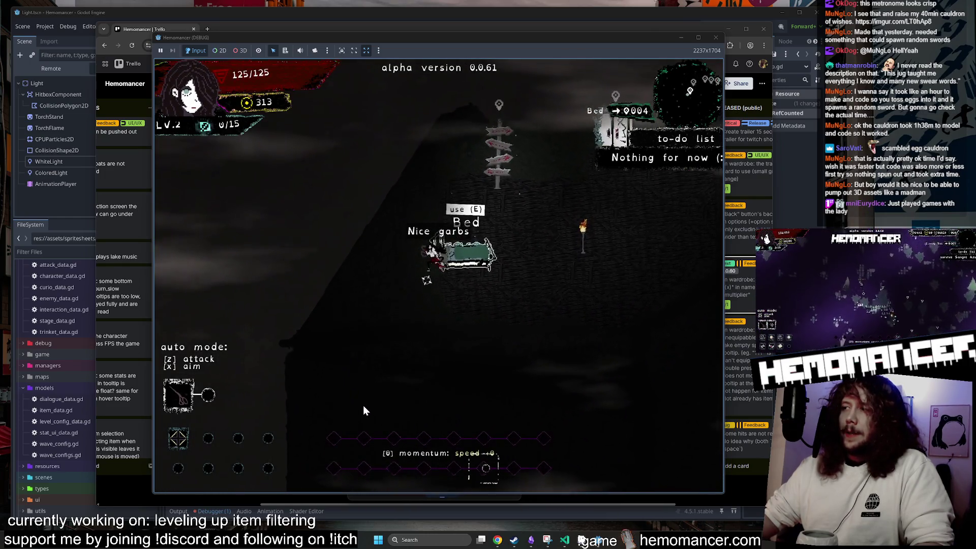
Walk up past the wardrobe to the Vanity, then back down onto the bed
key("w")
key("d")
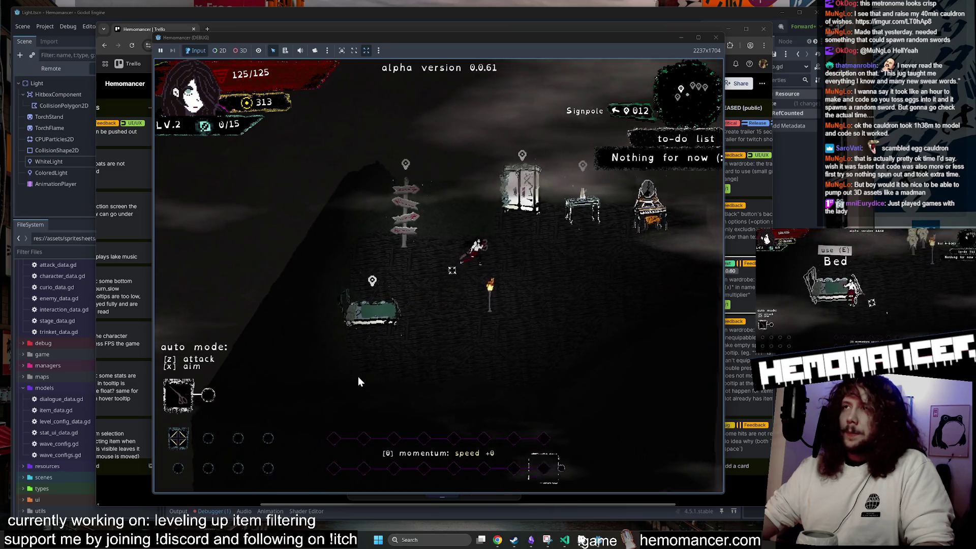
key("w")
key("d")
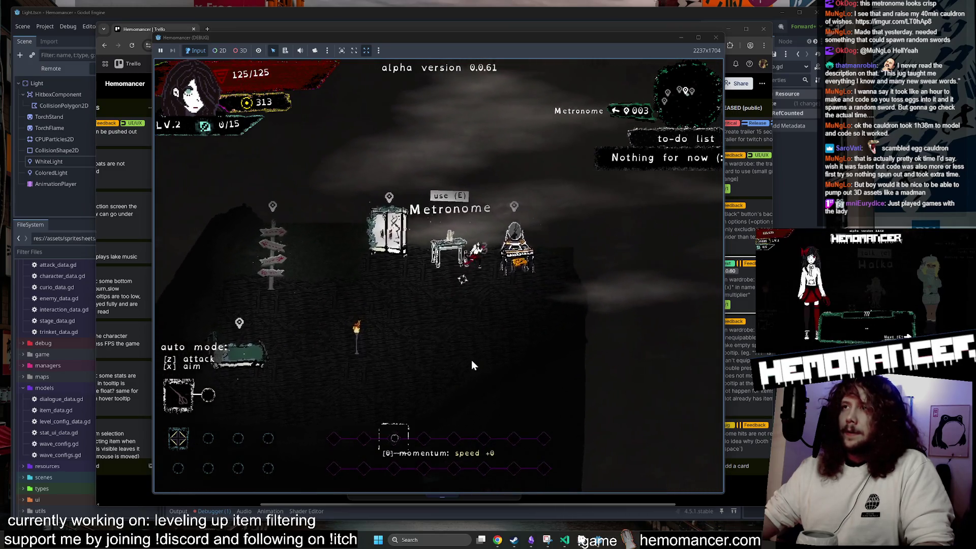
key("s")
key("a")
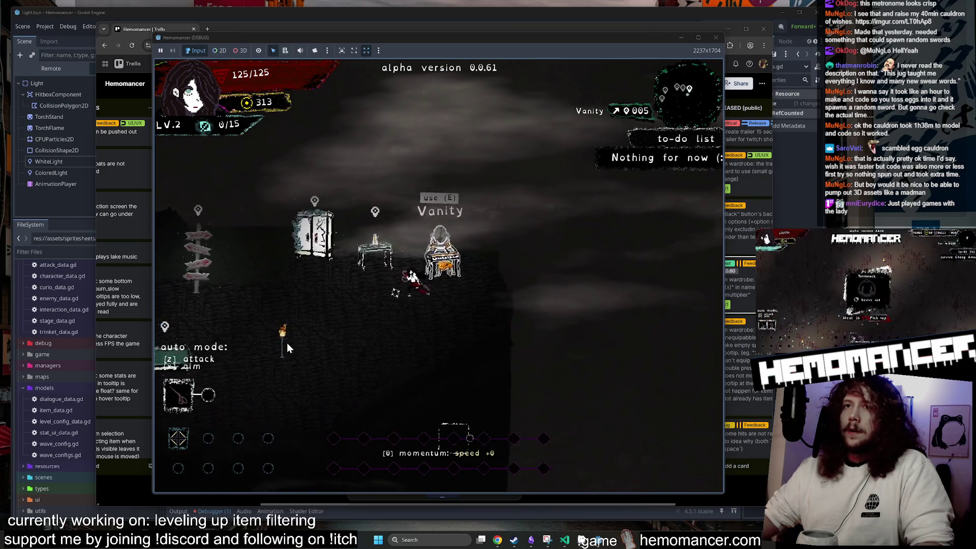
key("s")
key("a")
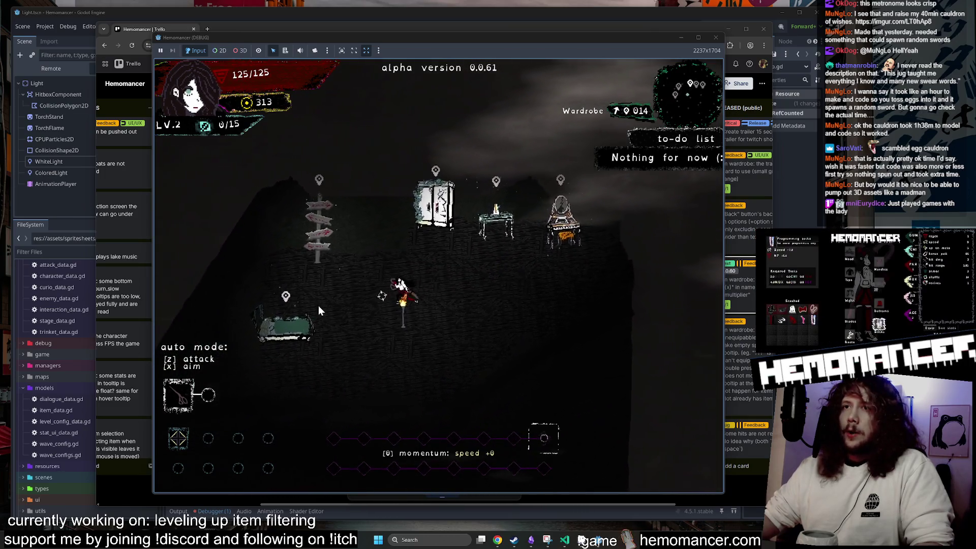
key("w")
key("a")
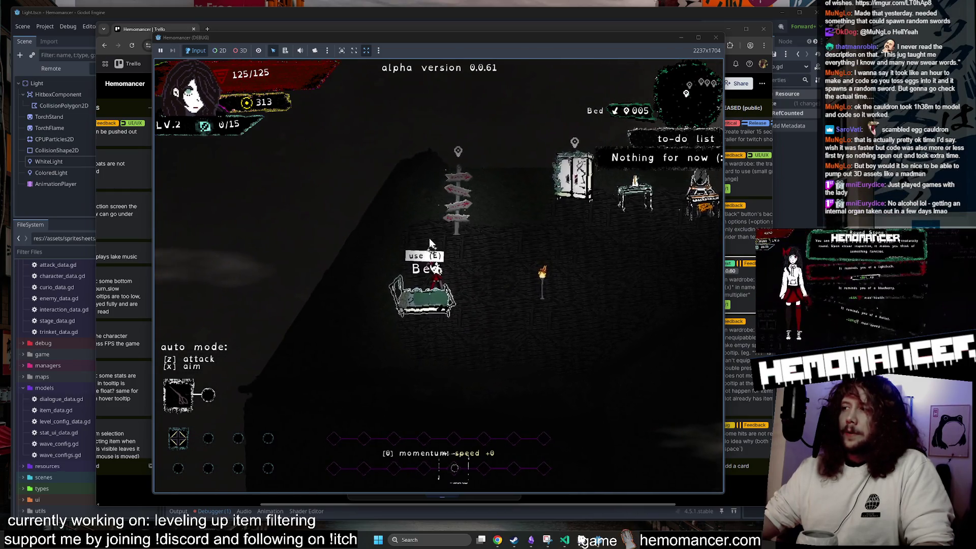
Pace back and forth over the bed, walk to the signpole, and close the debug game window
key("d")
key("a")
key("d")
key("a")
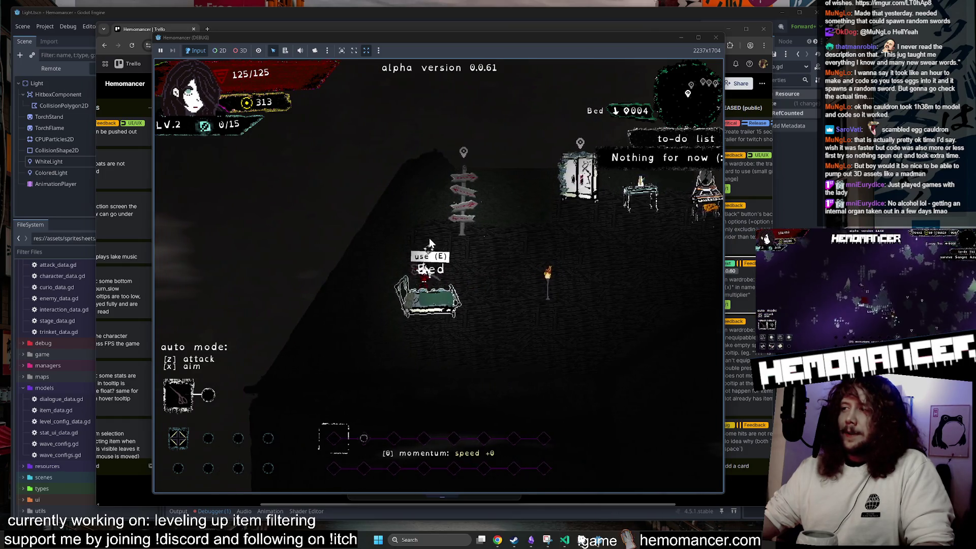
key("d")
key("a")
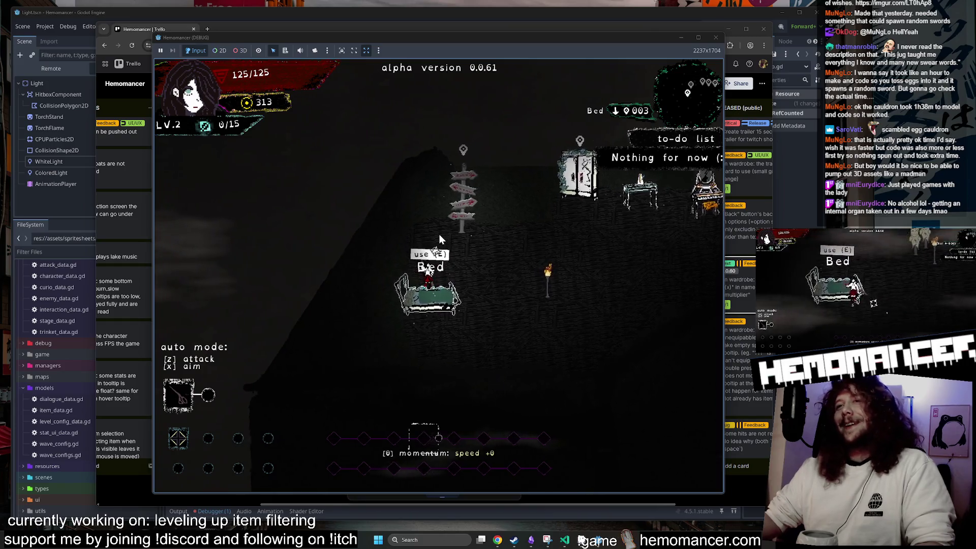
key("w")
key("d")
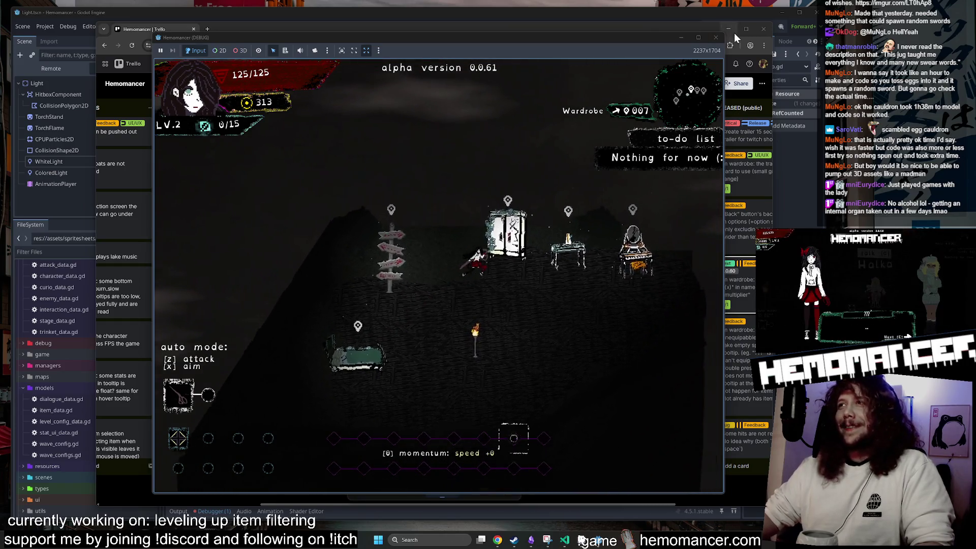
left_click(716, 37)
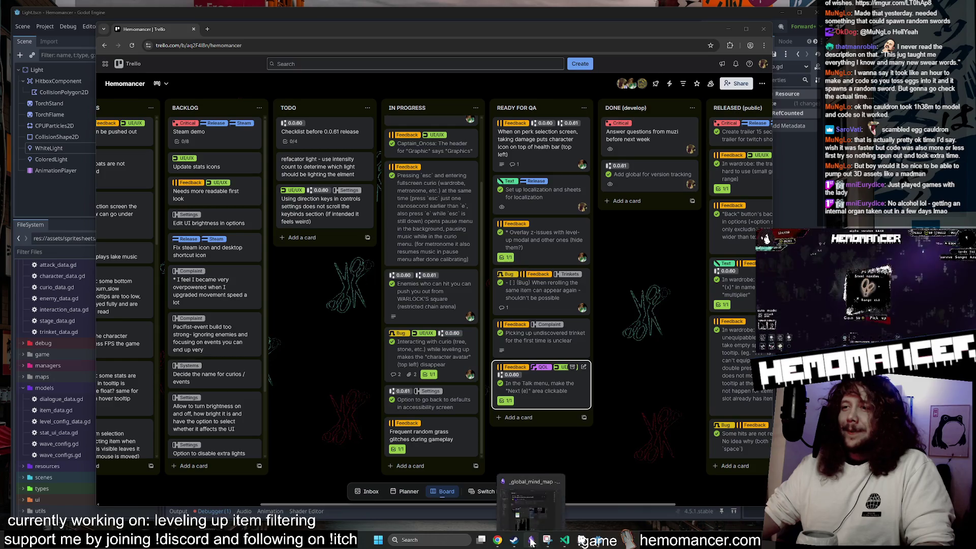
Bring VS Code forward to view level_up.gd's _weighted_pick code, then minimize it back to Godot
mouse_move(514, 540)
left_click(567, 541)
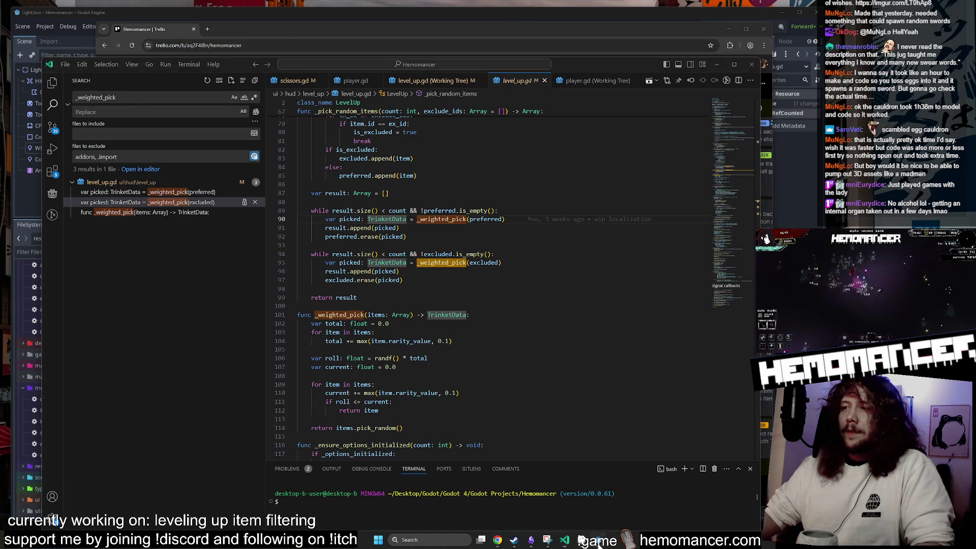
left_click(599, 543)
left_click(564, 541)
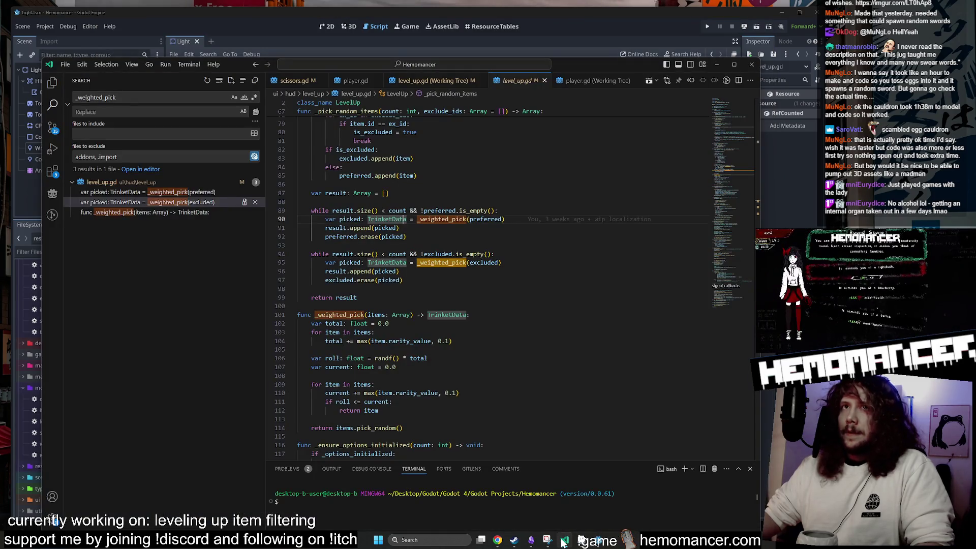
left_click(564, 541)
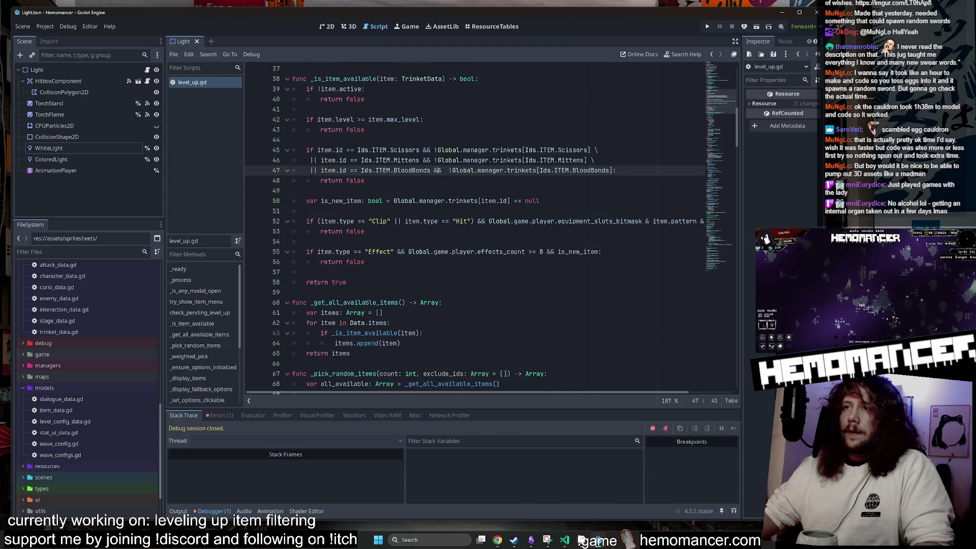
Quick-open the Box.tscn scene by searching for 'Box'
key("shift+alt+o")
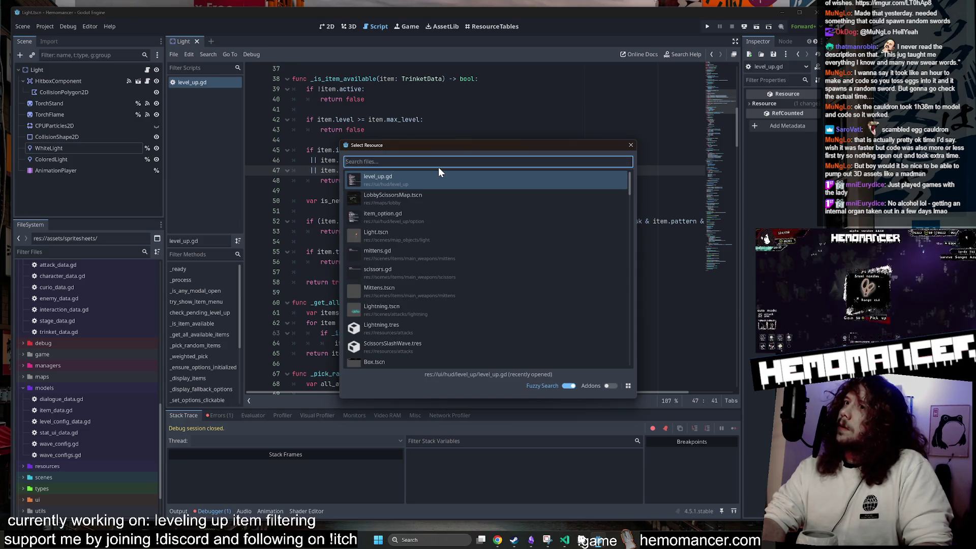
type("Box")
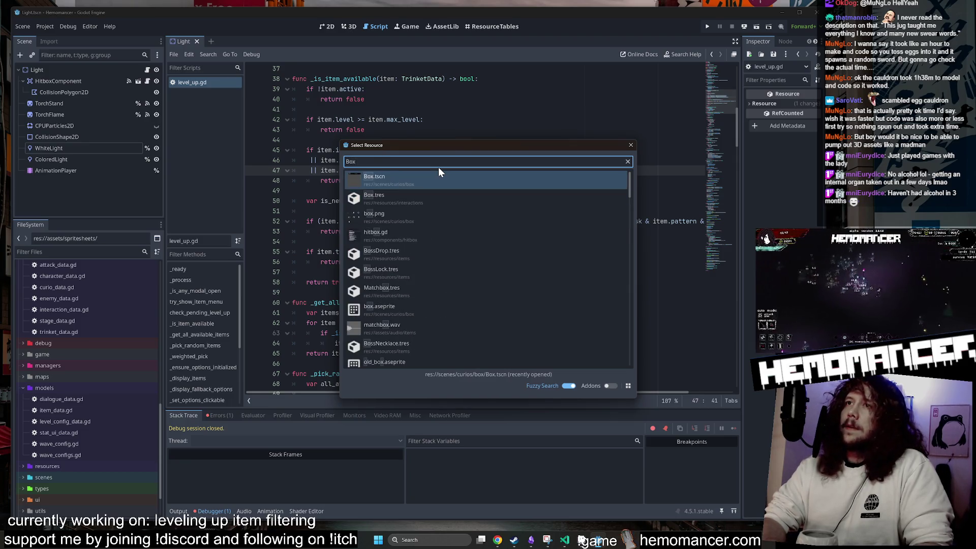
key("Return")
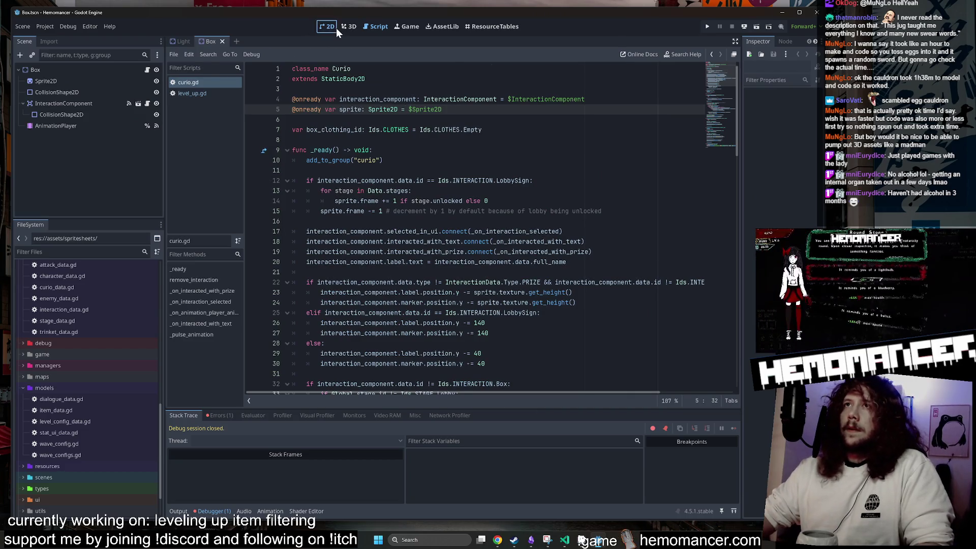
View the Box scene in 2D and open its InteractionComponent scene
left_click(335, 28)
scroll(407, 178, "up", 5)
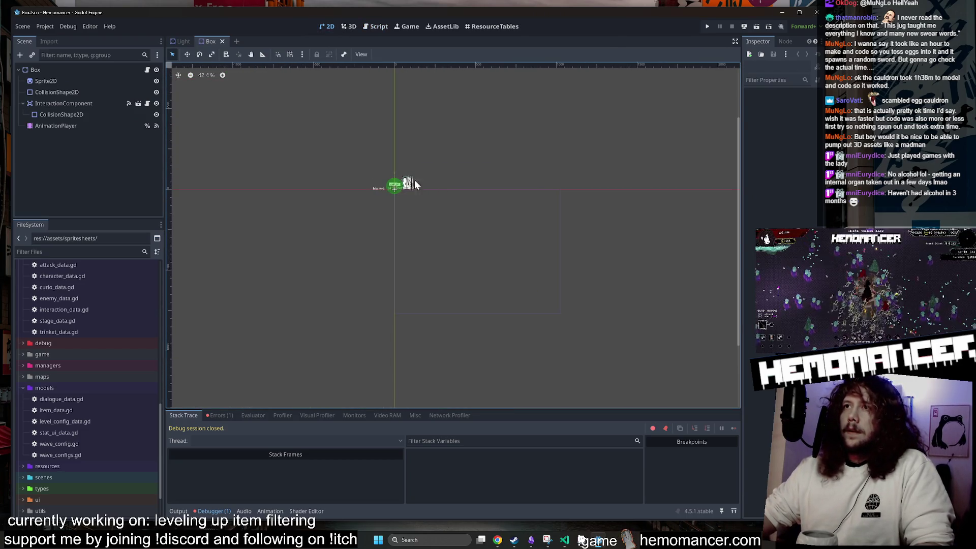
scroll(401, 161, "up", 6)
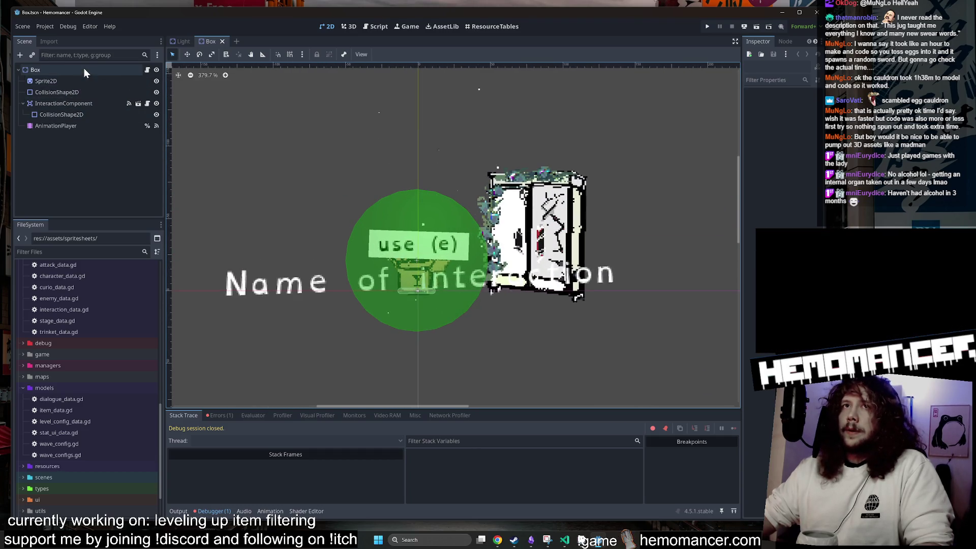
left_click(138, 103)
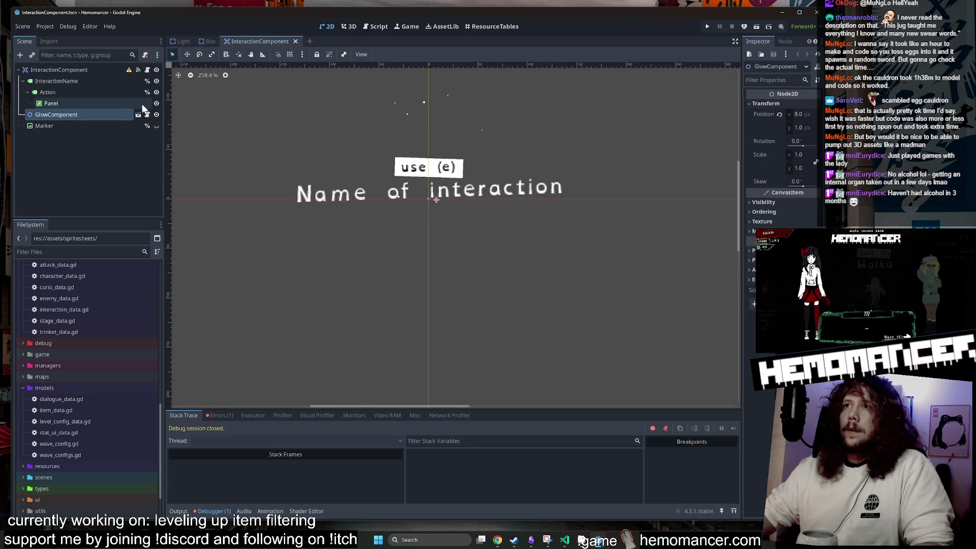
scroll(380, 126, "down", 8)
scroll(382, 125, "up", 9)
scroll(383, 125, "down", 5)
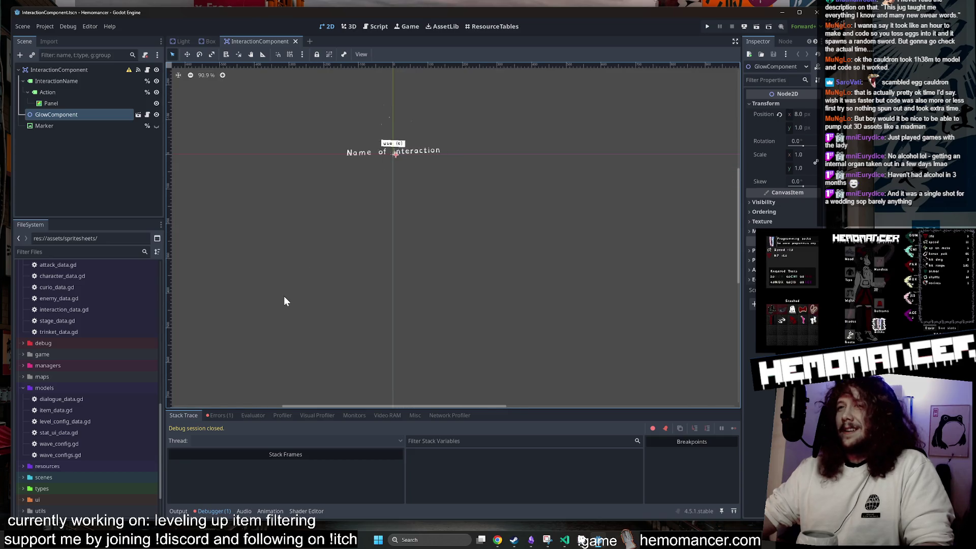
scroll(332, 185, "up", 2)
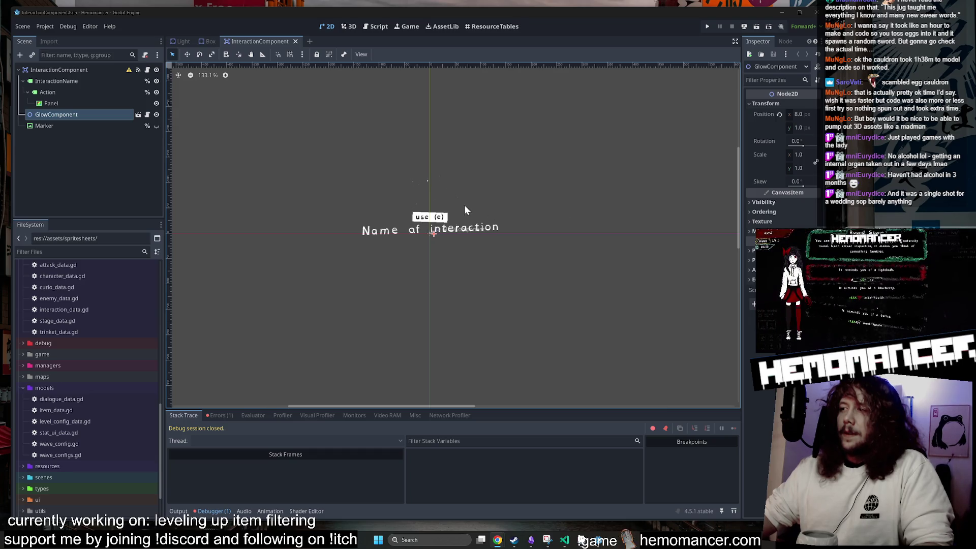
scroll(496, 201, "down", 1)
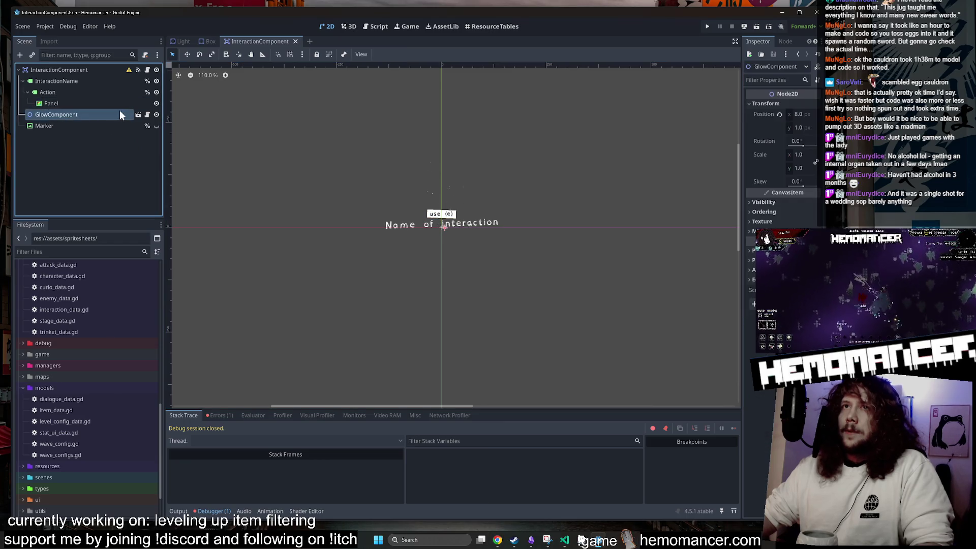
Hide ColoredLight in the GlowComponent scene, save it, and run the game in debug mode
left_click(137, 115)
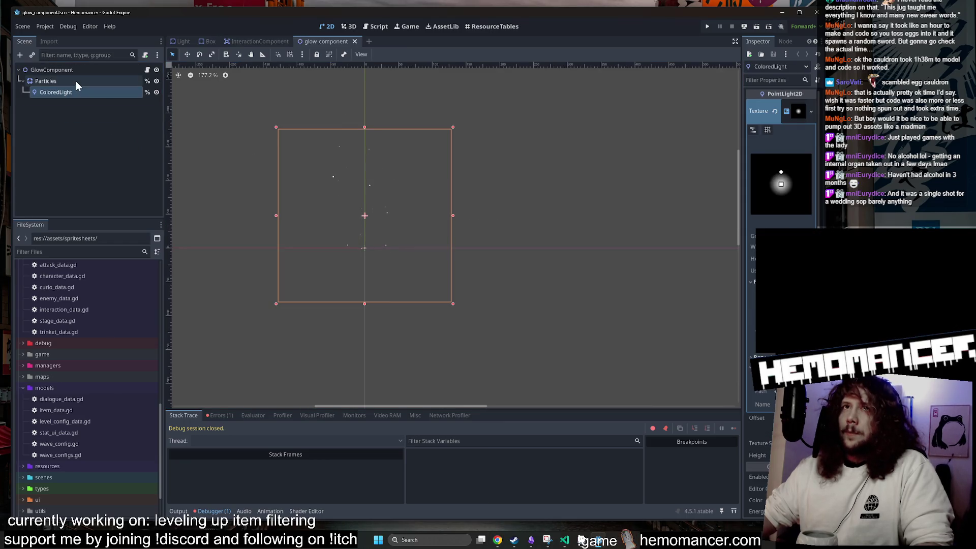
left_click(157, 92)
key("ctrl+s")
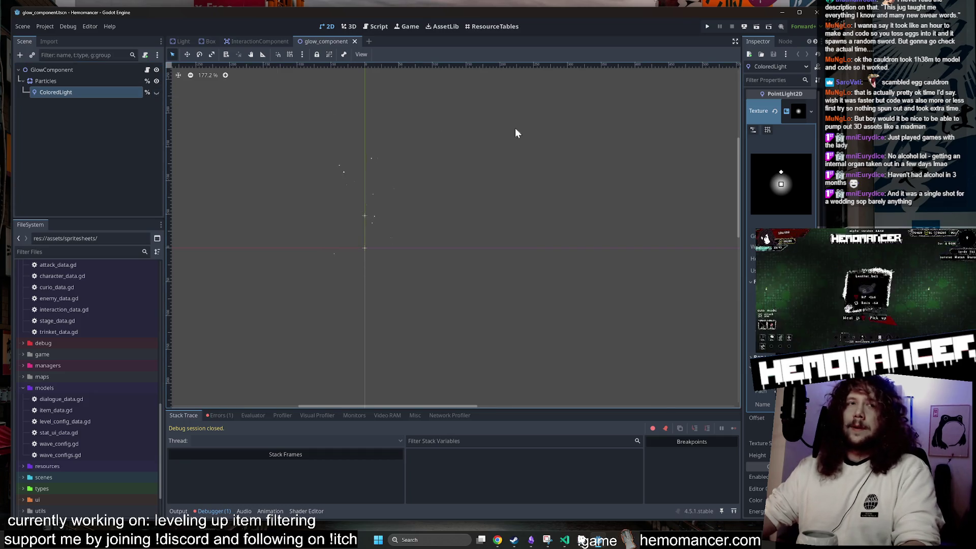
key("F5")
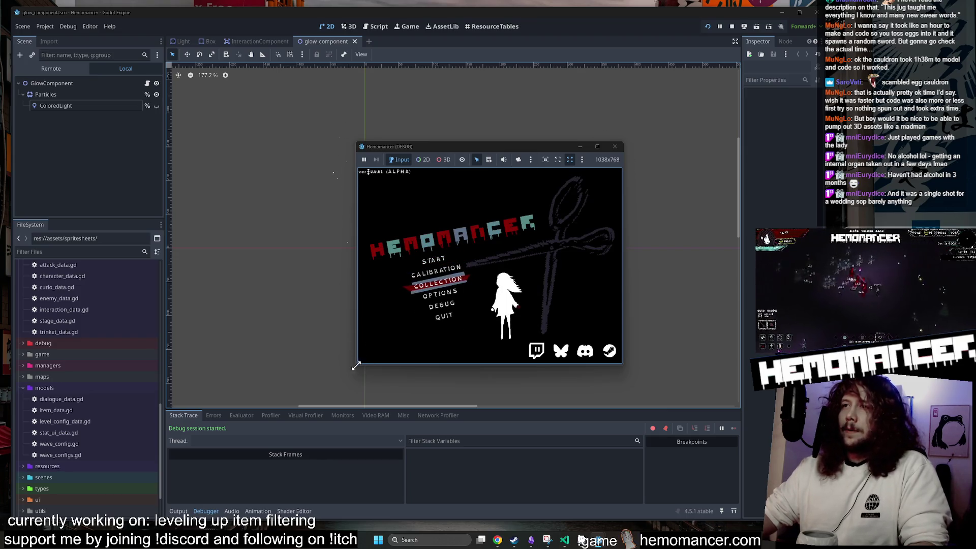
Enlarge the game window, start a new game, level up to LV.2 and take Juanez
mouse_move(357, 364)
left_mouse_down()
mouse_move(323, 403)
mouse_move(214, 480)
mouse_move(155, 490)
left_mouse_up()
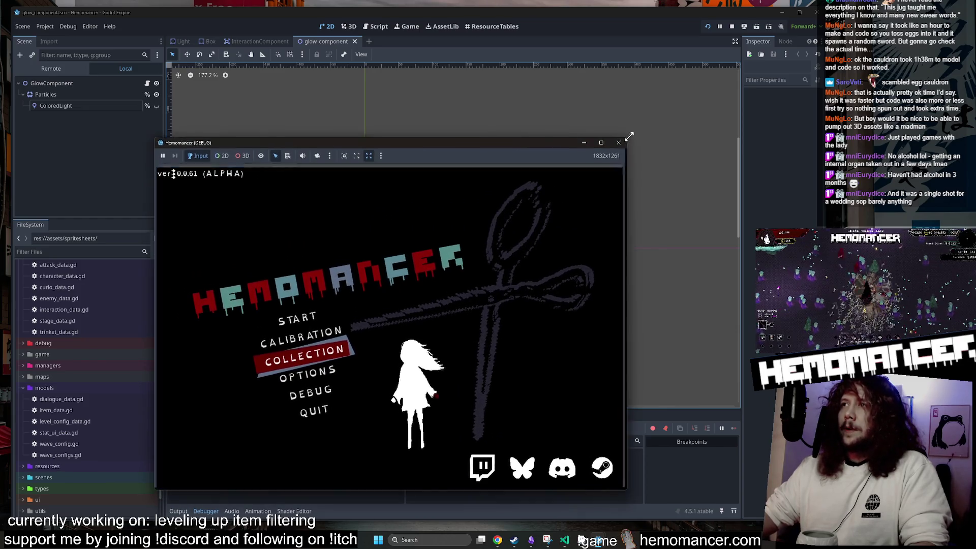
left_click_drag(624, 141, 721, 58)
left_click(345, 276)
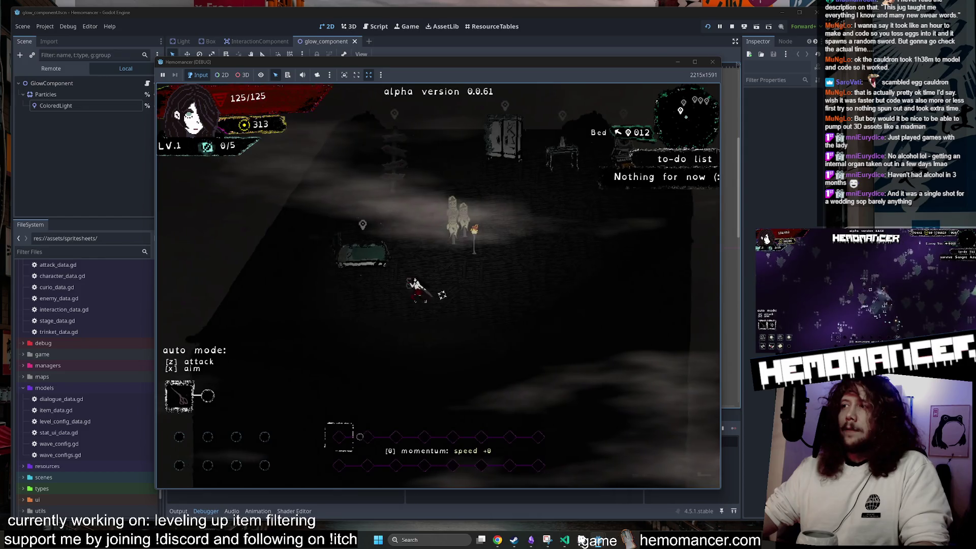
key("w")
key("d")
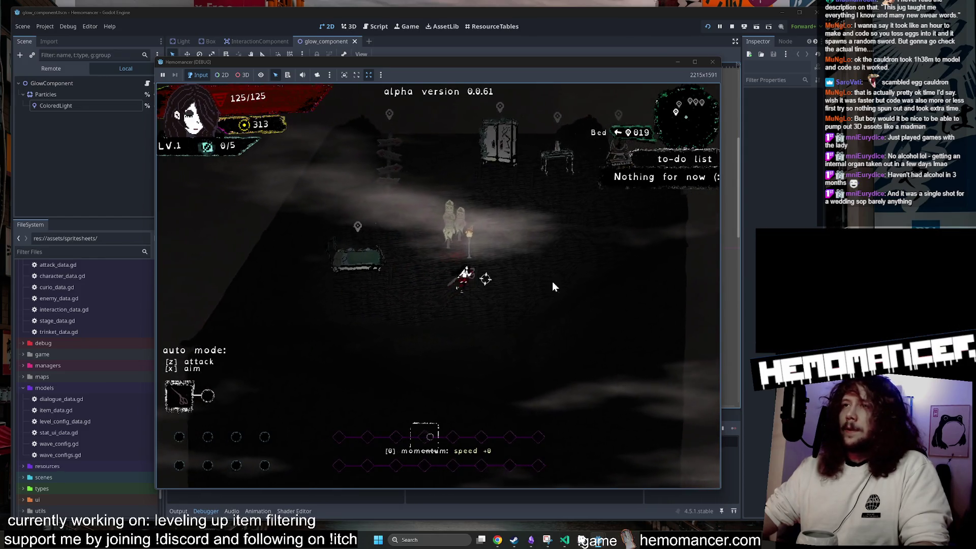
key("w")
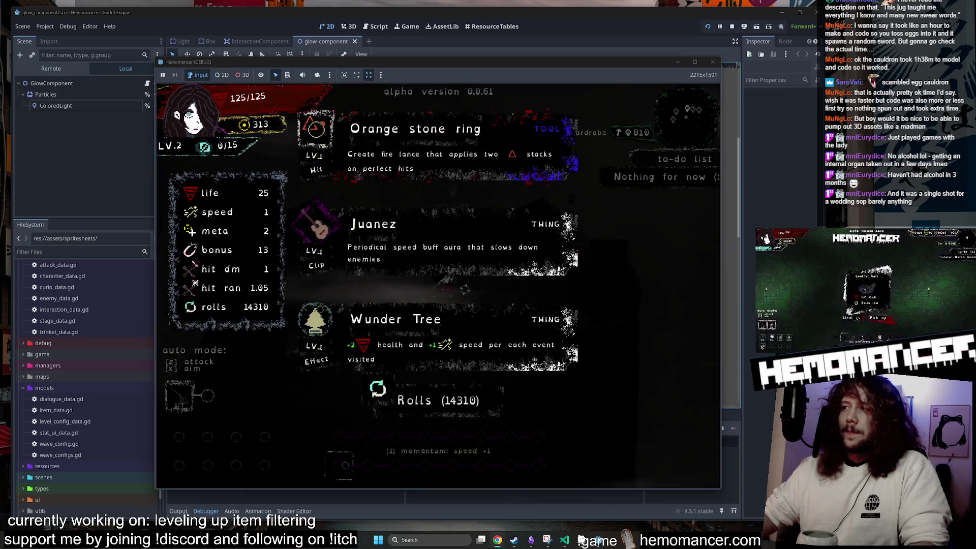
left_click(507, 245)
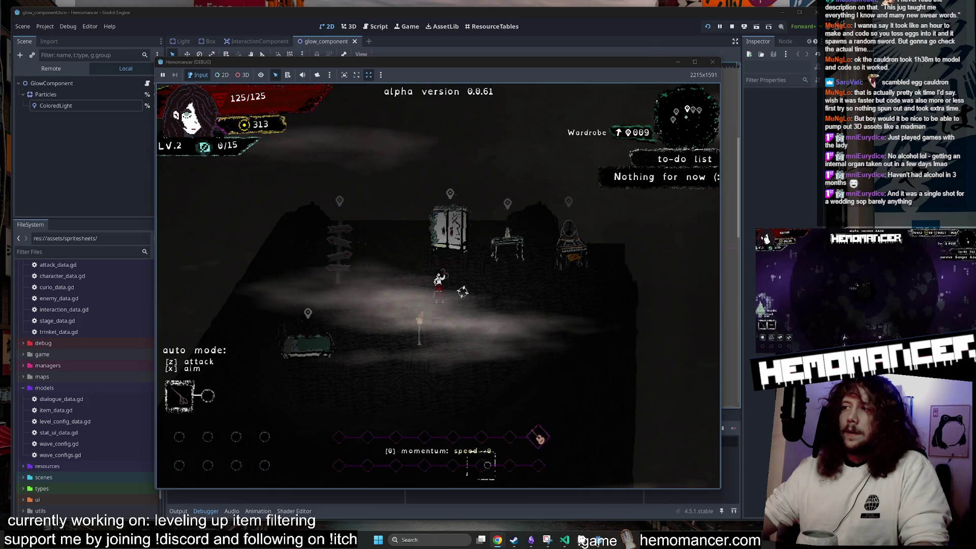
Walk past the bed and signpole to the wardrobe, then bring up the pause menu
key("a")
key("s")
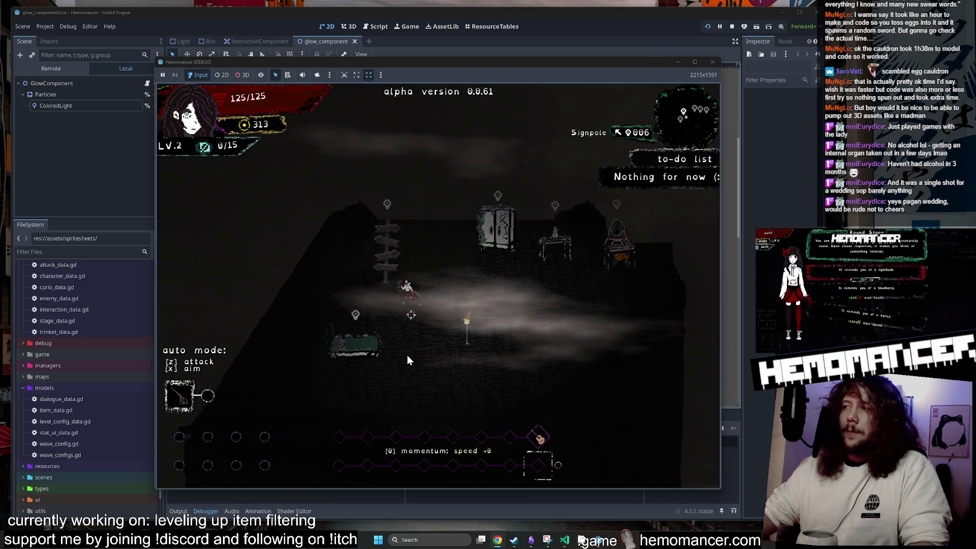
key("w")
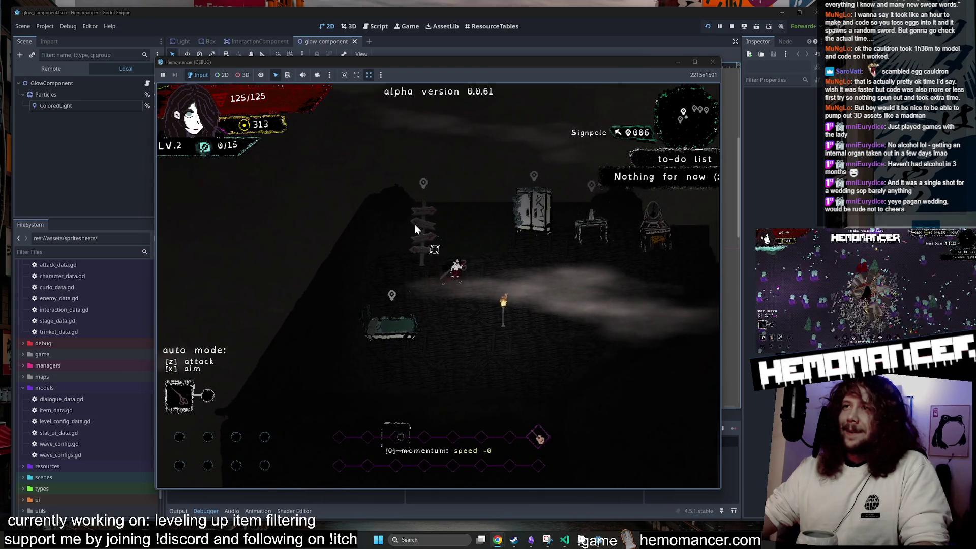
key("d")
key("s")
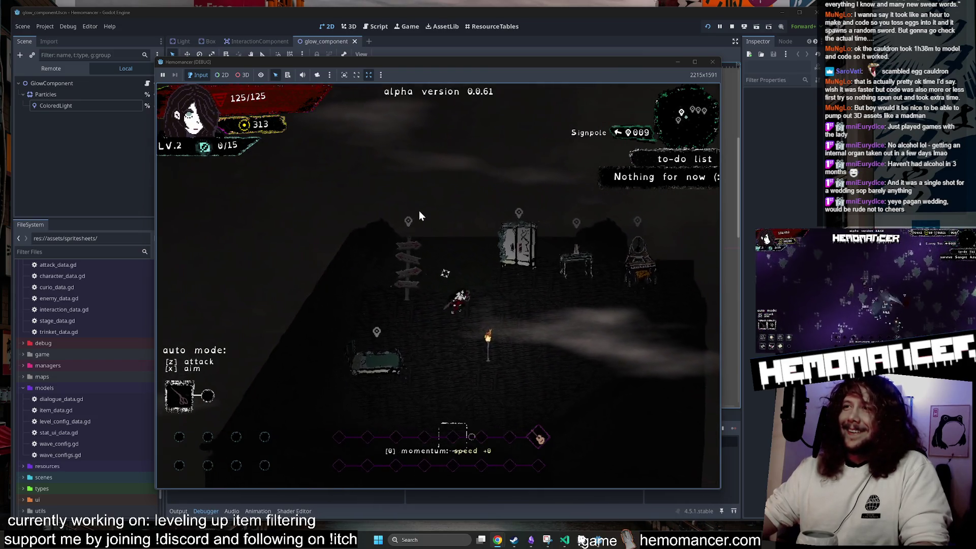
key("w")
key("d")
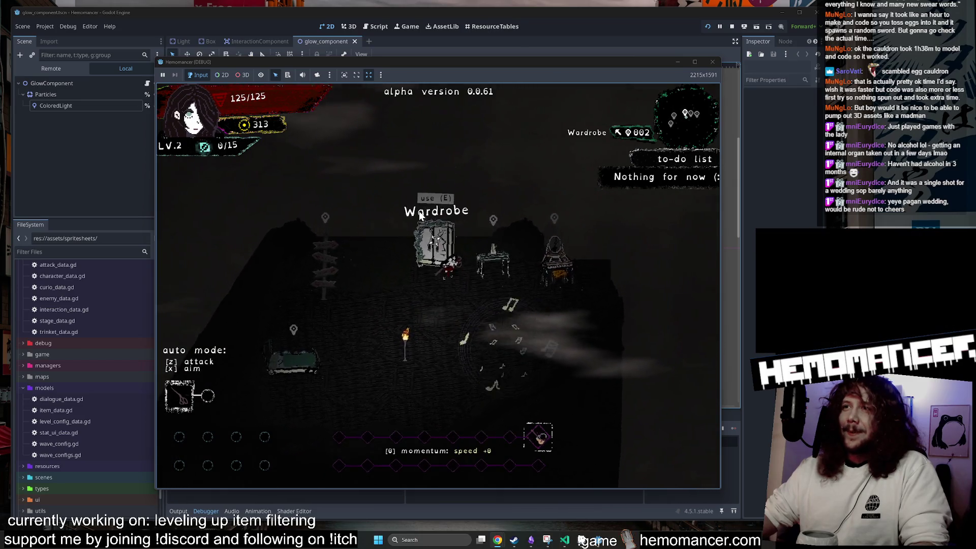
key("Escape")
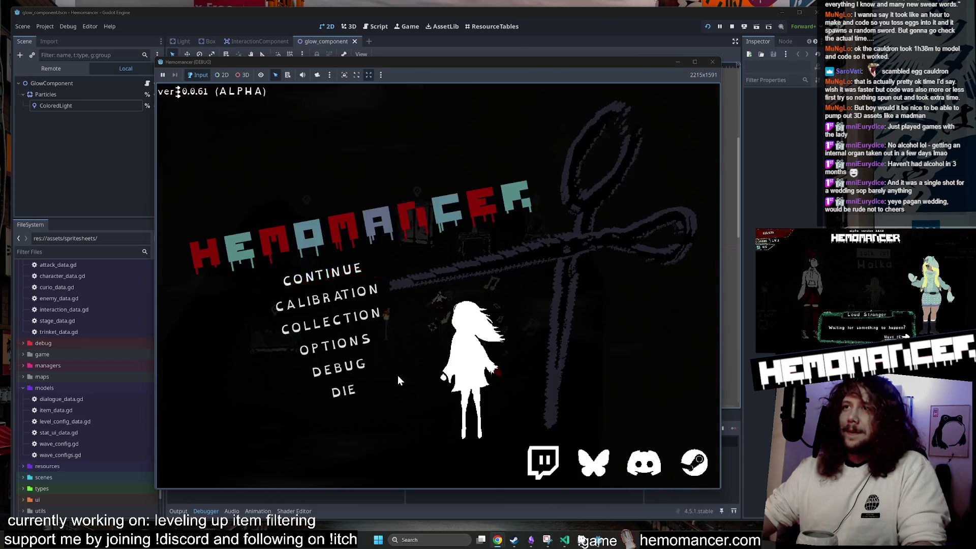
Die to end the current run, confirm, and start a new run
left_click(354, 385)
left_click(459, 279)
left_click(315, 268)
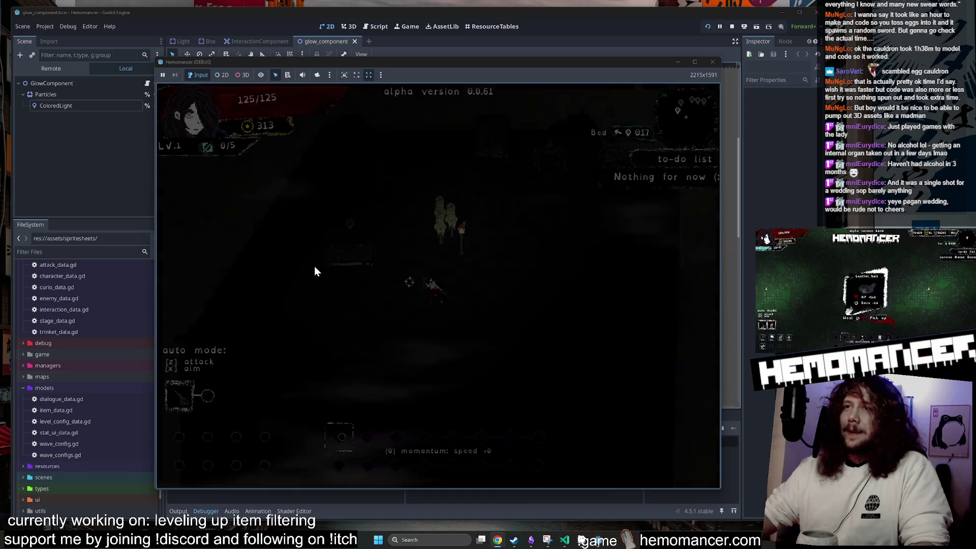
Walk to the signpole and start the journey to Cheag Amar from the travel map
key("s")
key("d")
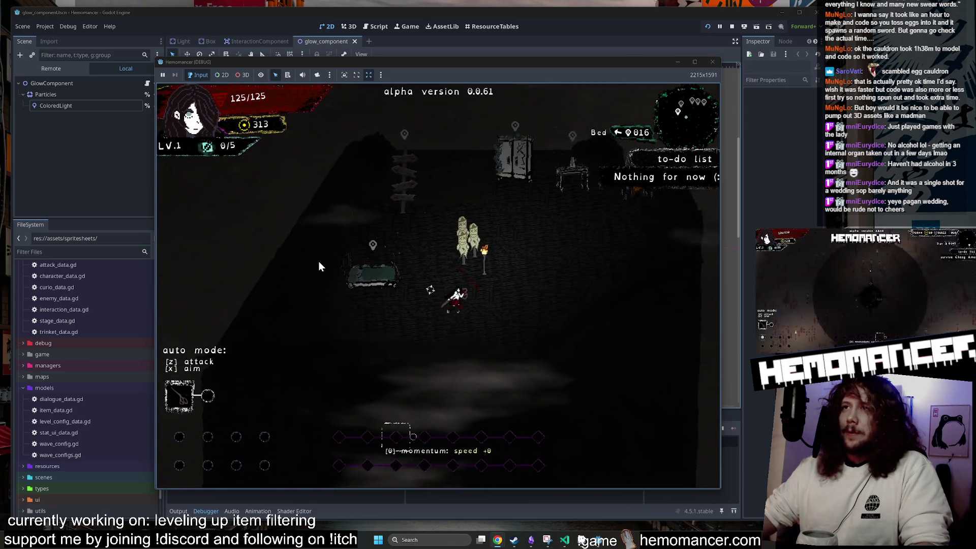
key("w")
key("d")
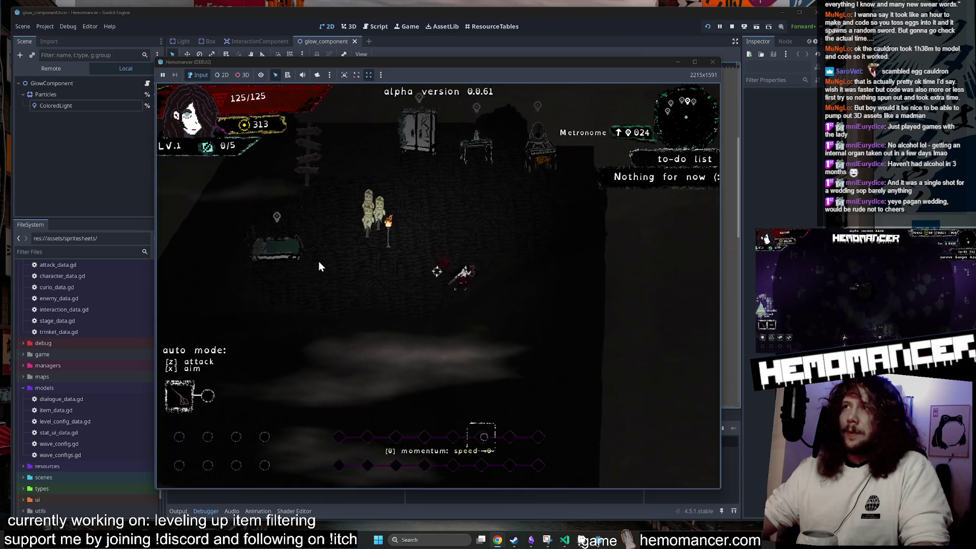
key("w")
key("a")
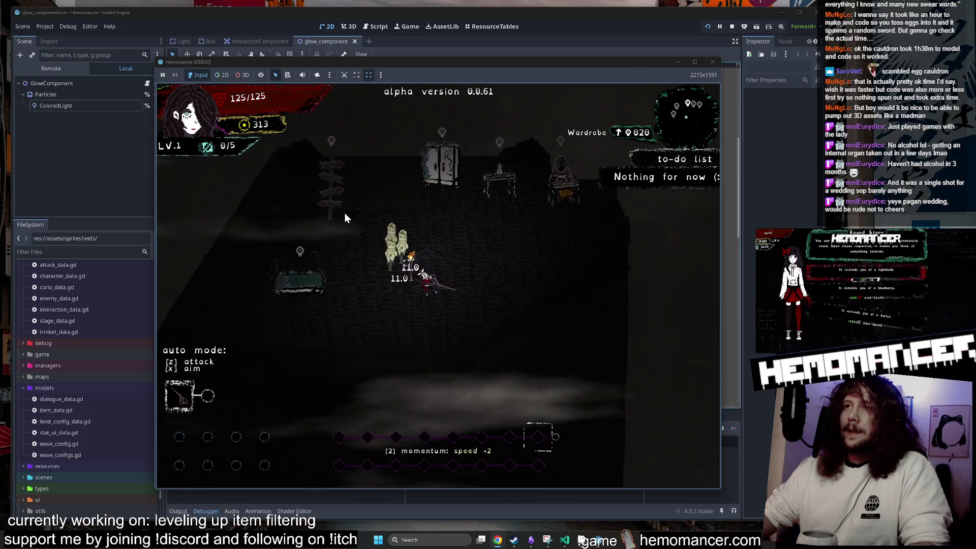
key("w")
key("a")
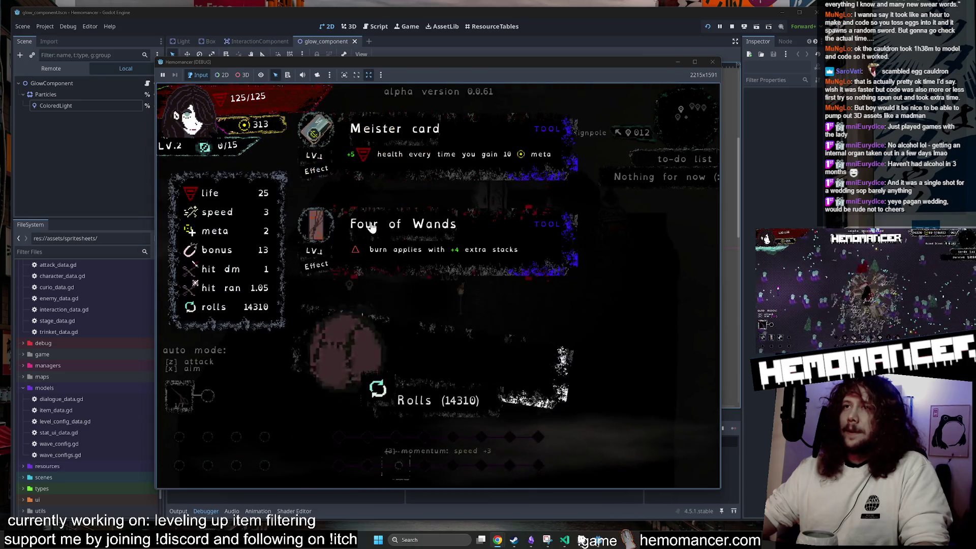
key("e")
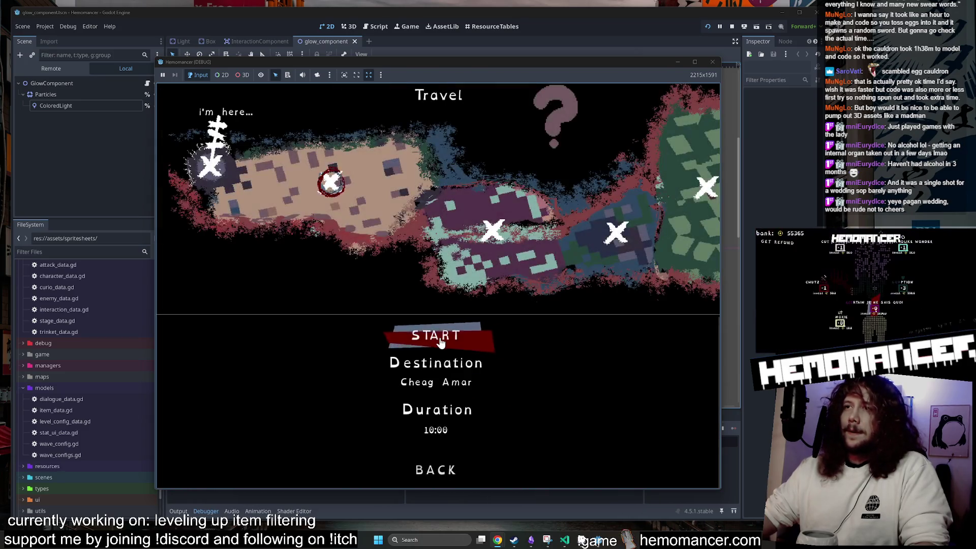
left_click(441, 337)
Walk into the enemies, die from the pause menu, and start a fresh run
key("s")
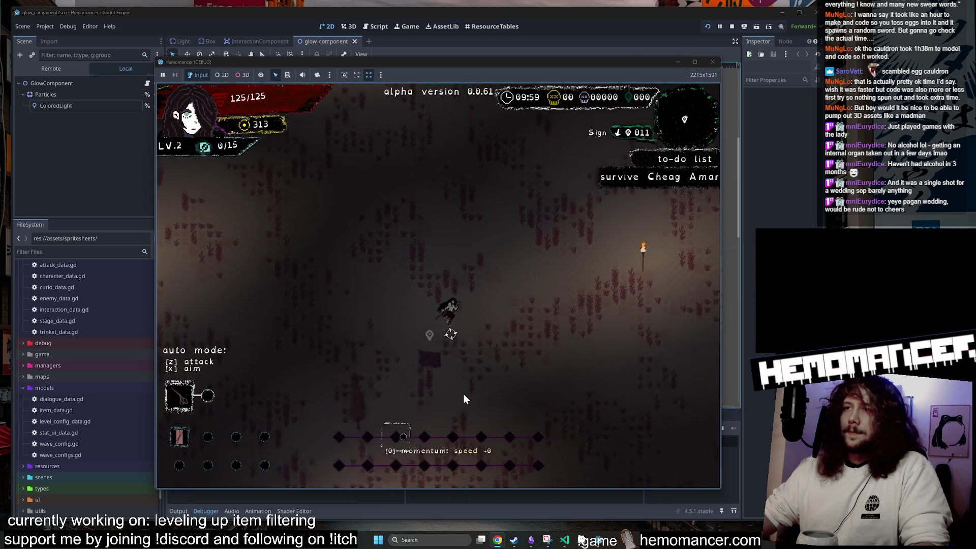
key("w")
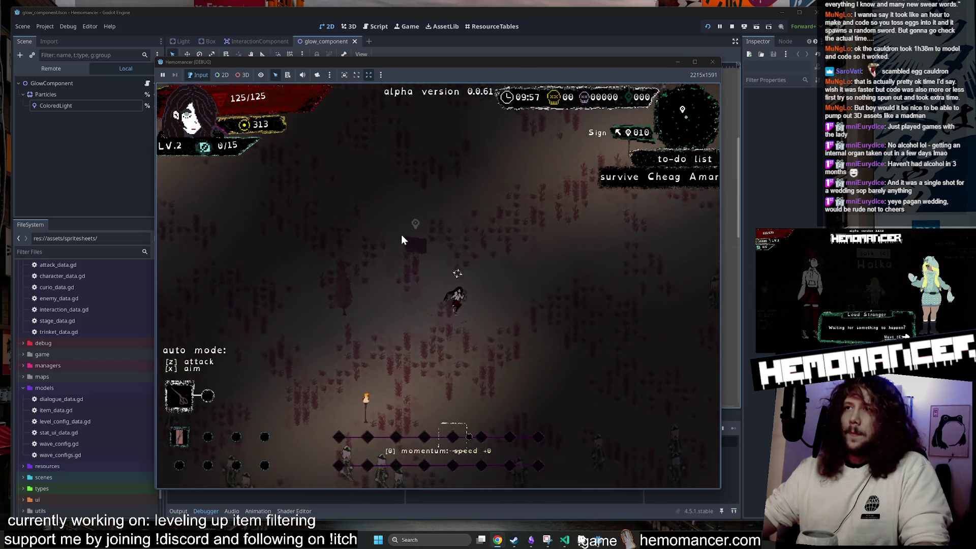
key("w")
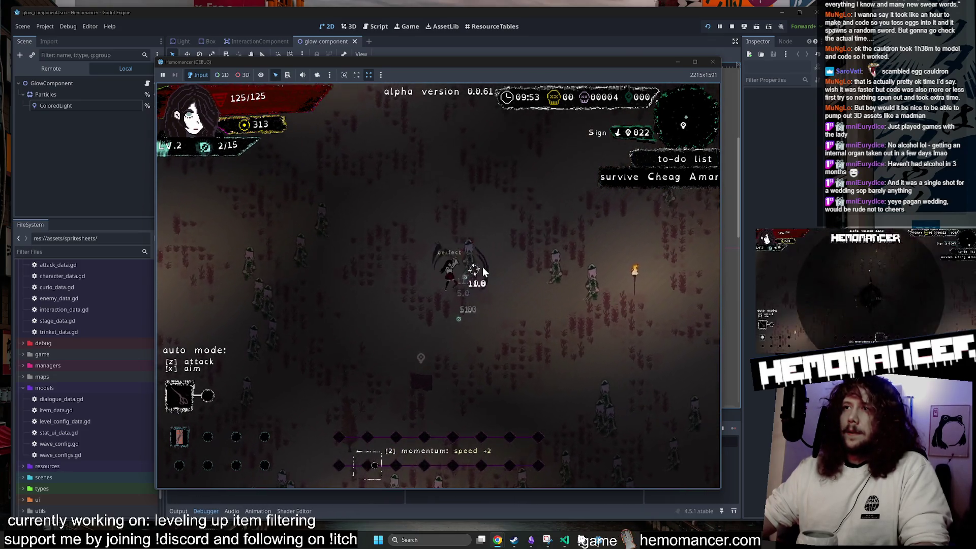
key("Escape")
left_click(339, 395)
left_click(471, 276)
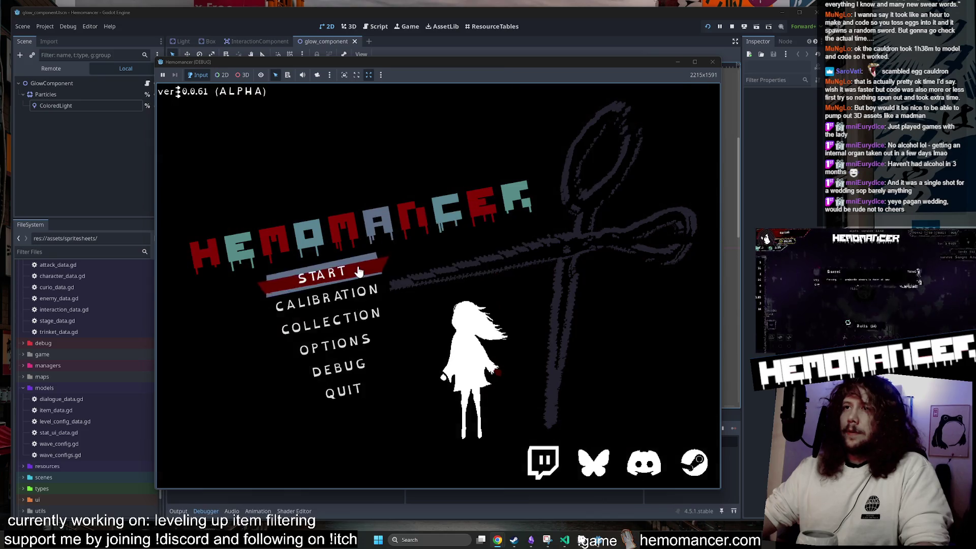
key("Return")
Walk through the hub past the signpole, Metronome and Vanity
key("w")
key("d")
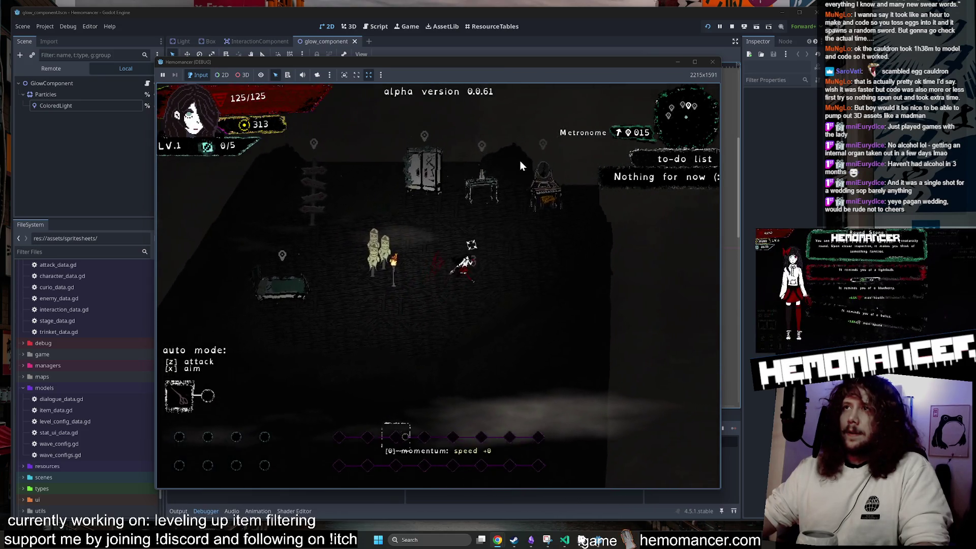
key("a")
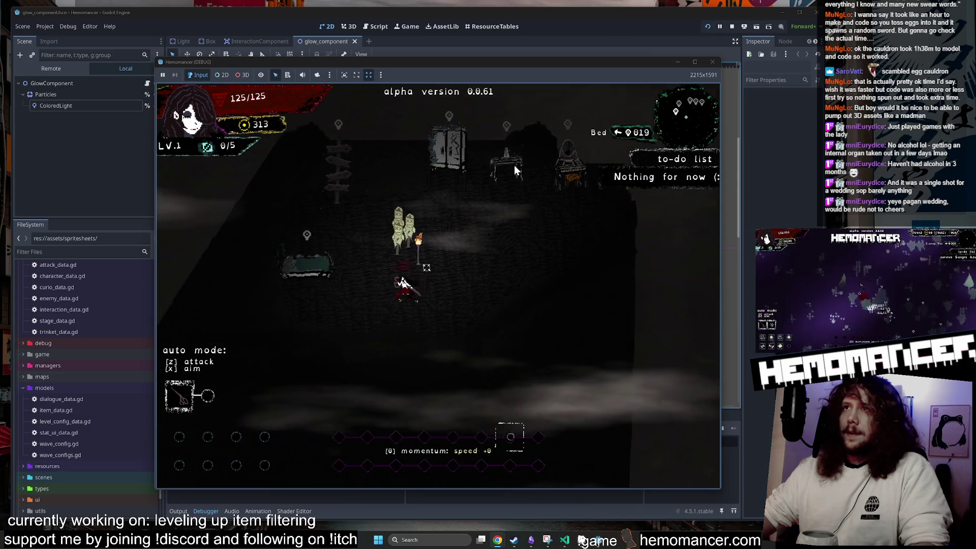
key("w")
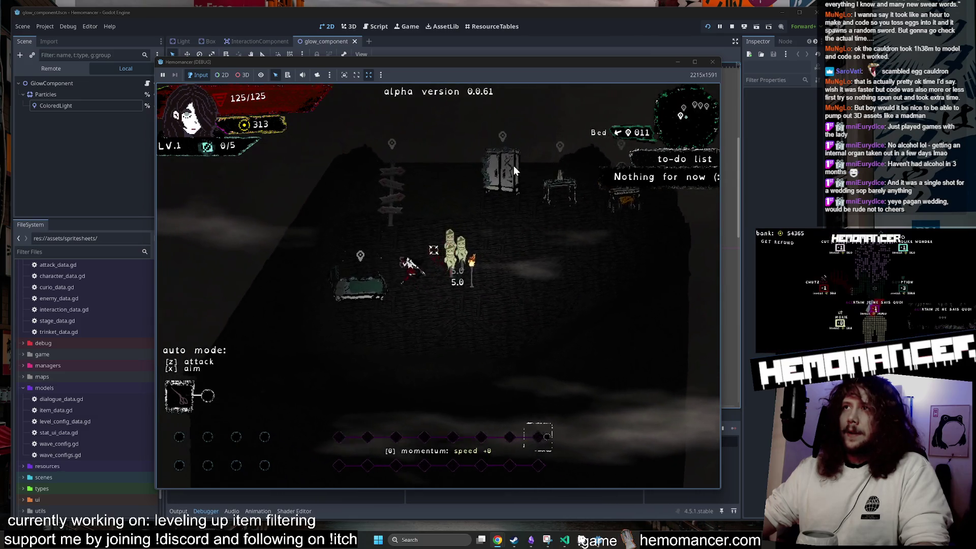
key("d")
key("w")
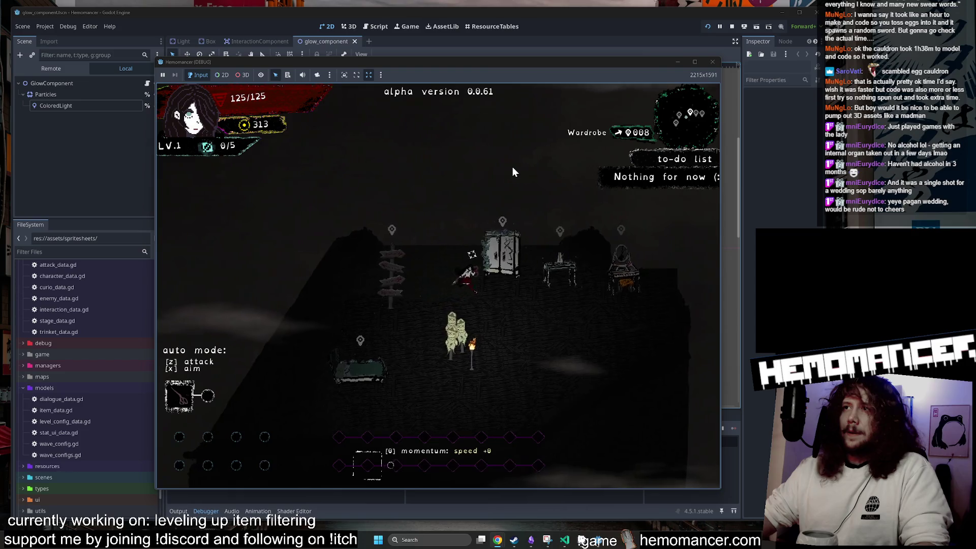
key("a")
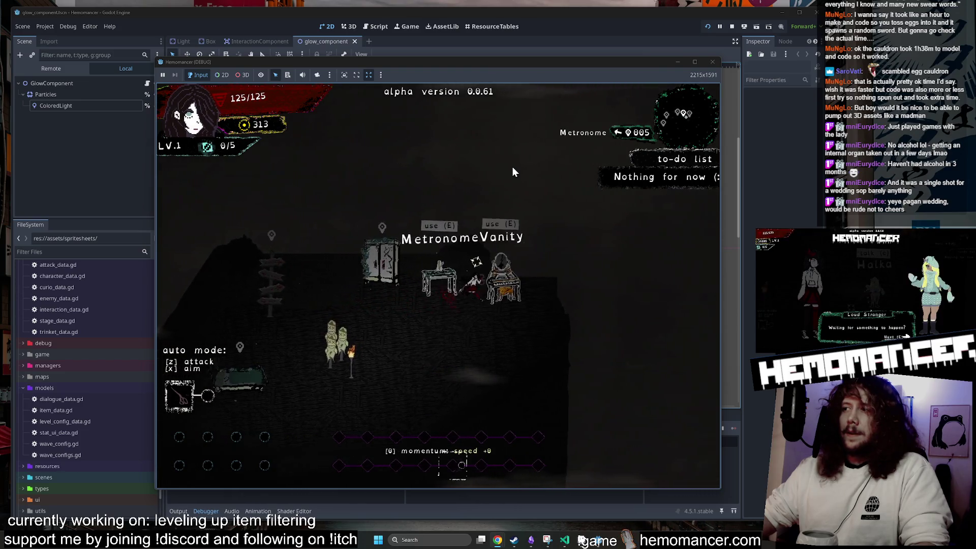
Close the running game and relaunch the debug build with F5
left_click(711, 66)
left_click(711, 65)
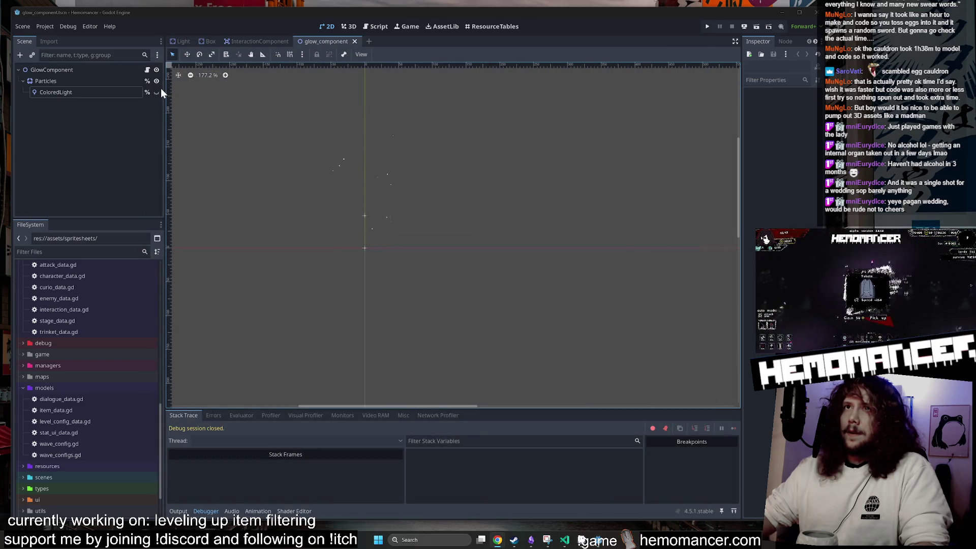
key("F5")
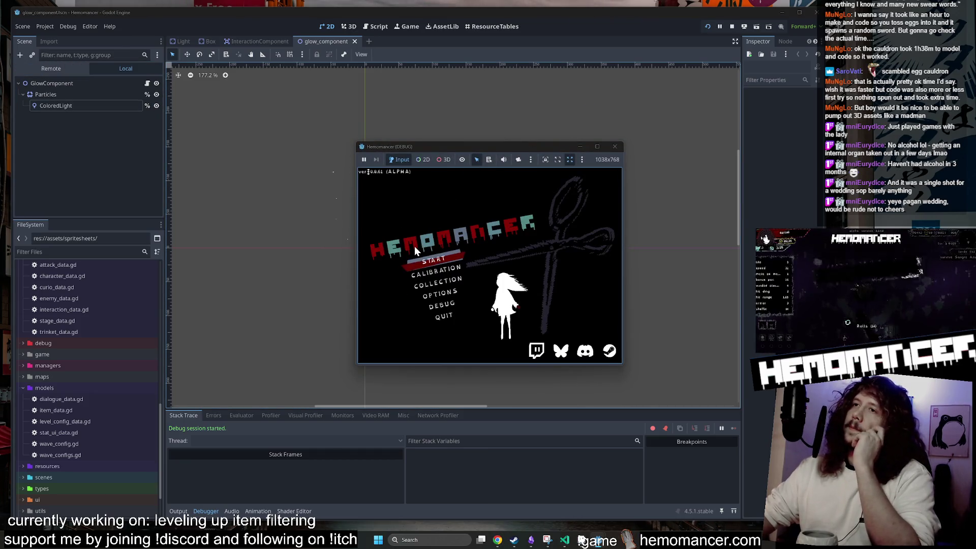
Walk the character back and forth diagonally around the hub room
key("d")
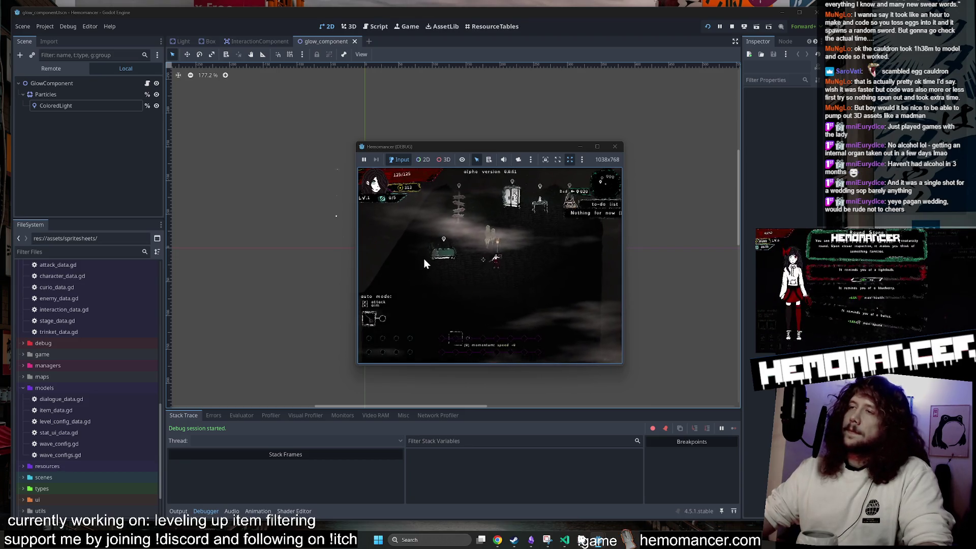
key("a")
key("s")
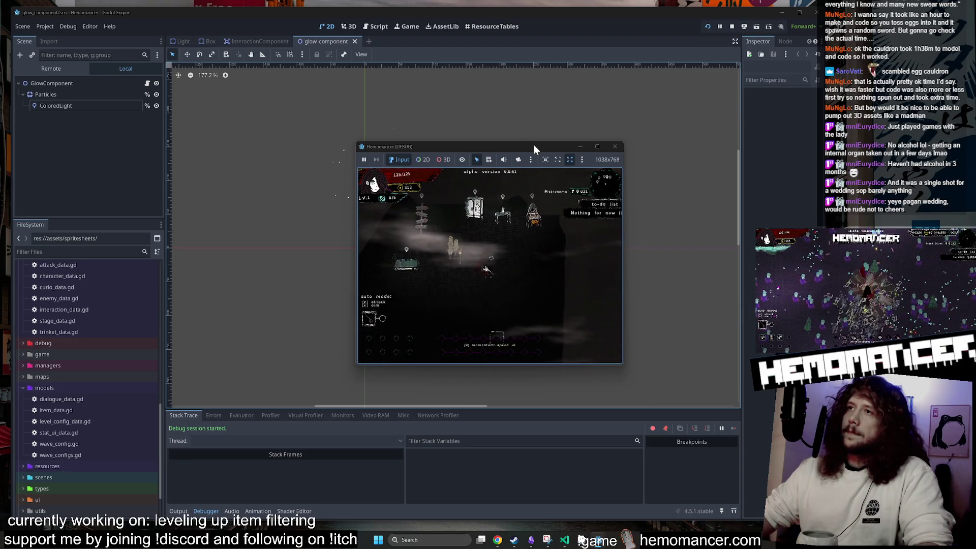
key("w")
key("d")
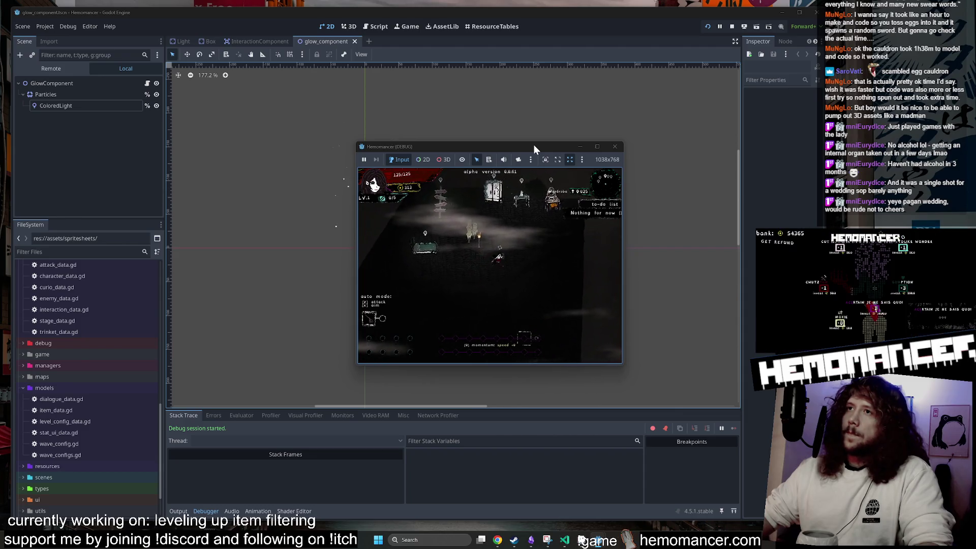
key("a")
key("s")
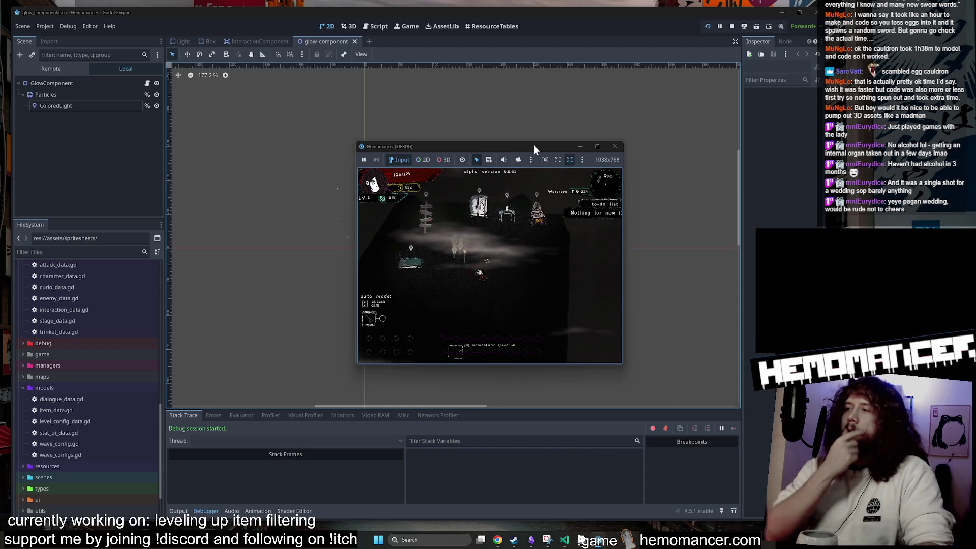
key("w")
key("d")
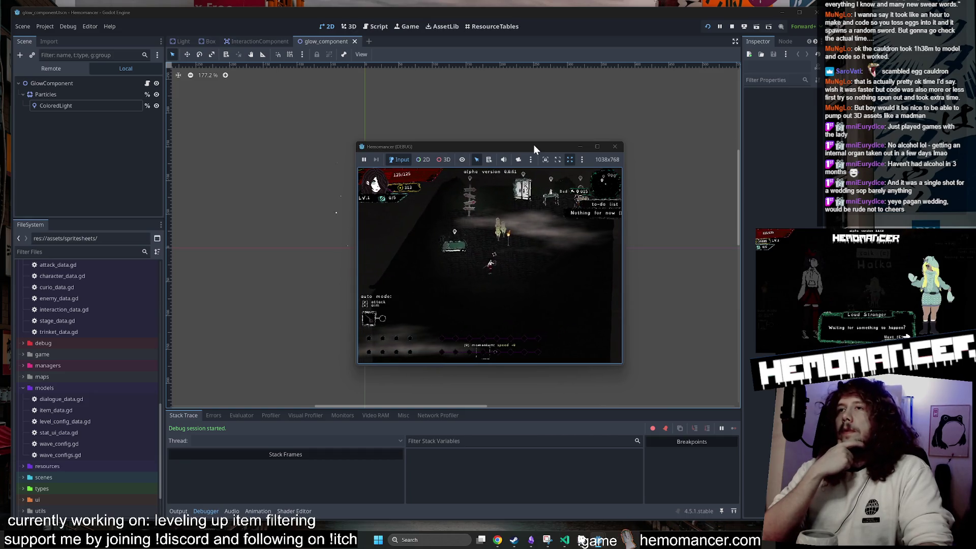
key("w")
key("a")
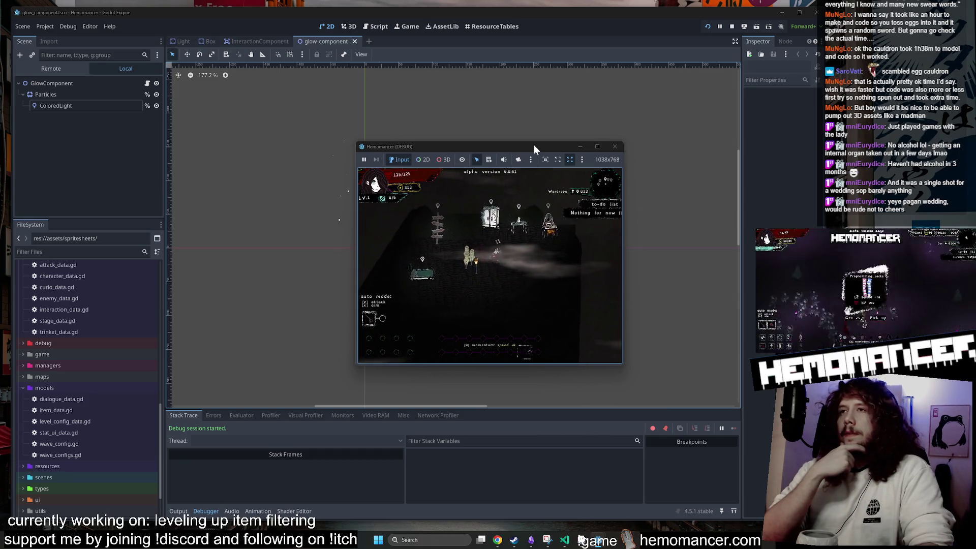
key("s")
key("a")
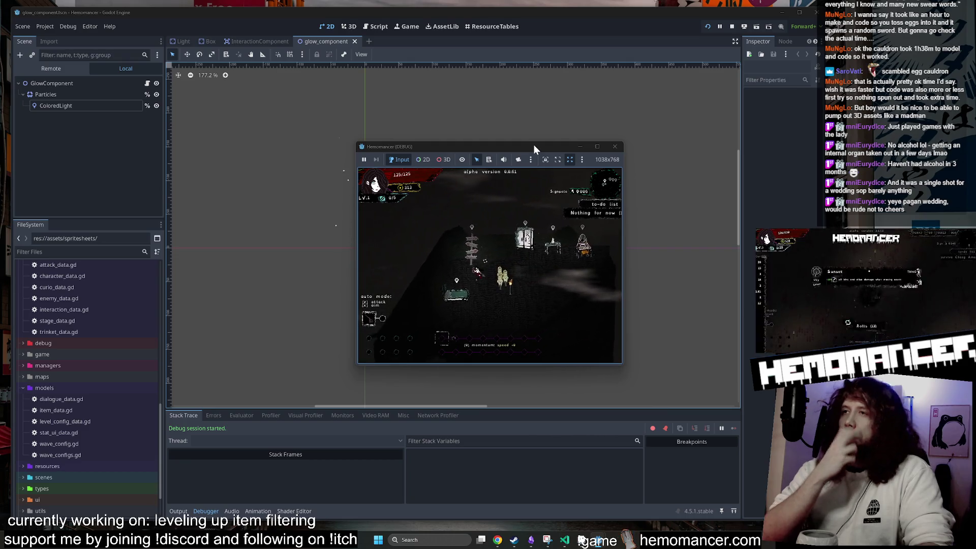
key("w")
key("d")
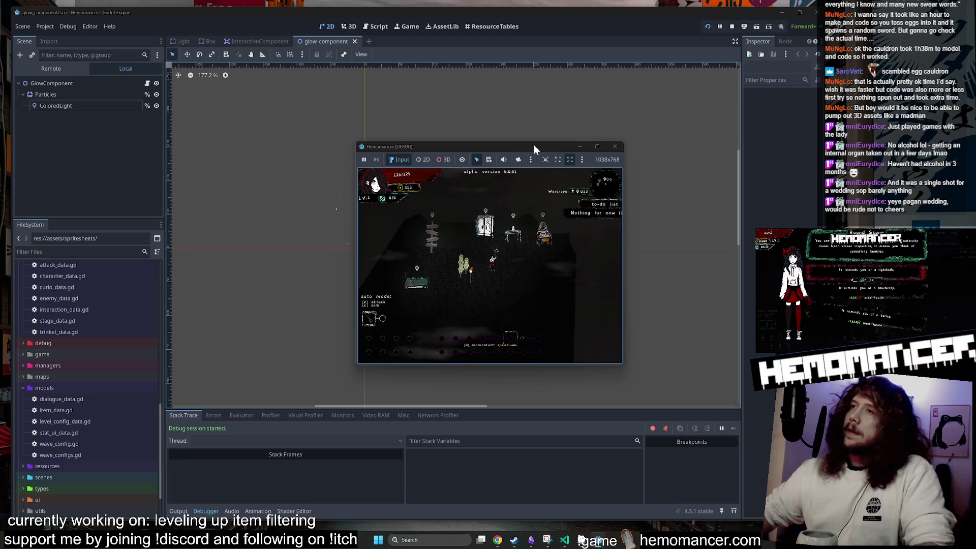
Maximize the game window and abandon the current run
double_click(533, 144)
left_click(382, 405)
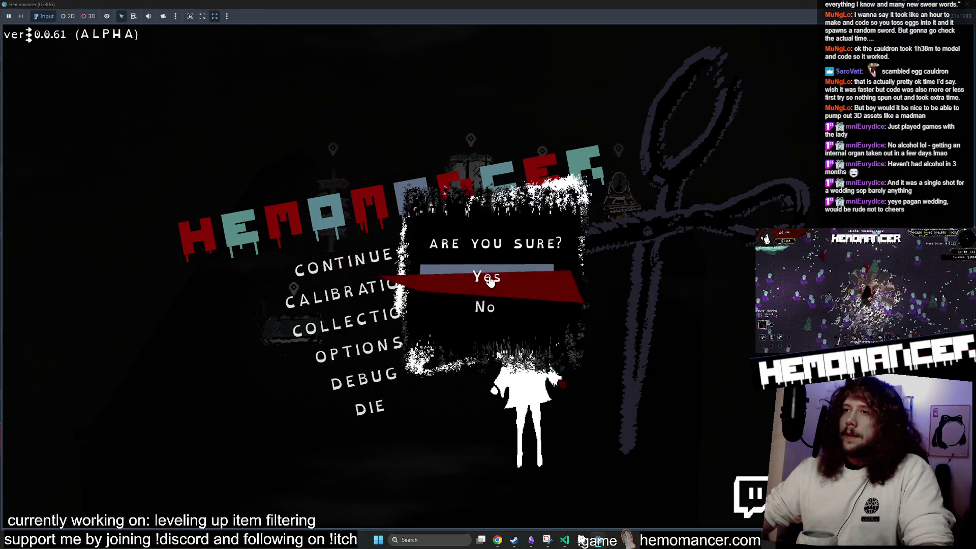
left_click(488, 280)
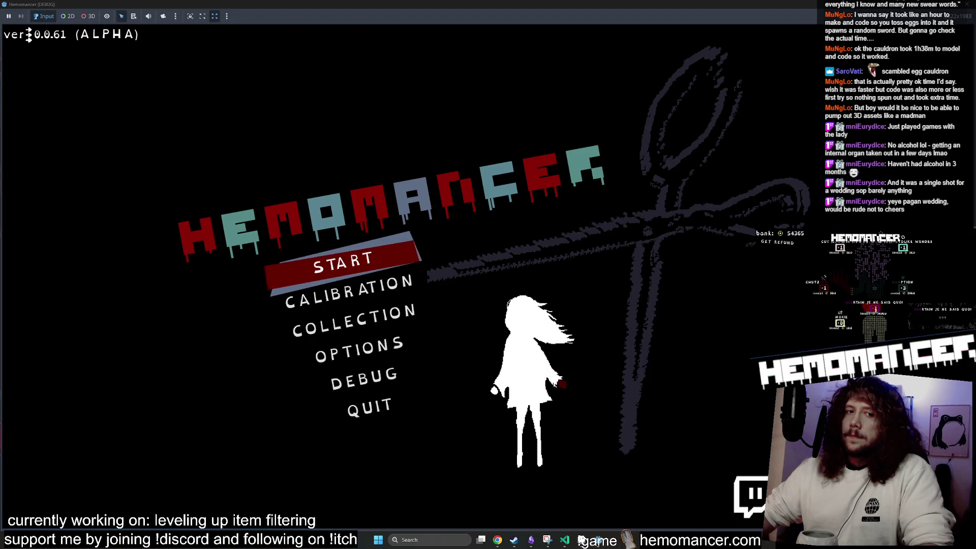
Browse the Options, Debug and Gameplay screens, then start a new game
left_click(370, 349)
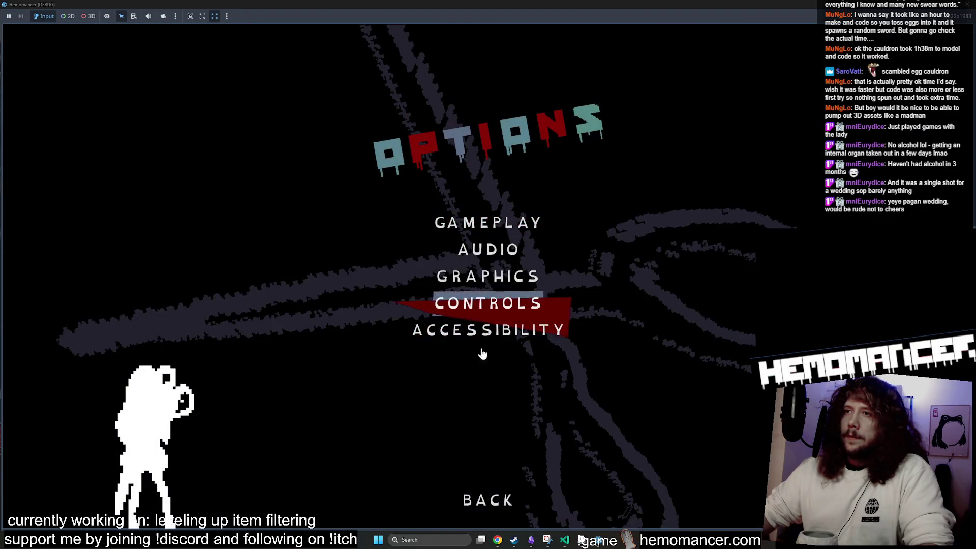
left_click(488, 500)
left_click(373, 382)
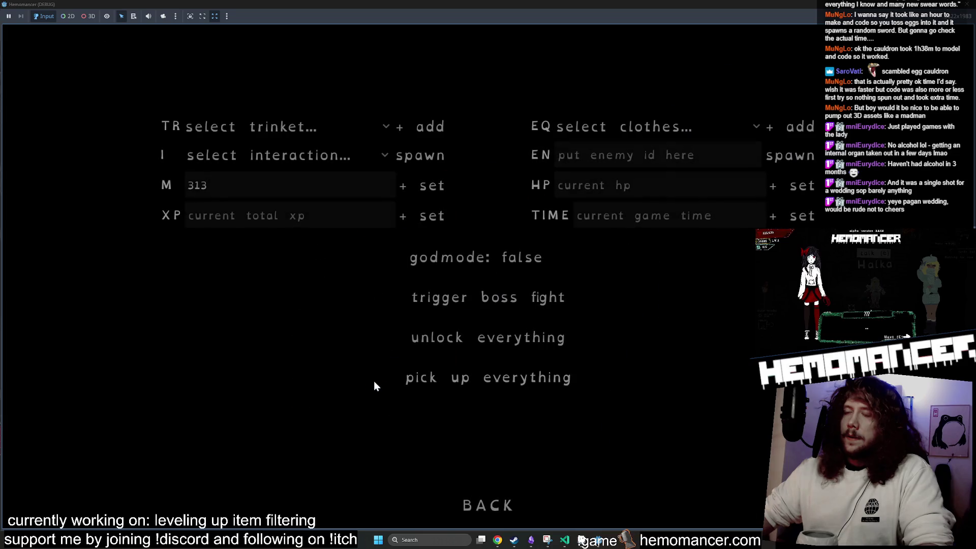
left_click(499, 514)
left_click(370, 349)
left_click(478, 222)
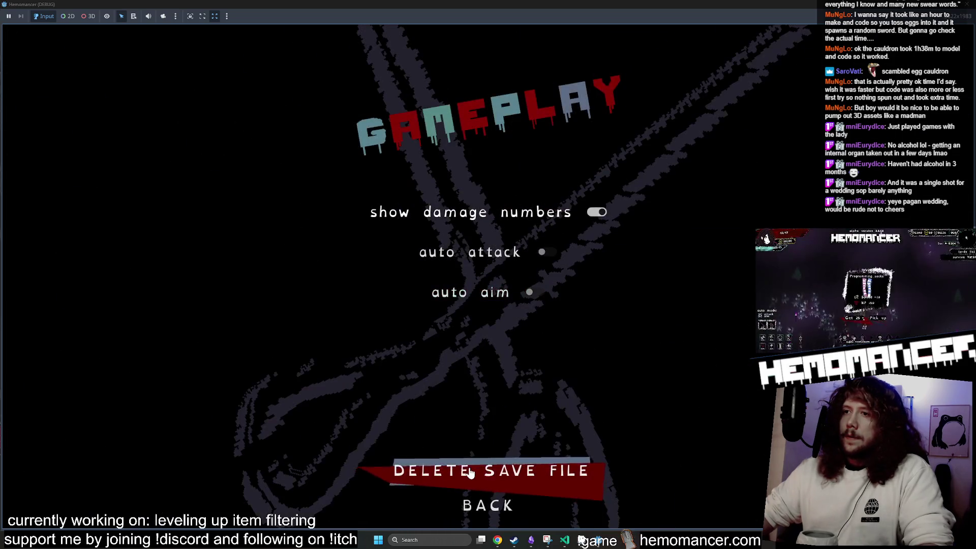
left_click(503, 505)
left_click(500, 513)
left_click(349, 276)
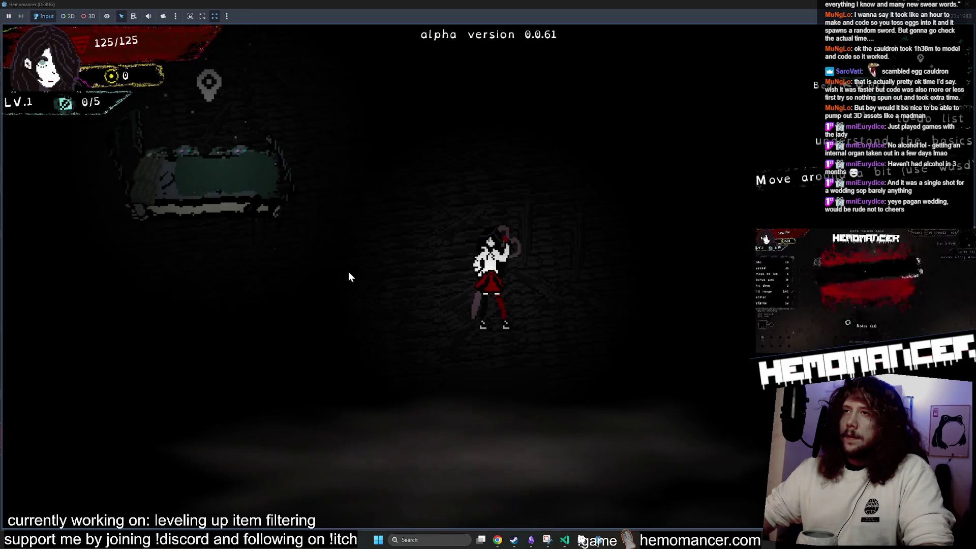
Walk over to the Gruff Stranger and talk to him
key("w")
key("a")
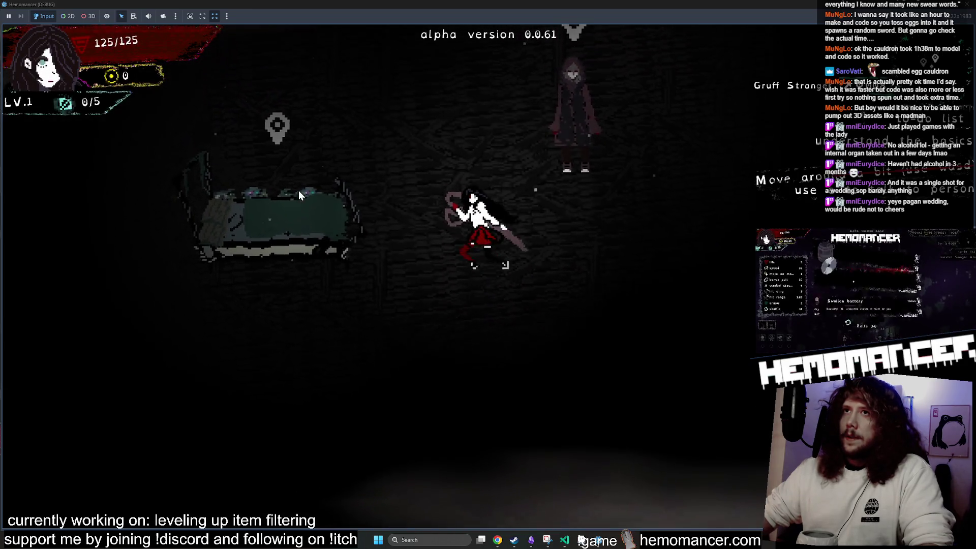
key("w")
key("d")
key("e")
key("e")
key("e")
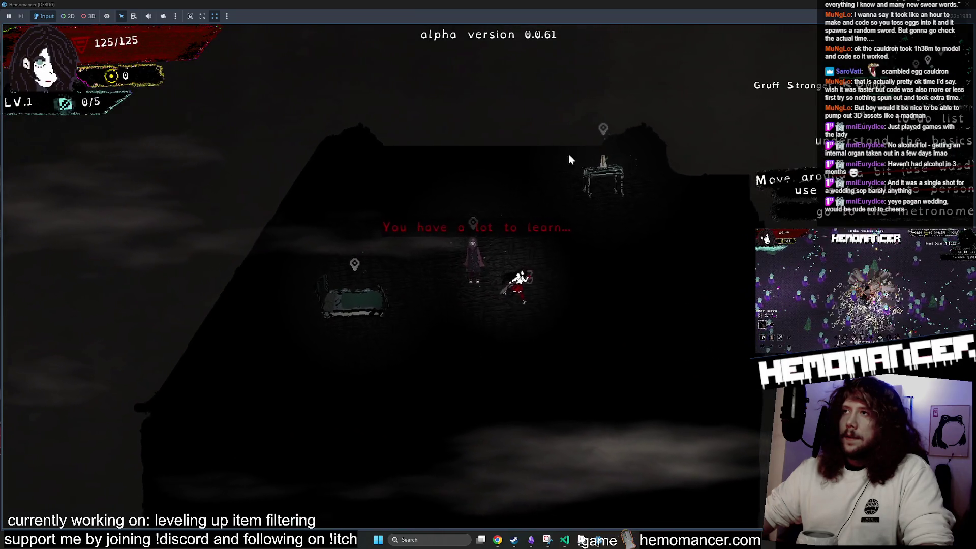
Use the Metronome table and choose the Outlet item on level-up
key("w")
key("d")
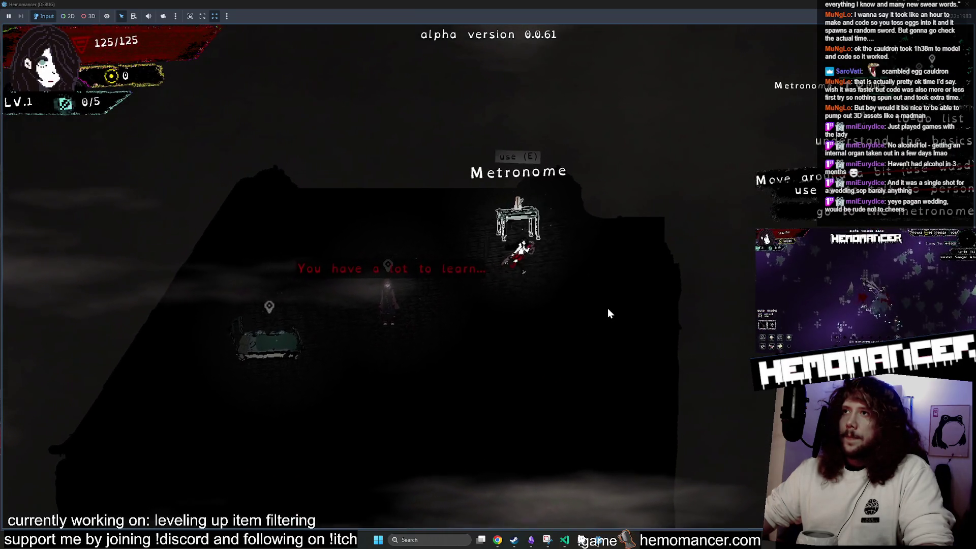
key("e")
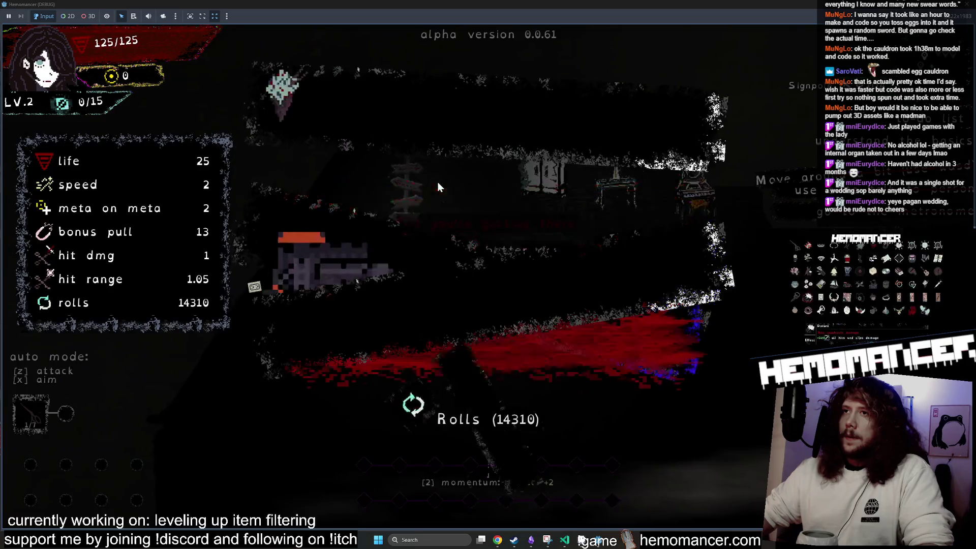
left_click(457, 341)
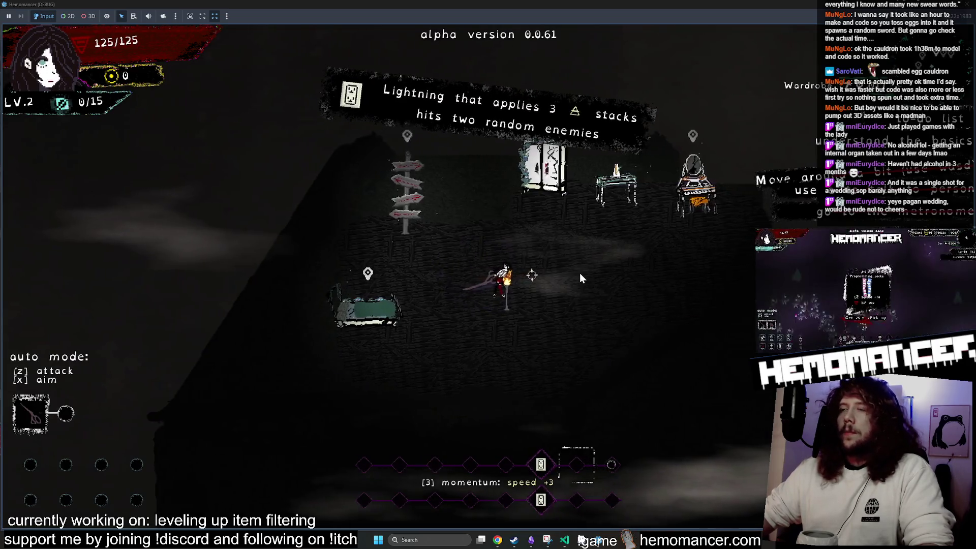
Visit the Vanity and Wardrobe, closing each of their menus
key("w")
key("d")
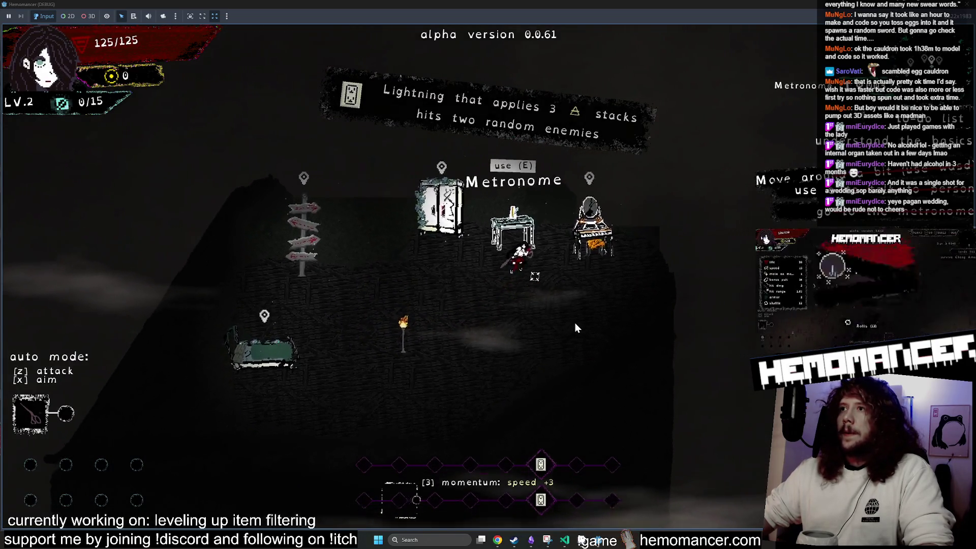
key("e")
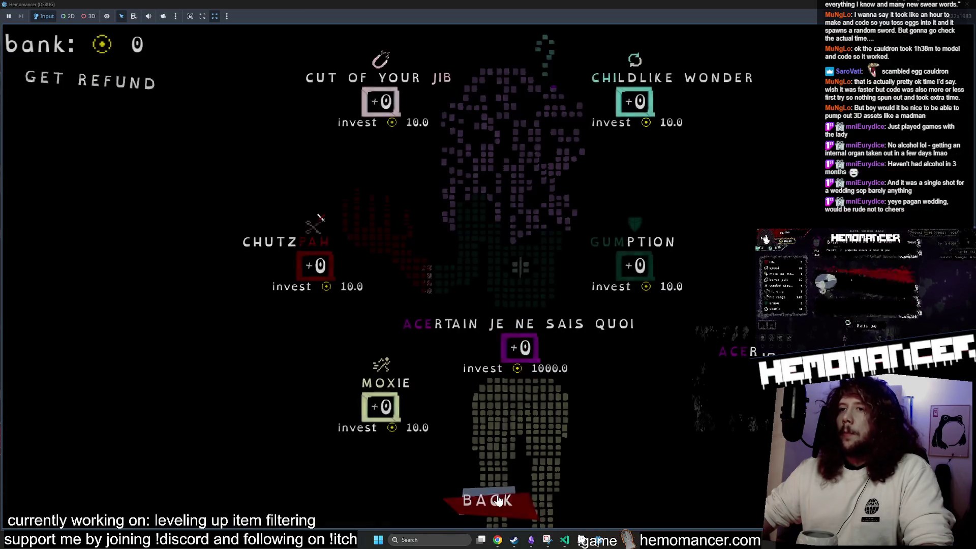
left_click(501, 494)
key("a")
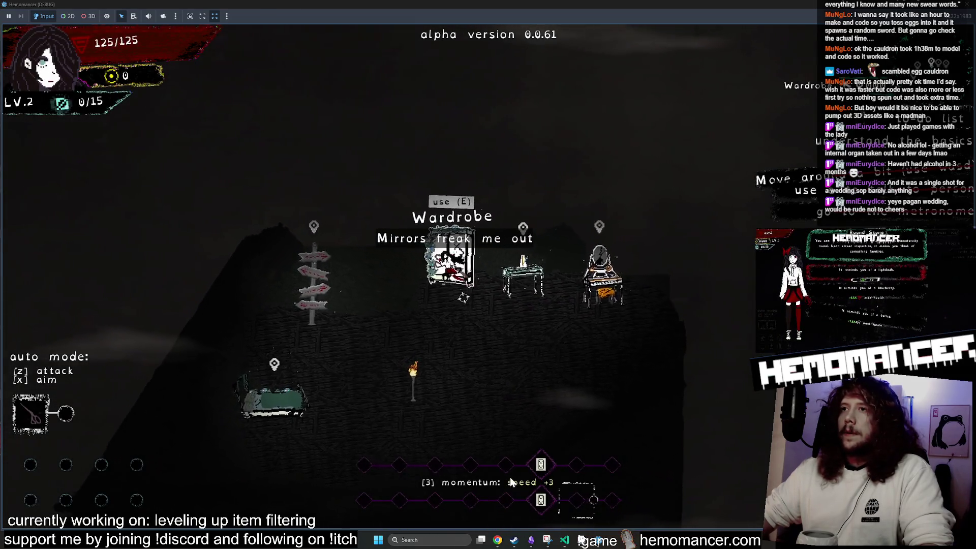
key("e")
left_click(472, 504)
Open the travel map at the Signpole and head for Cheag Amar
key("a")
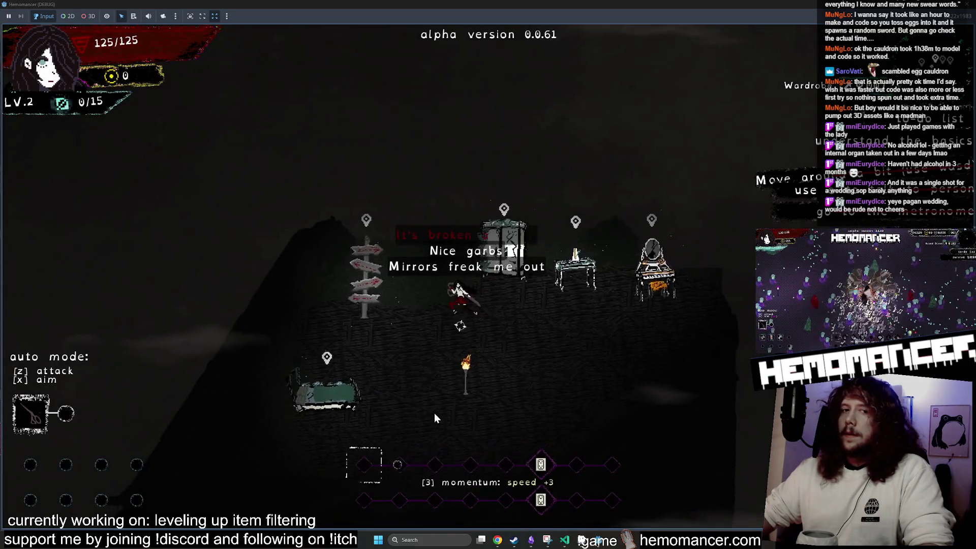
key("e")
left_click(486, 338)
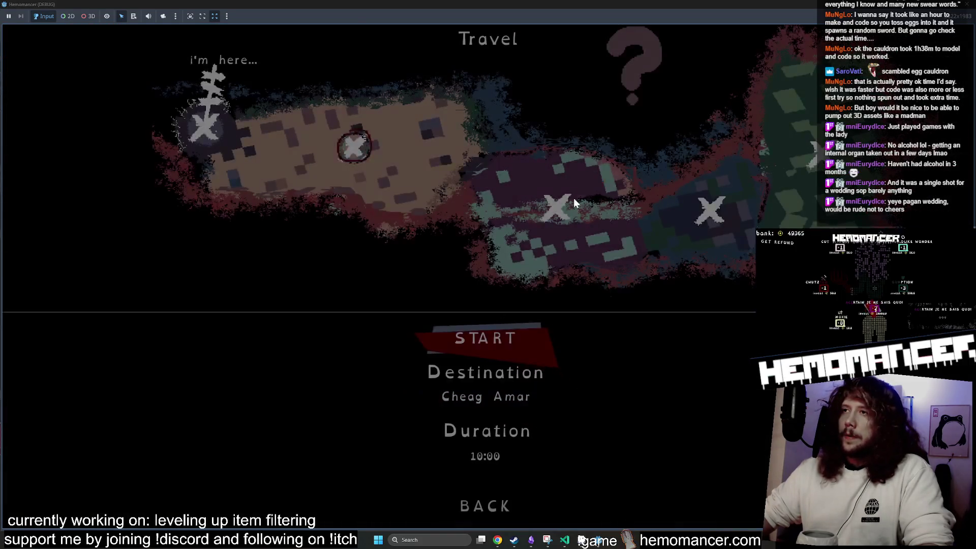
Walk up-right into the Cheag Amar enemies until perishing, then quit the game
key("w")
key("d")
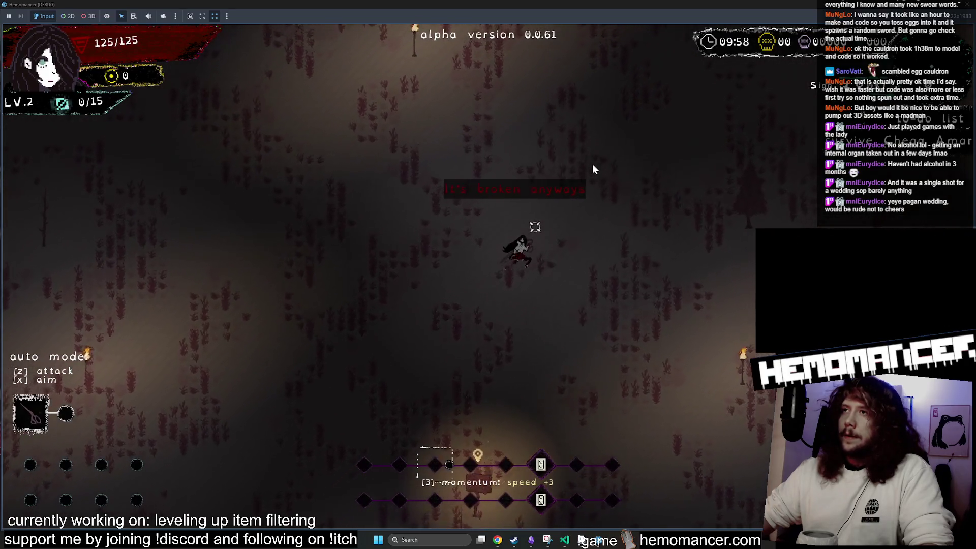
key("w")
key("d")
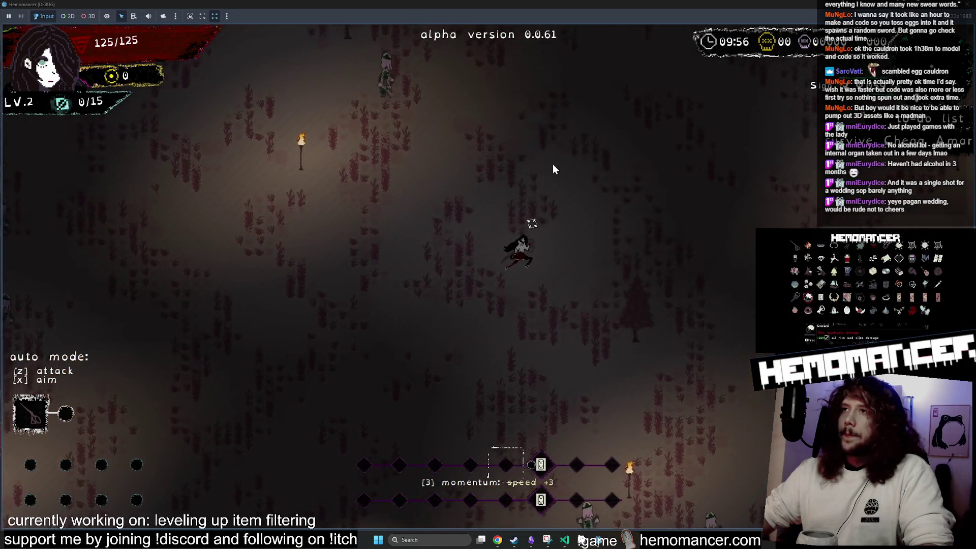
key("w")
key("d")
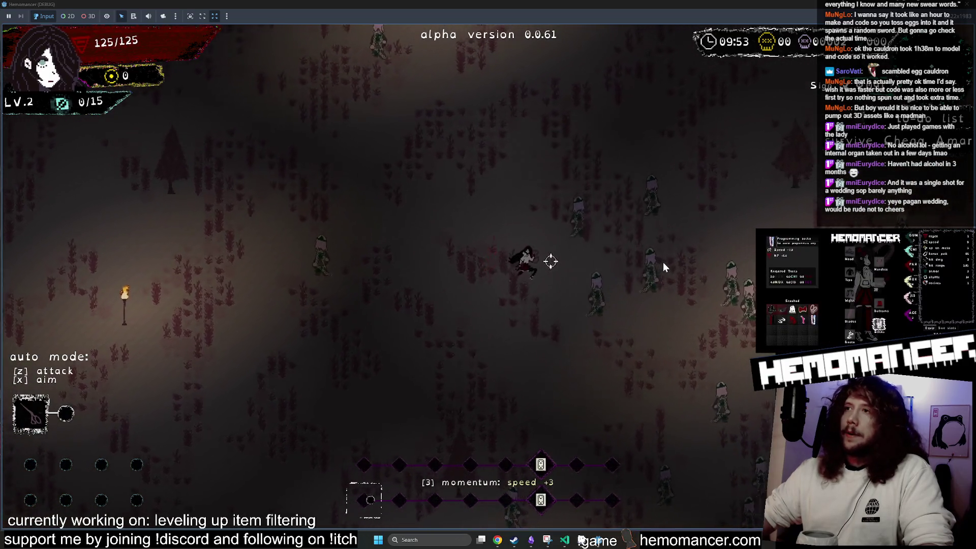
key("w")
key("d")
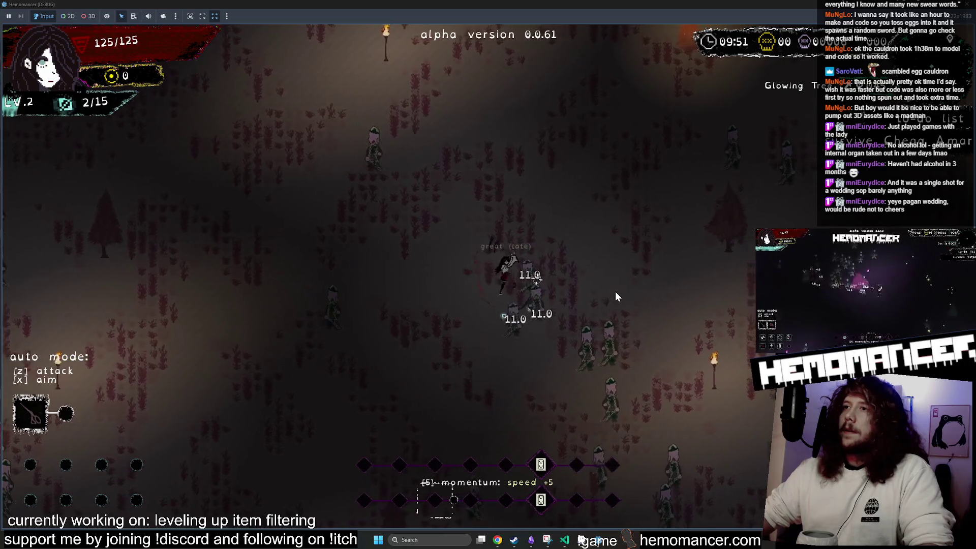
key("d")
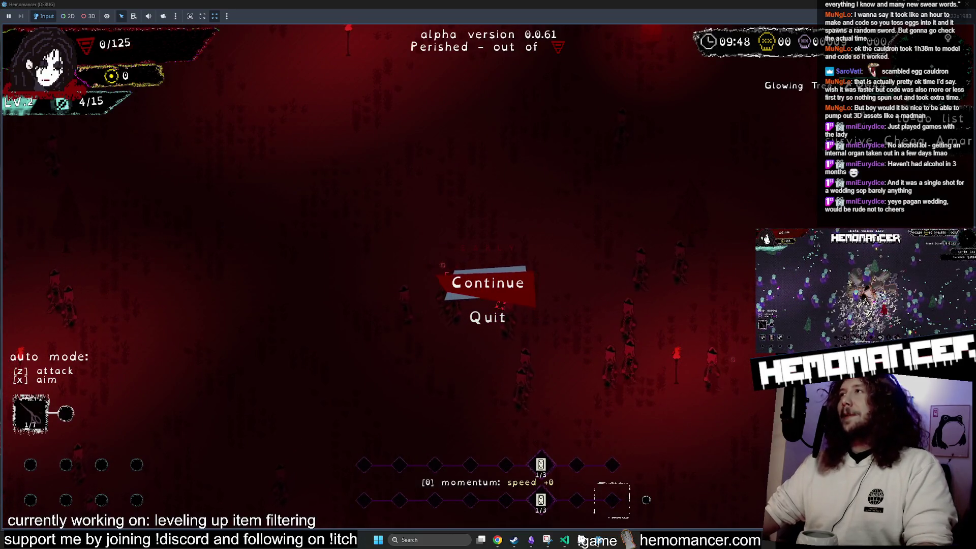
left_click(488, 318)
scroll(383, 183, "down", 3)
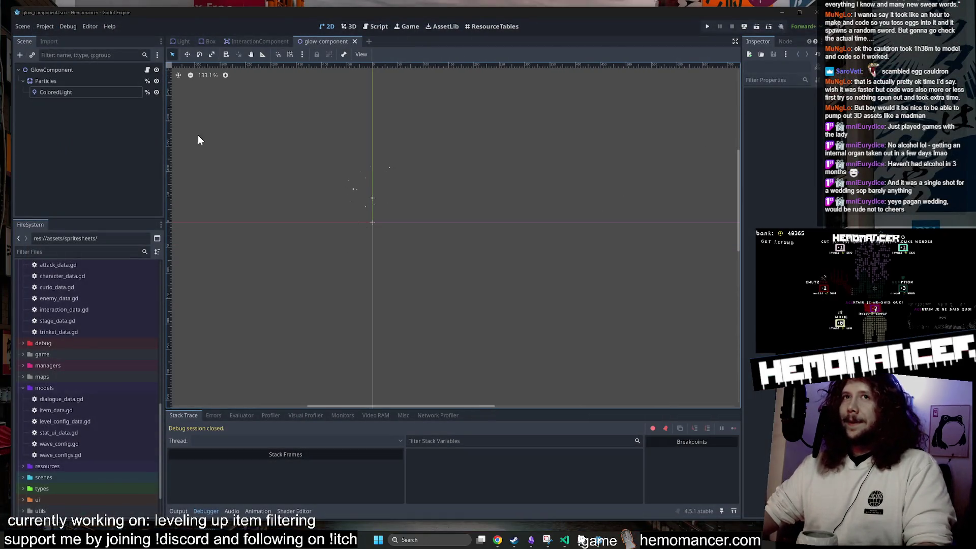
Toggle ColoredLight's visibility again, save glow_component, and launch the debug build with F6
left_click(158, 92)
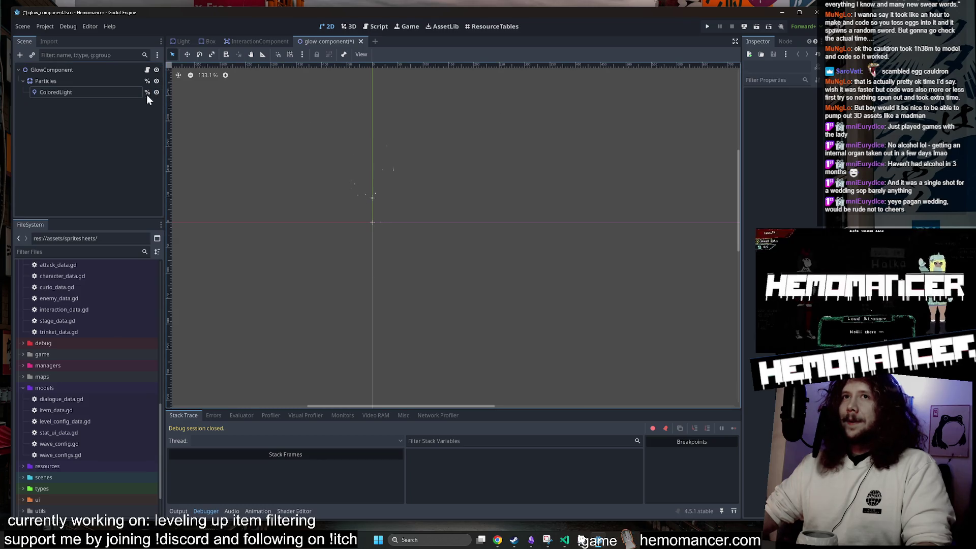
key("ctrl+s")
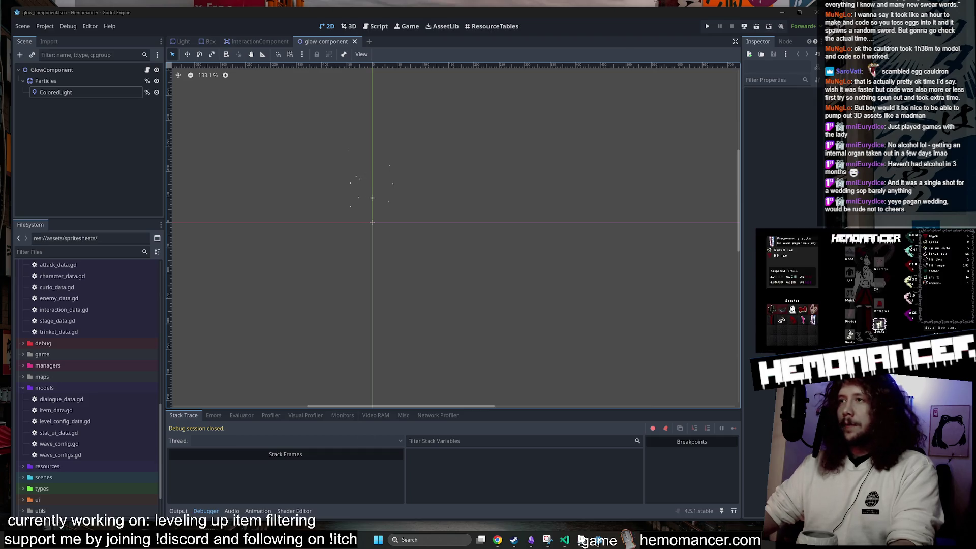
key("F6")
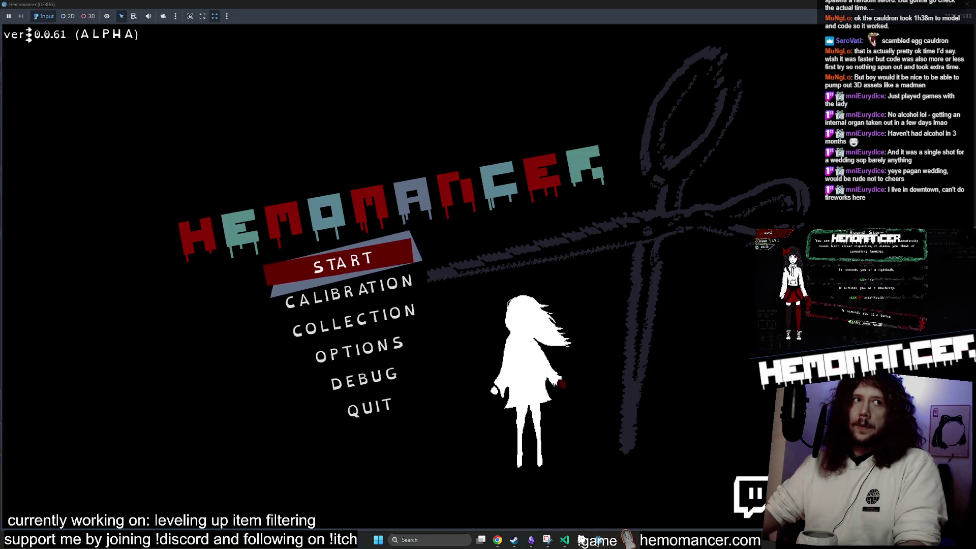
Start the game from the title menu using the arrow keys
key("Down")
key("Down")
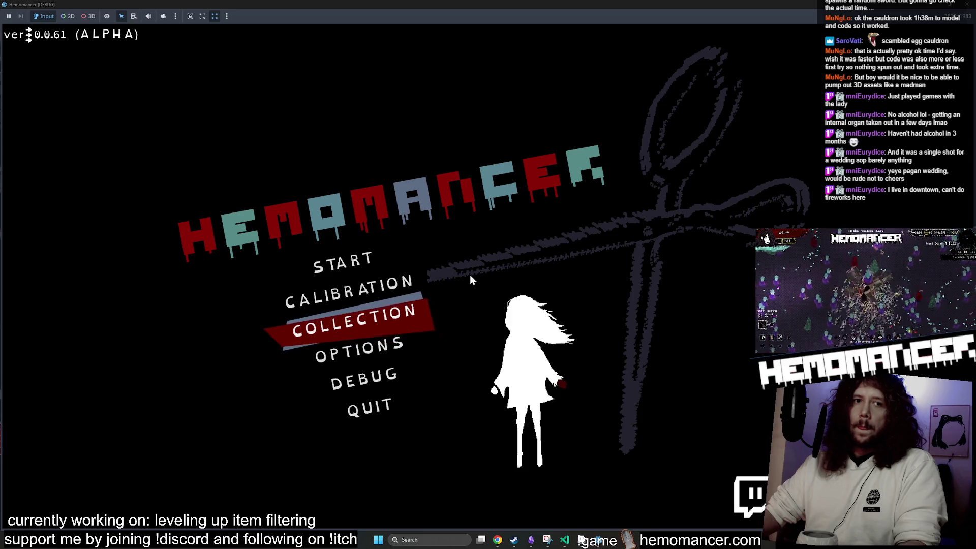
key("Up")
key("Up")
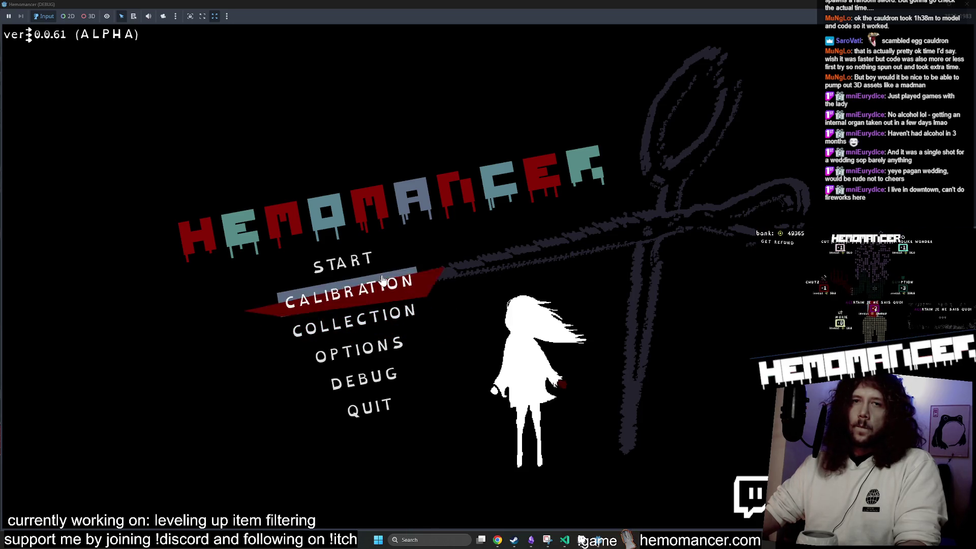
key("Return")
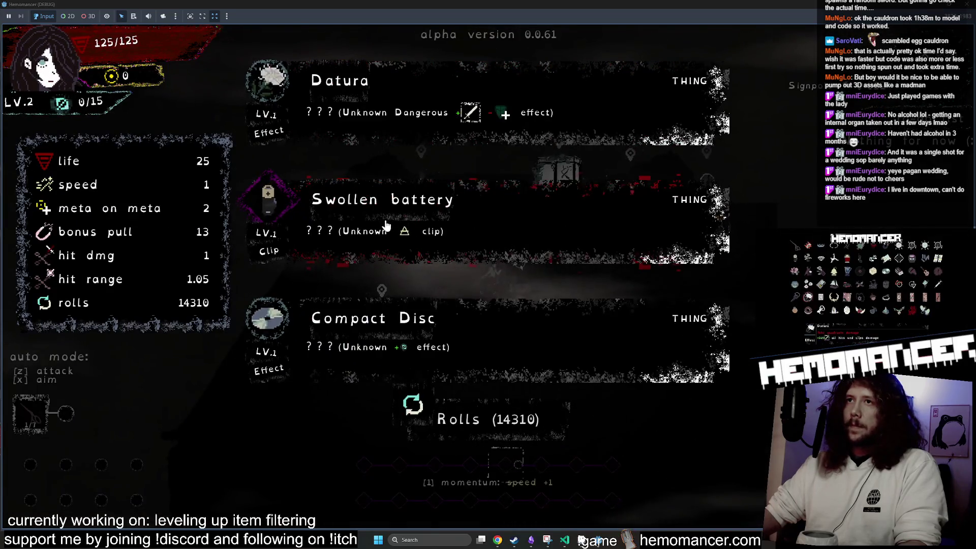
Resize the game window larger and take Swollen battery as the level-up item
mouse_move(615, 5)
left_mouse_down()
mouse_move(336, 56)
mouse_move(283, 56)
mouse_move(307, 34)
left_mouse_up()
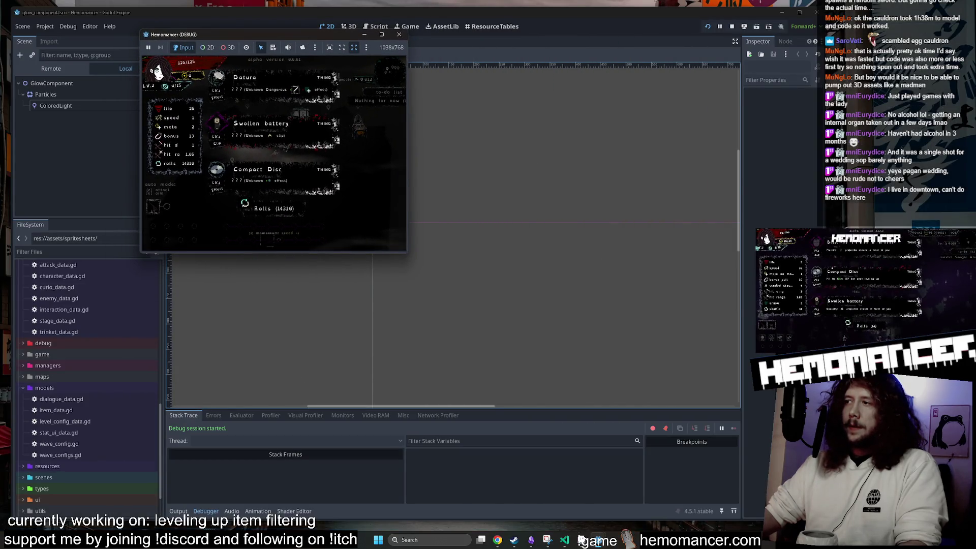
mouse_move(406, 252)
left_mouse_down()
mouse_move(462, 323)
mouse_move(720, 494)
mouse_move(746, 498)
left_mouse_up()
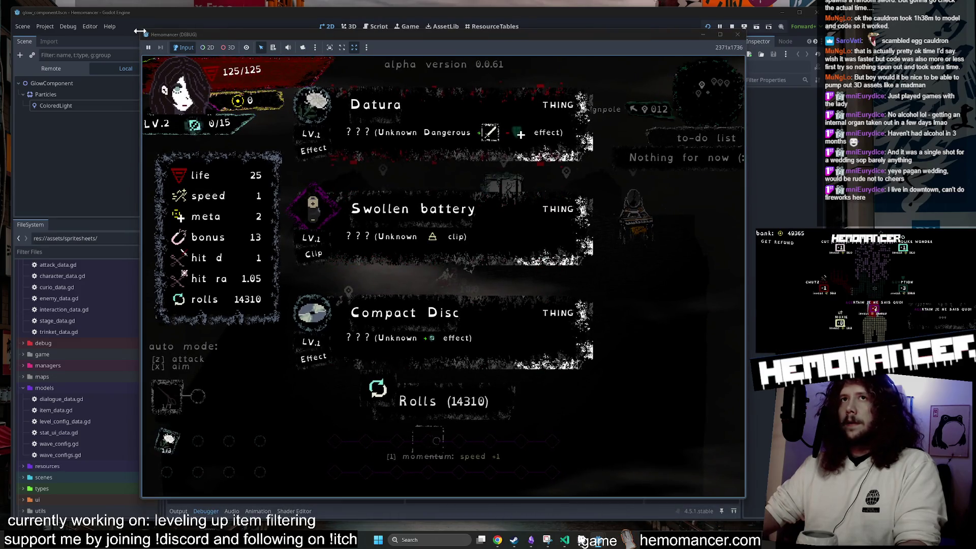
left_click_drag(140, 31, 29, 14)
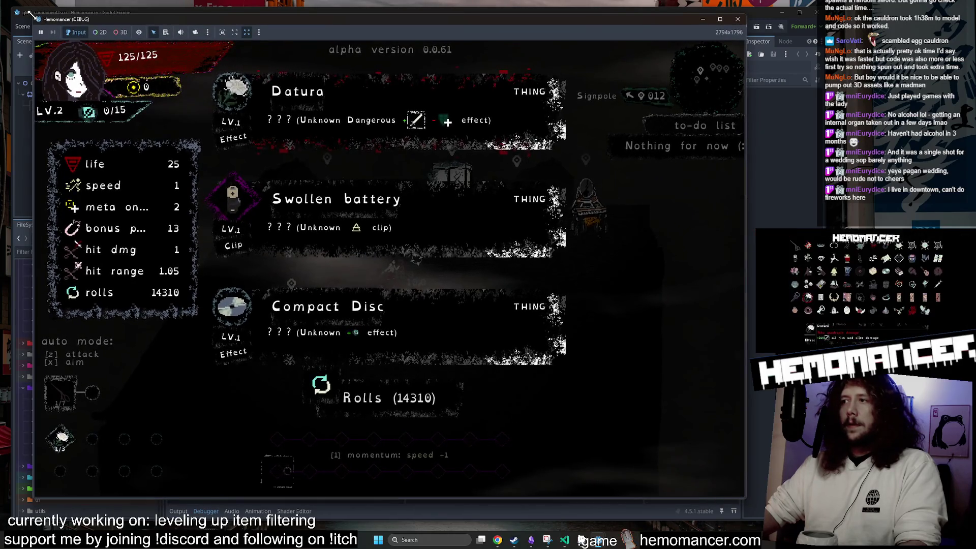
left_click(356, 231)
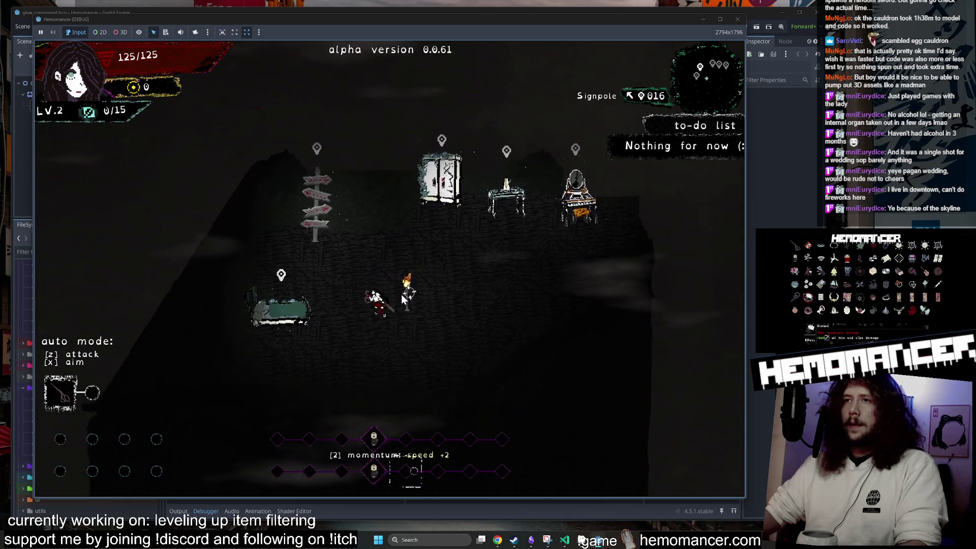
Start the Cheag Amar journey at the signpole and run up to the Glowing Tree event
key("e")
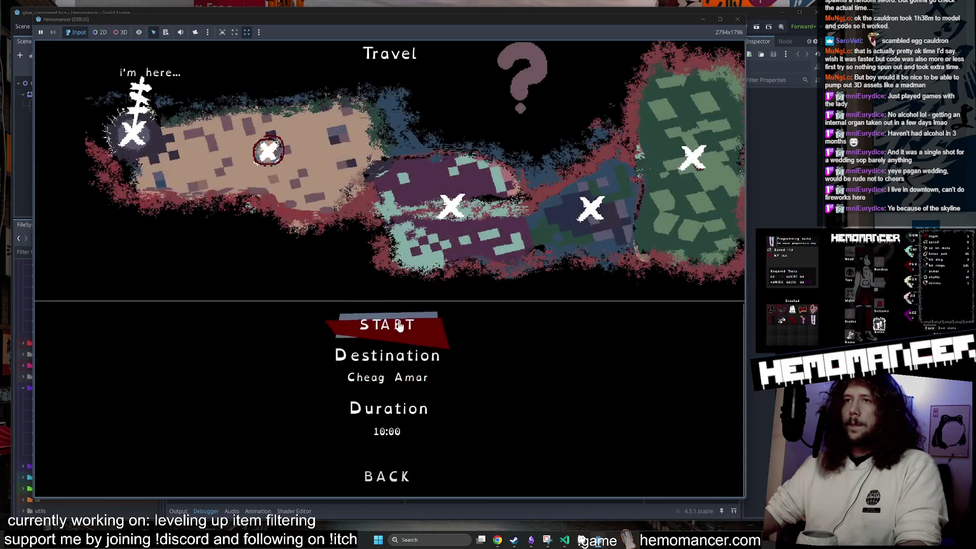
left_click(400, 326)
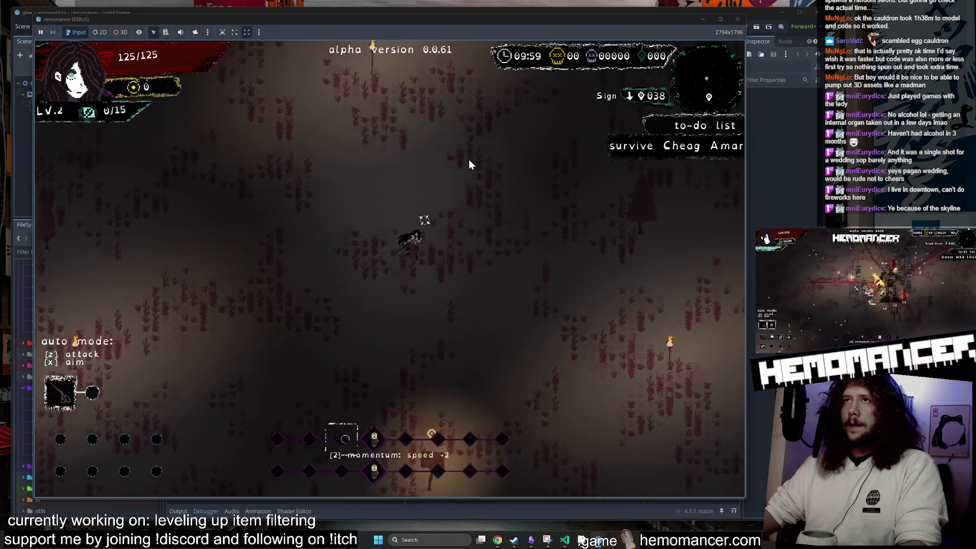
key("w")
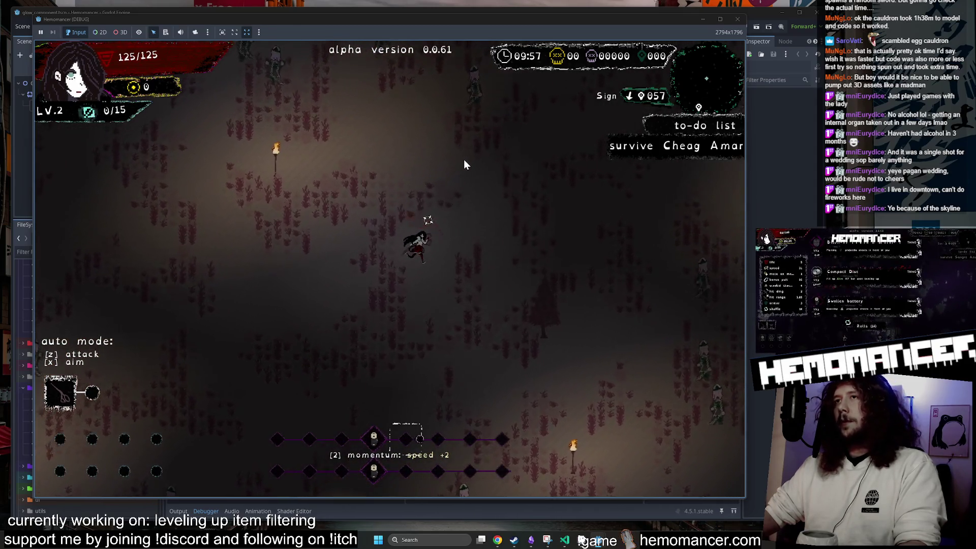
key("w")
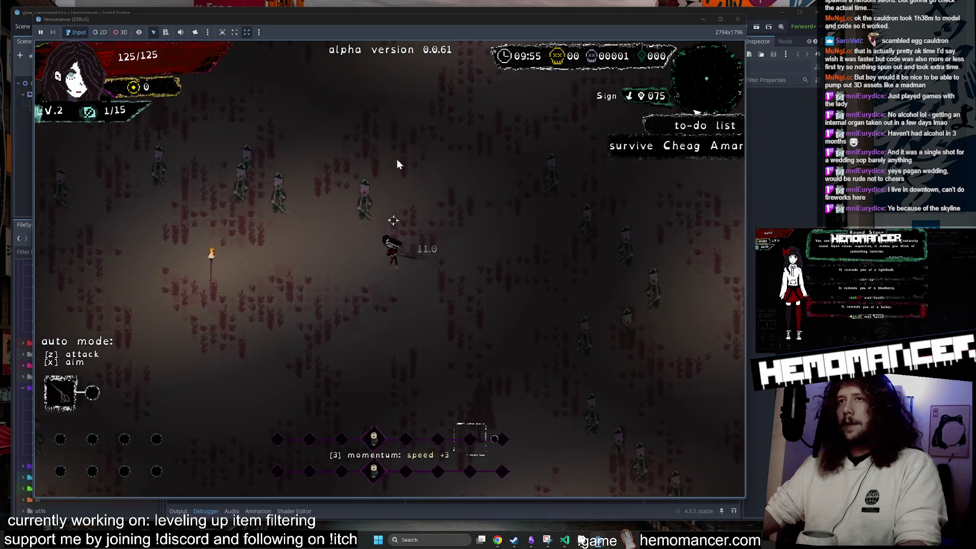
key("w")
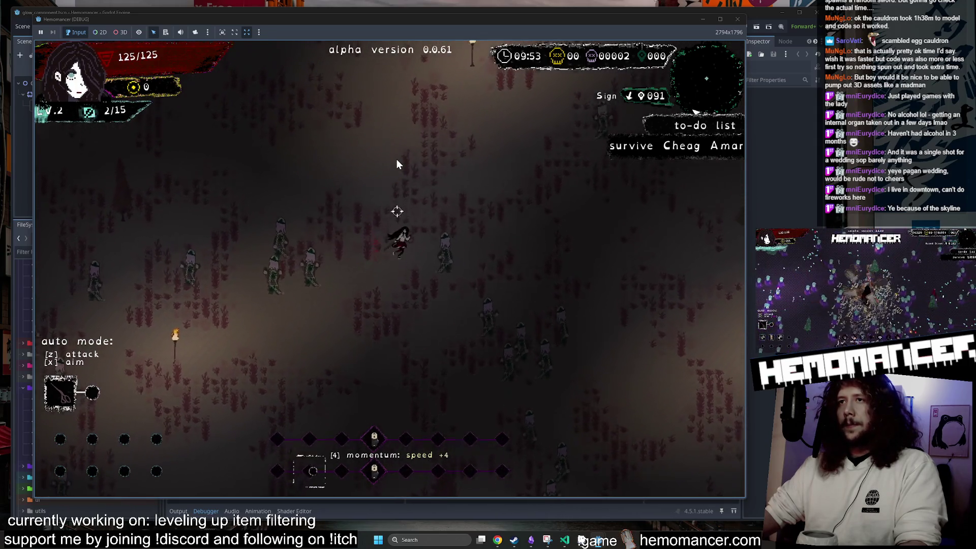
key("w")
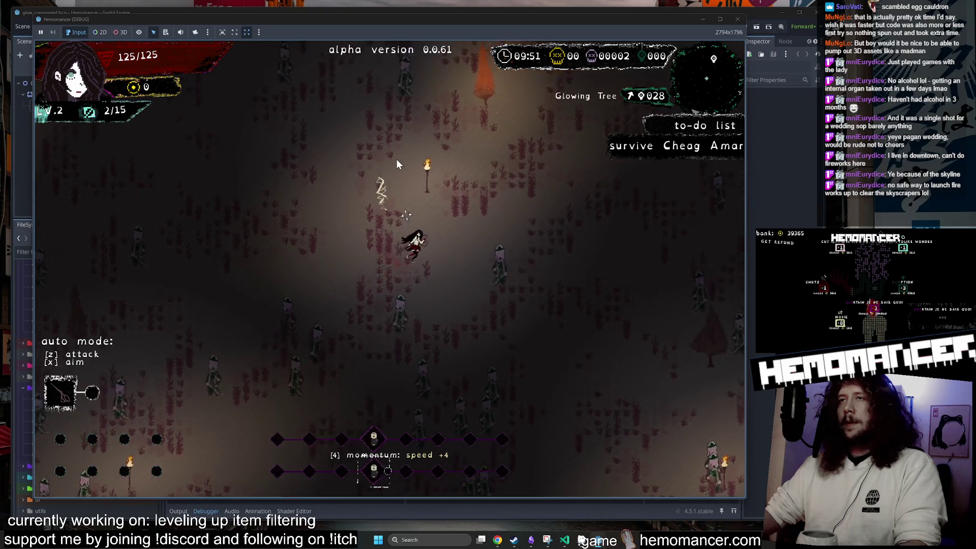
key("w")
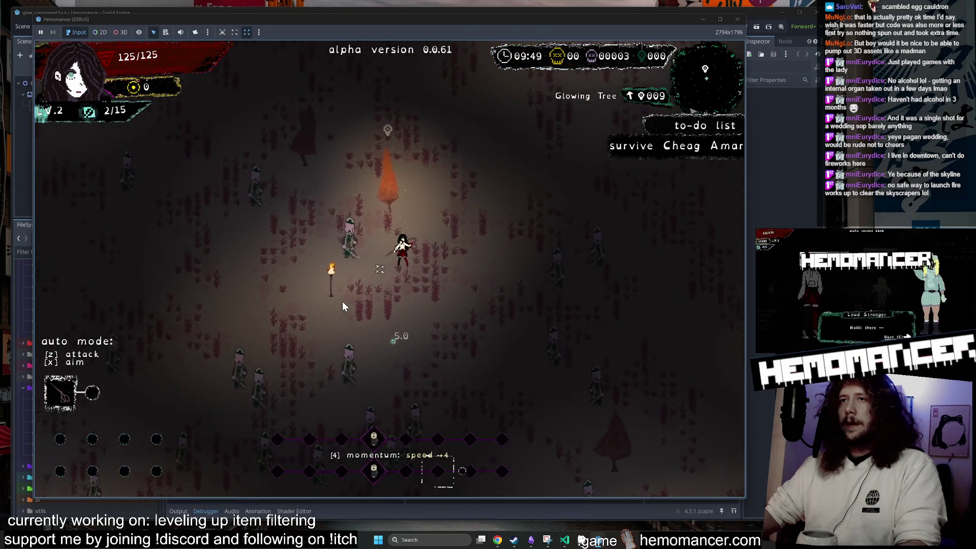
key("w")
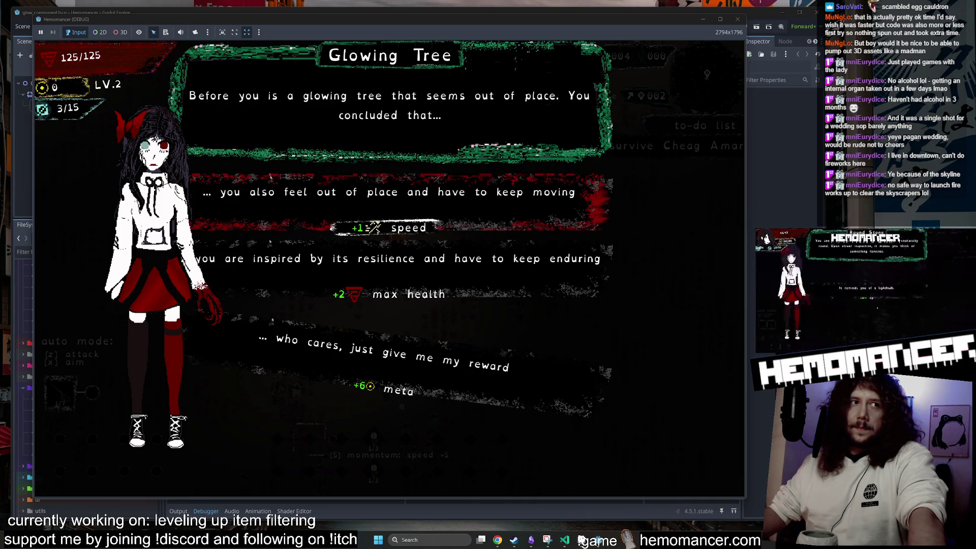
Take the tree's max health reward, pick Focus Stone at level-up, and exit to the main menu
left_click(416, 281)
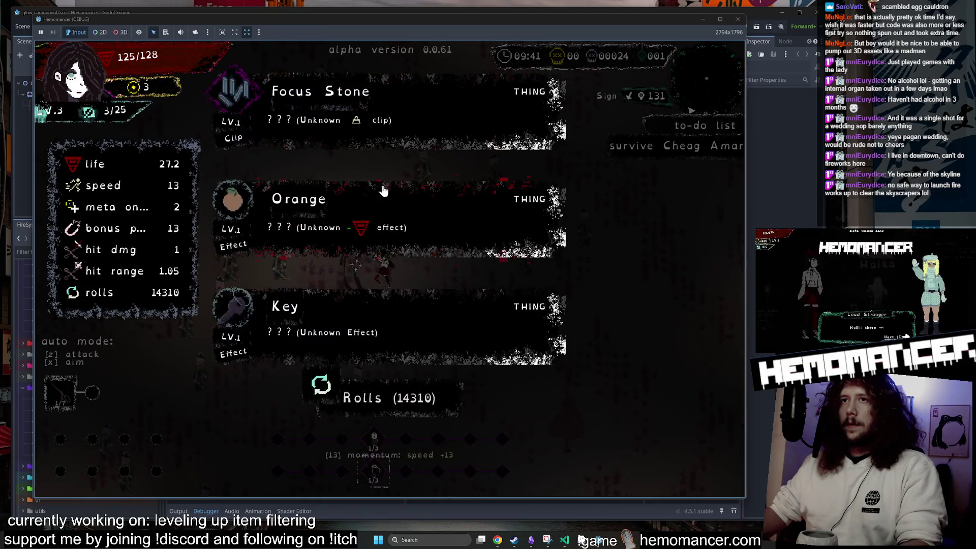
left_click(404, 139)
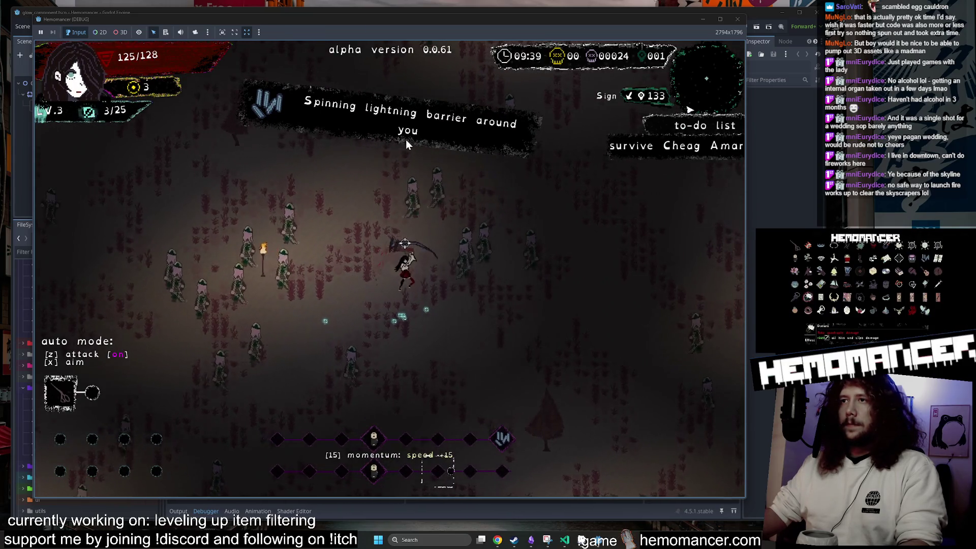
key("Escape")
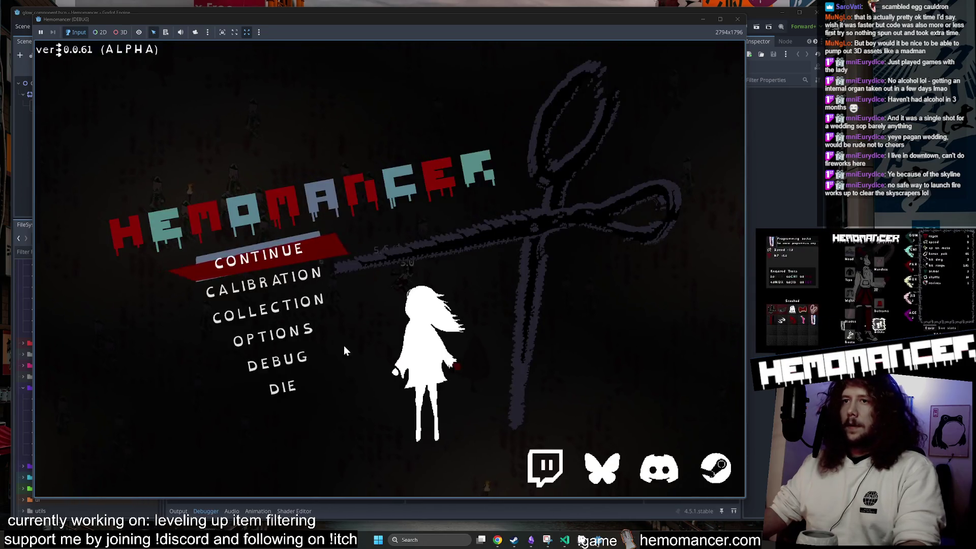
Spawn a Box from the DEBUG panel, resume the run, and walk right away from it
left_click(280, 355)
left_click(238, 160)
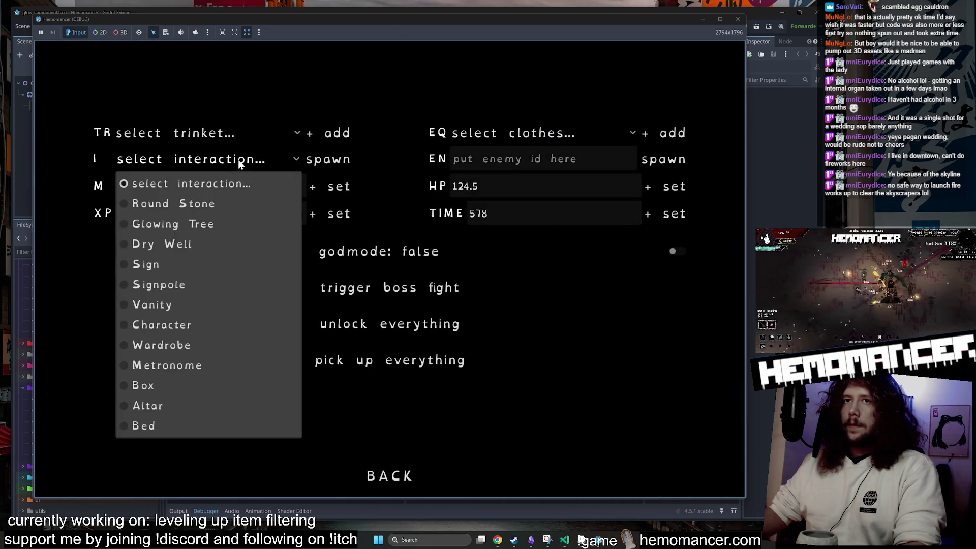
left_click(170, 387)
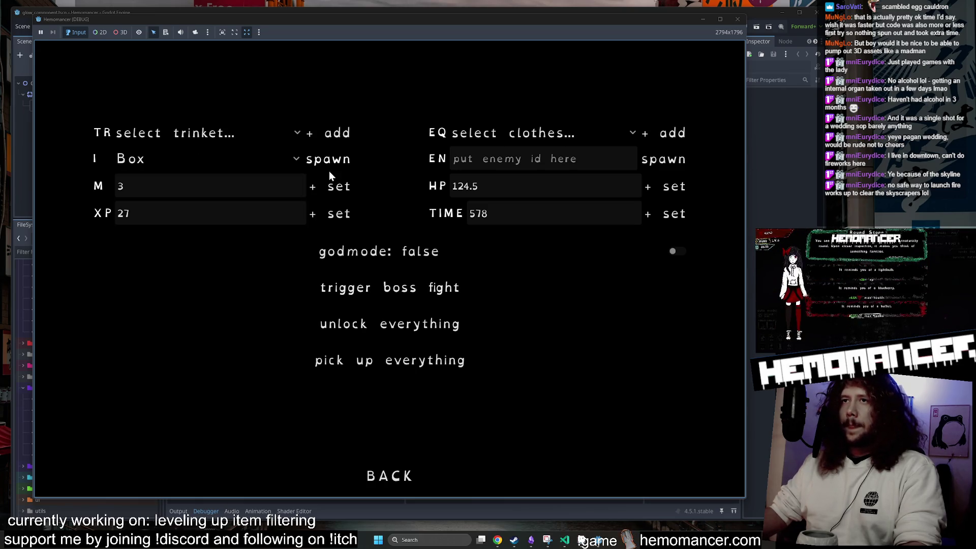
left_click(391, 483)
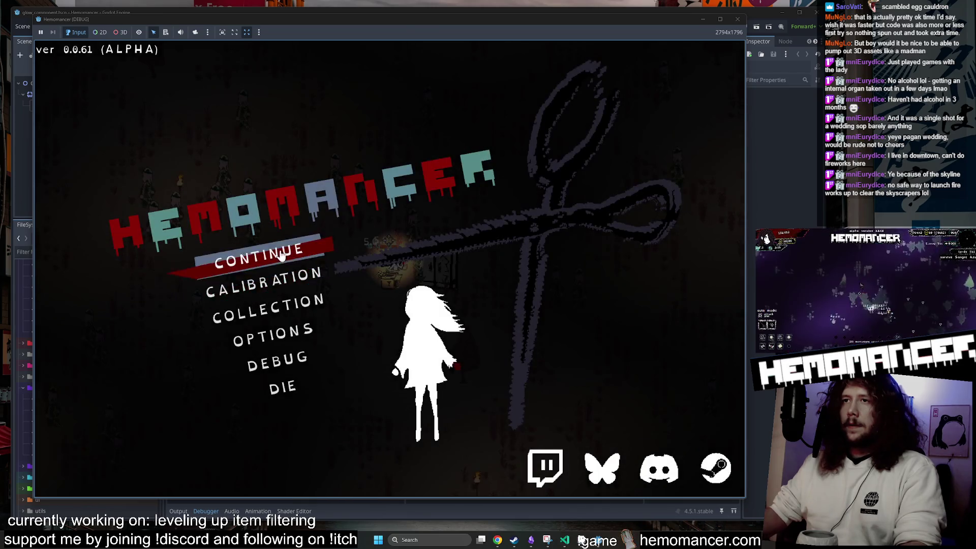
left_click(282, 255)
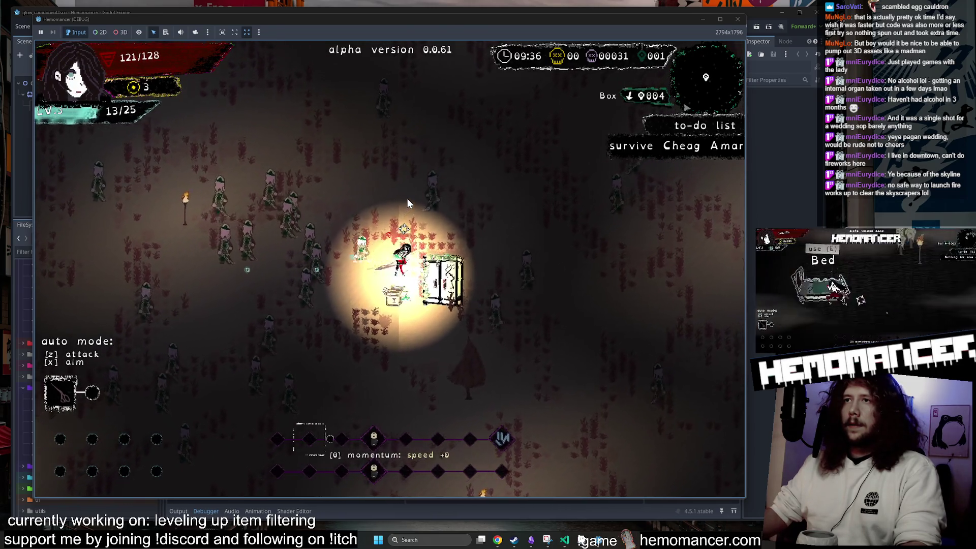
key("d")
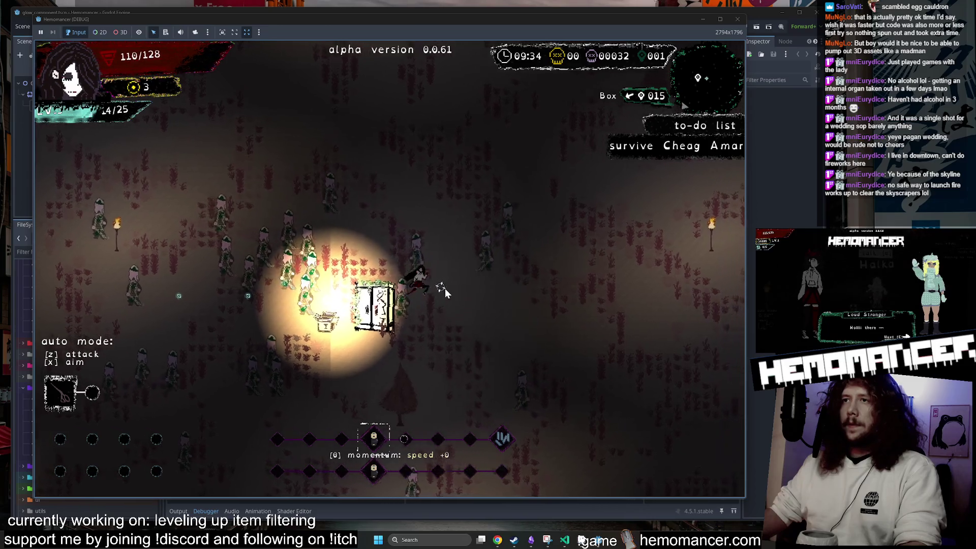
key("d")
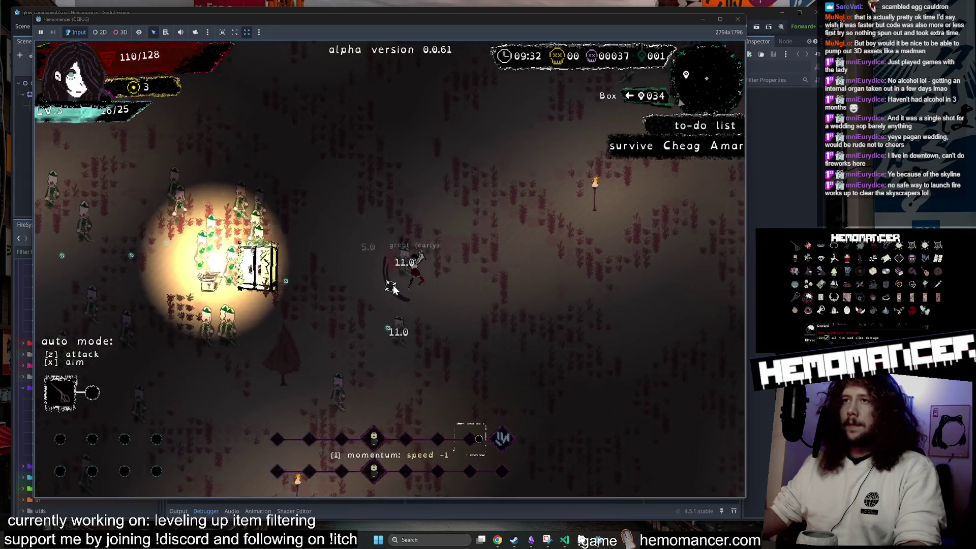
Spawn a second Box through the DEBUG panel and resume the run
key("Escape")
key("Down")
key("Down")
key("Down")
key("Down")
key("Return")
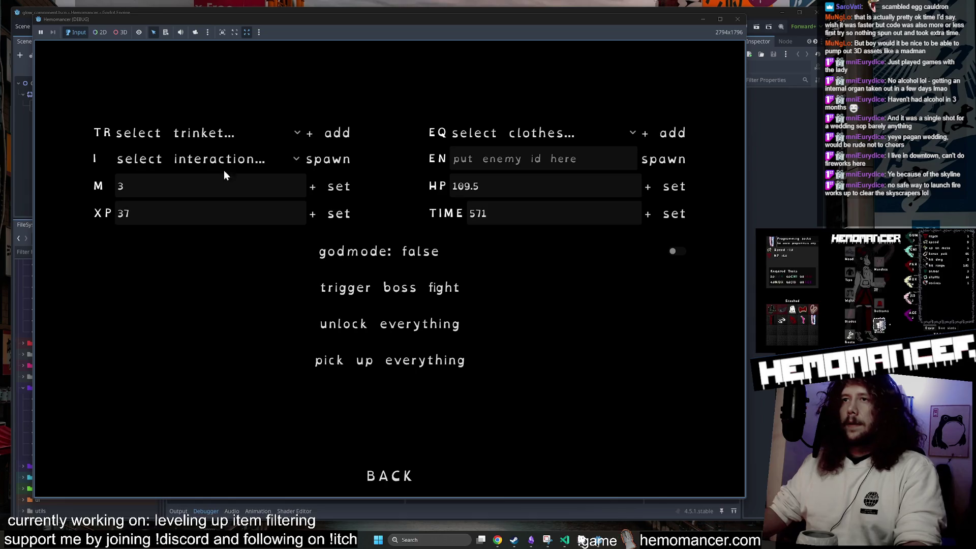
left_click(216, 166)
left_click(175, 393)
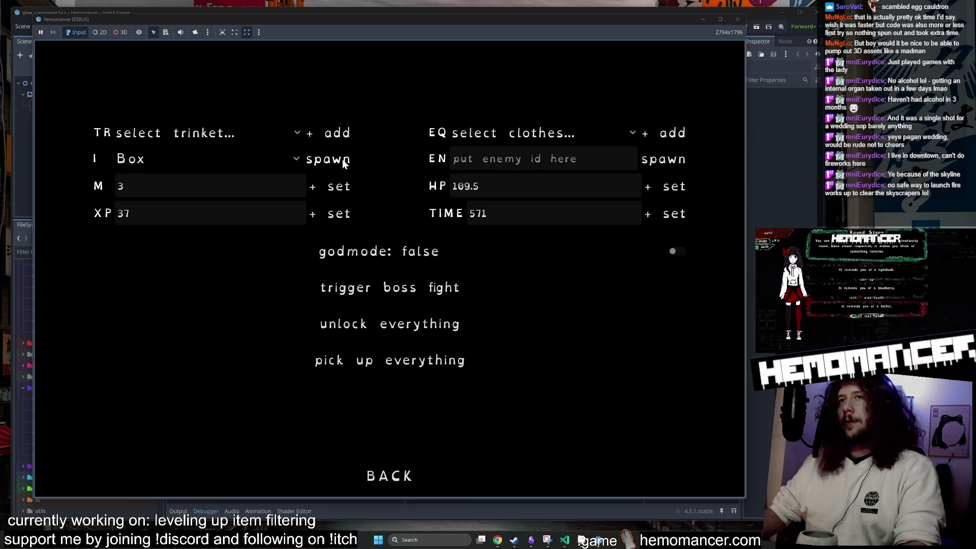
left_click(396, 482)
left_click(245, 258)
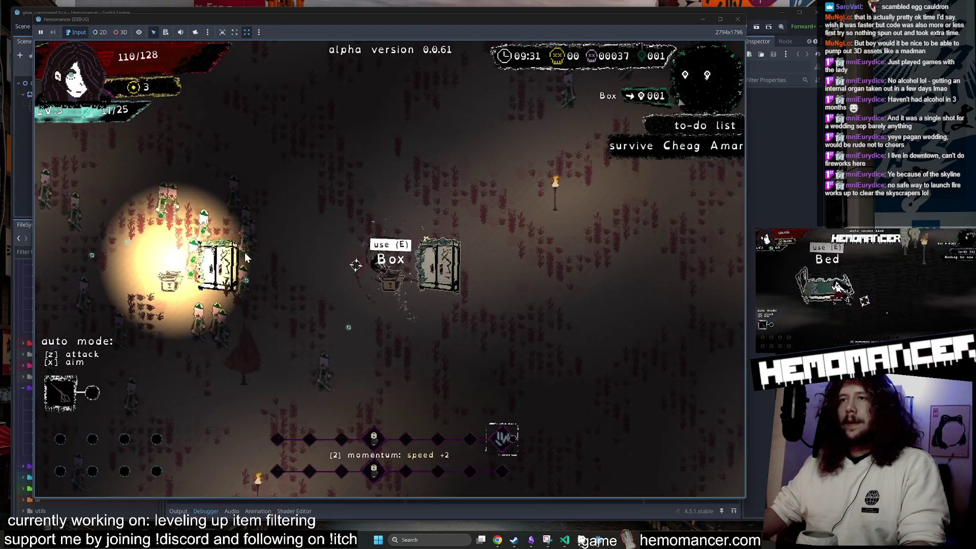
Move up and right until the level-up, then choose Cake for extra max health
key("w")
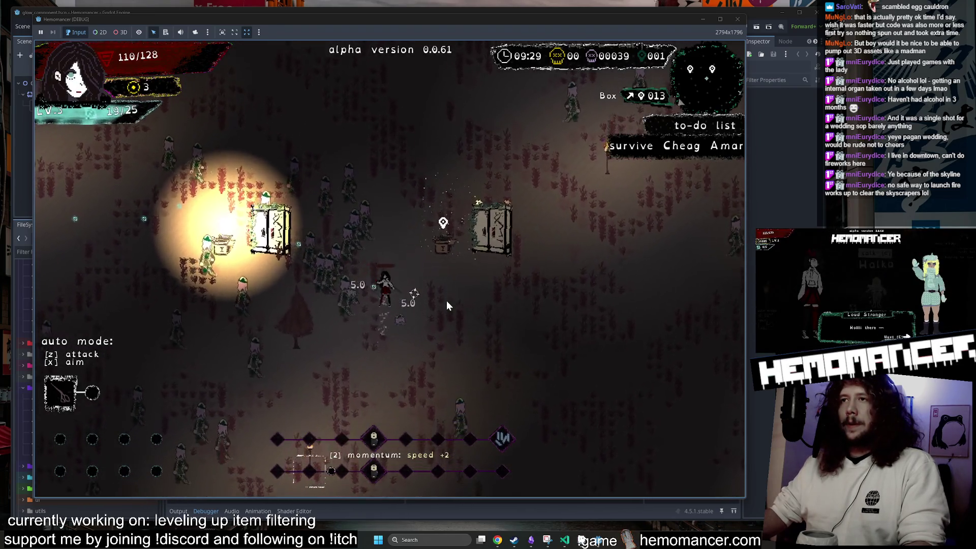
key("w")
key("d")
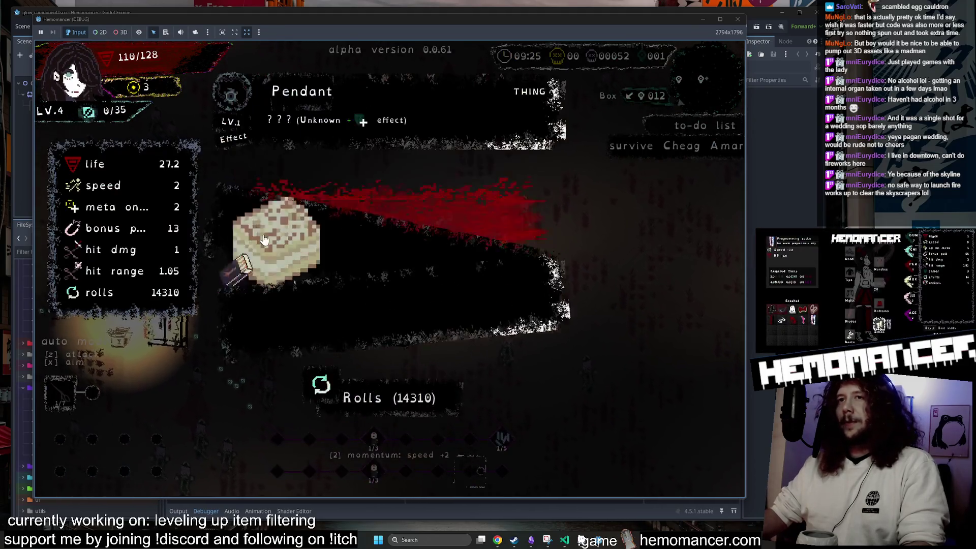
left_click(286, 209)
Walk around the boxes to the next level-up and take Sanjeevani
key("s")
key("a")
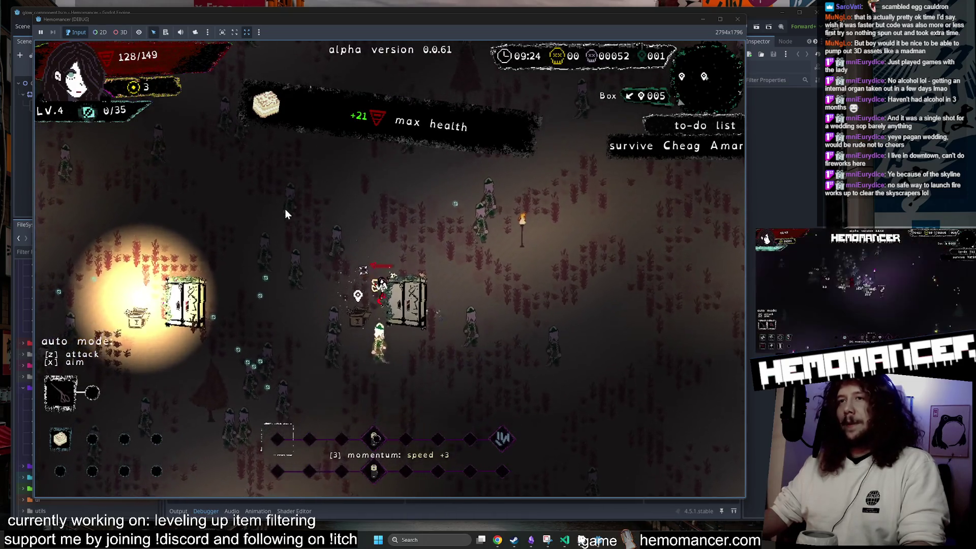
key("d")
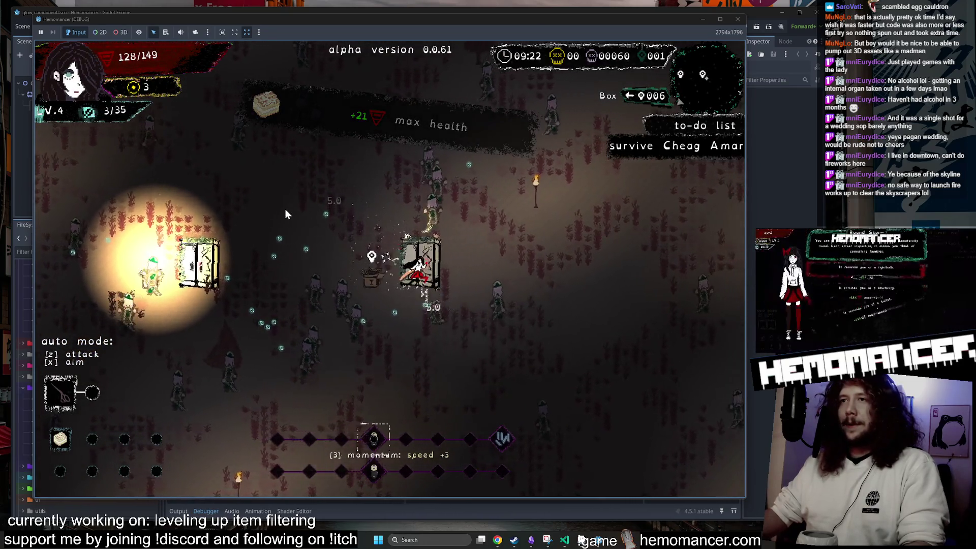
key("d")
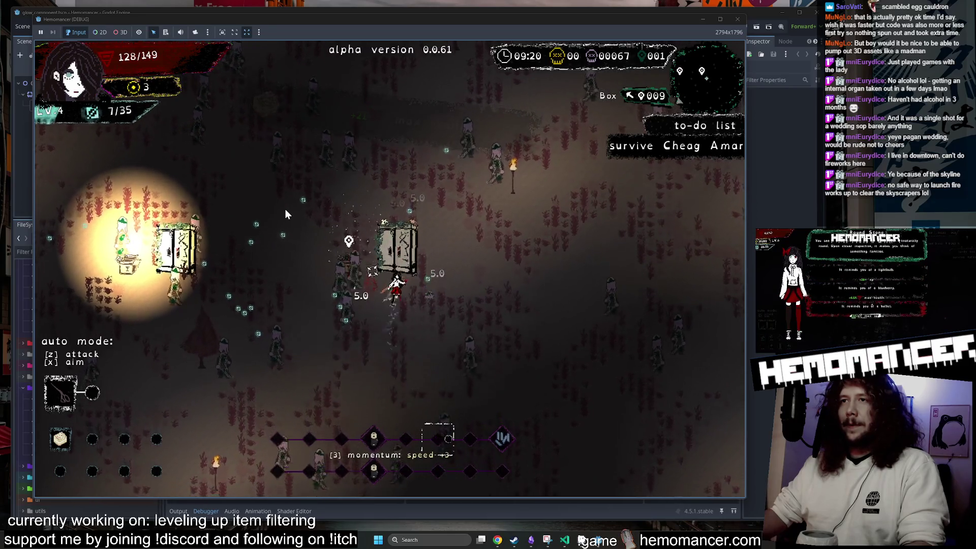
key("d")
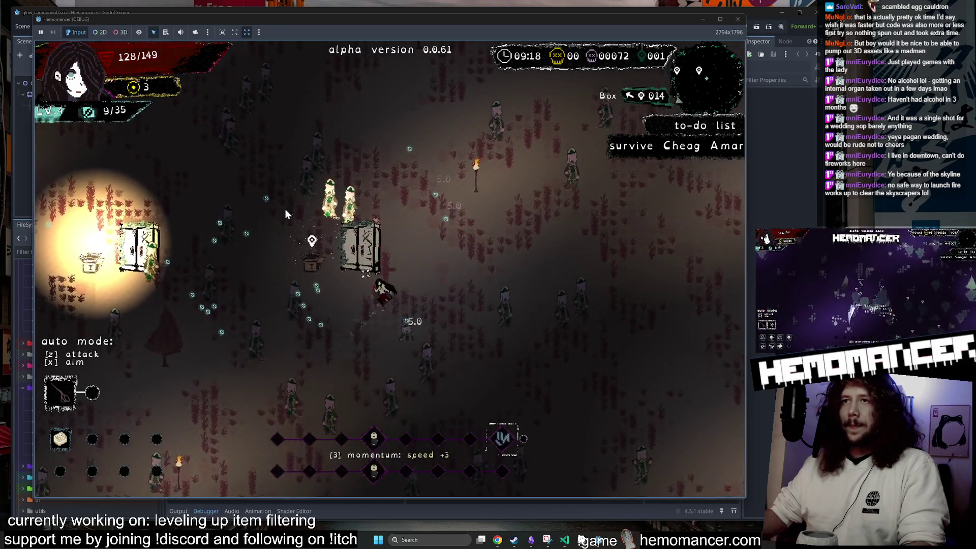
key("a")
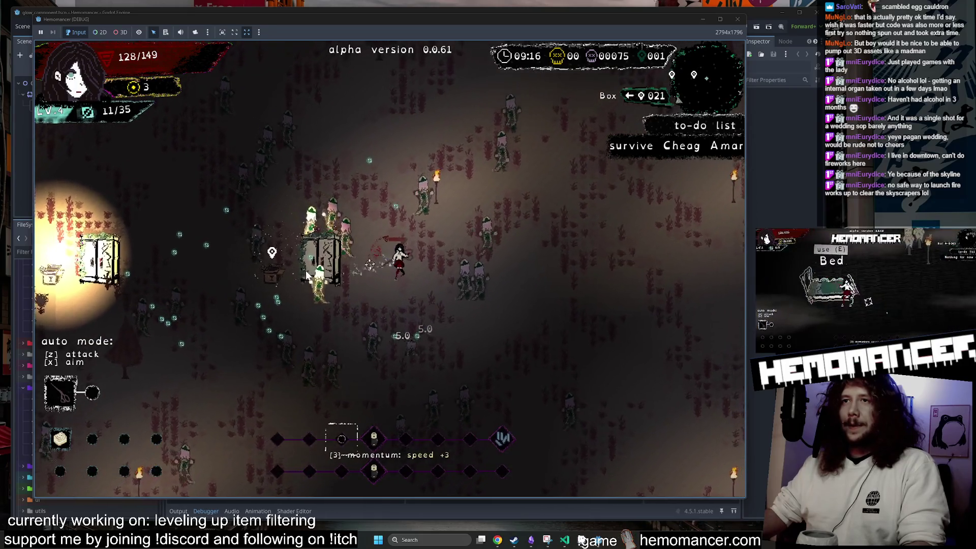
key("a")
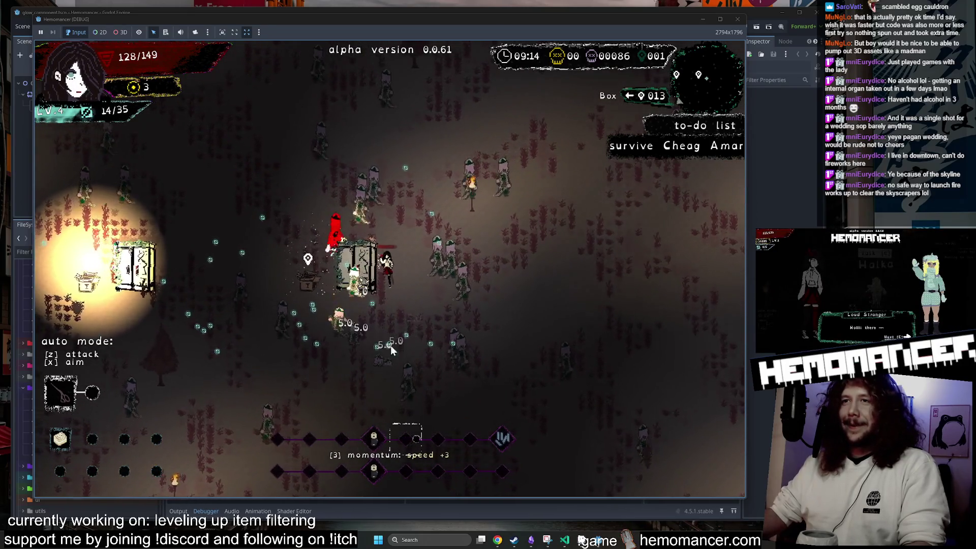
key("w")
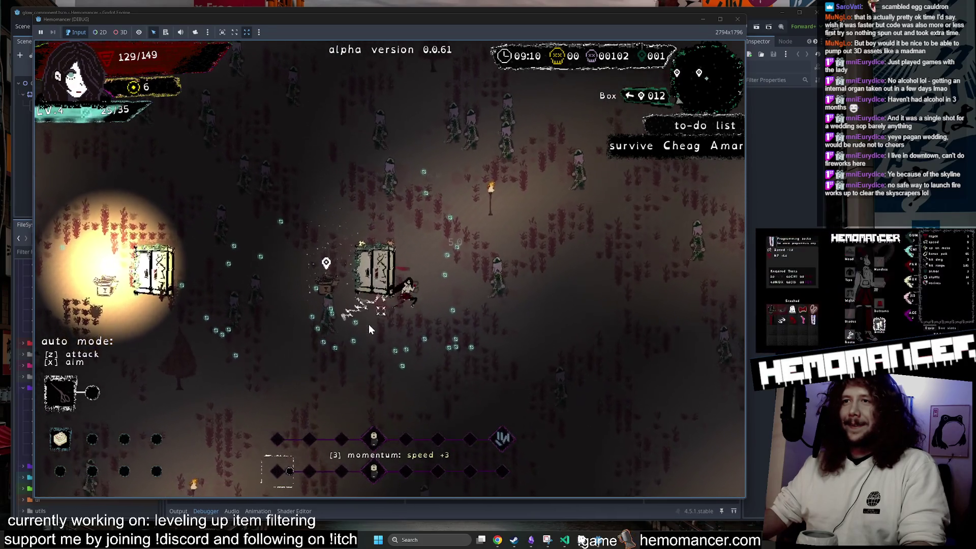
key("w")
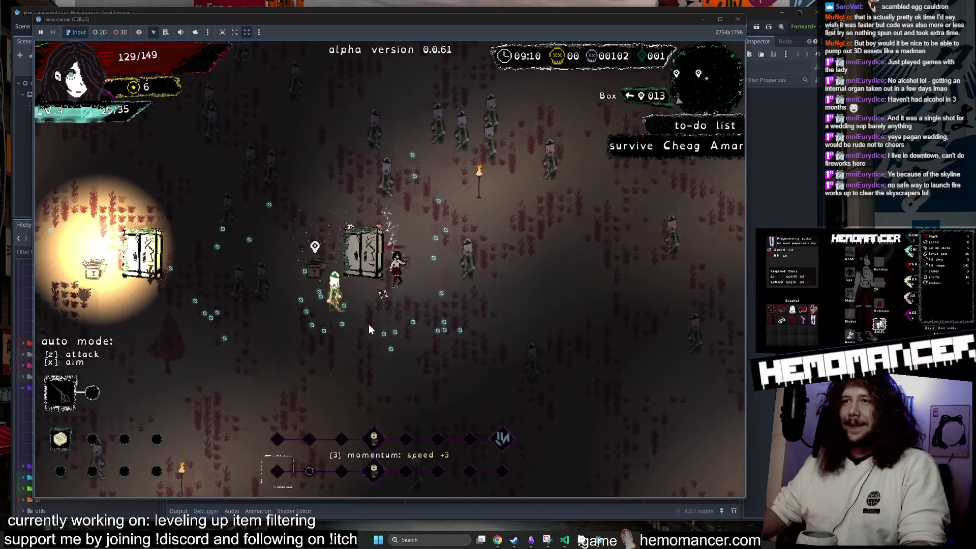
key("s")
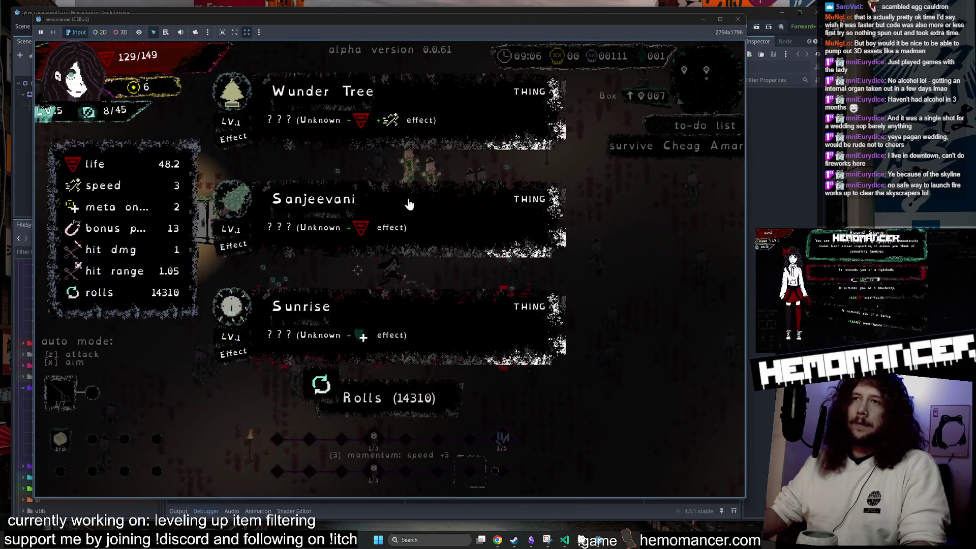
left_click(492, 199)
Step onto a box, open it with E, and take the Sunset item
key("w")
key("d")
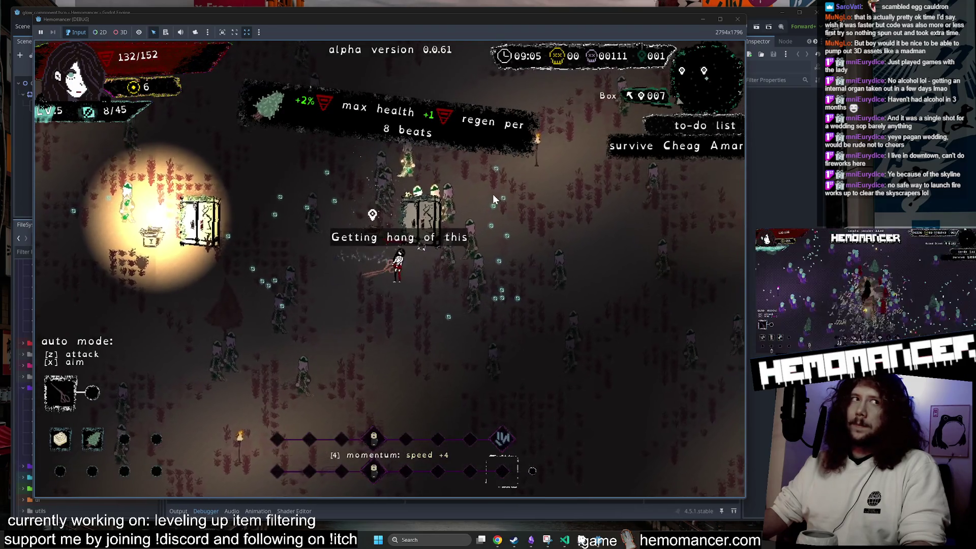
key("s")
key("a")
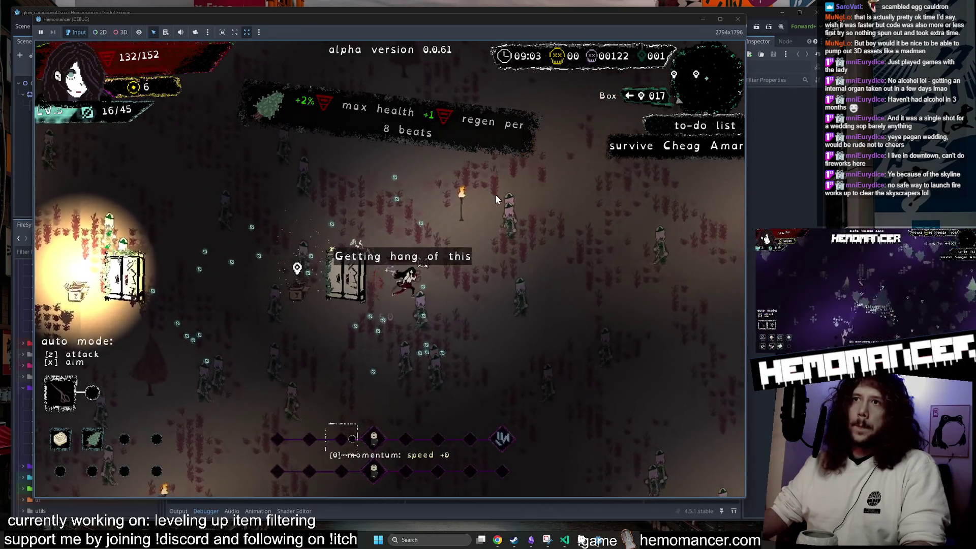
key("a")
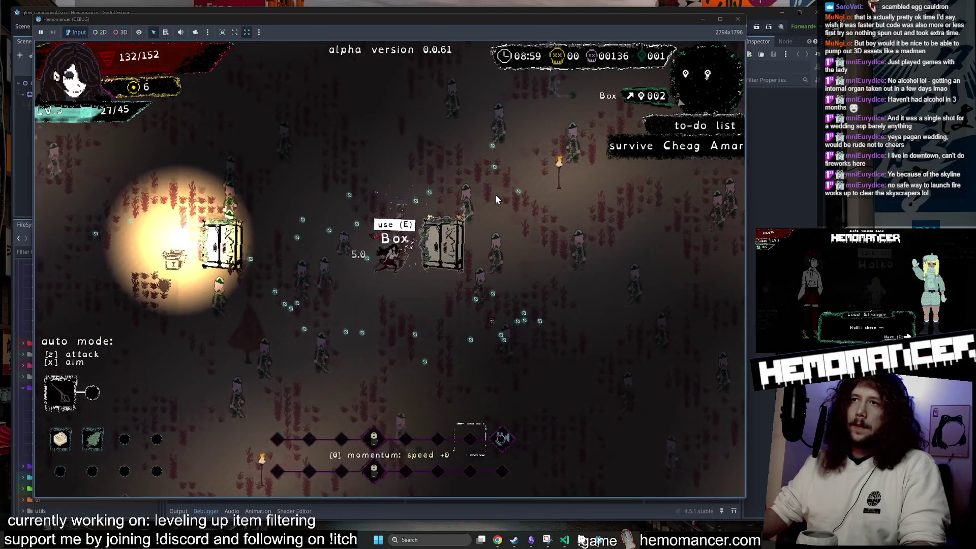
key("w")
key("d")
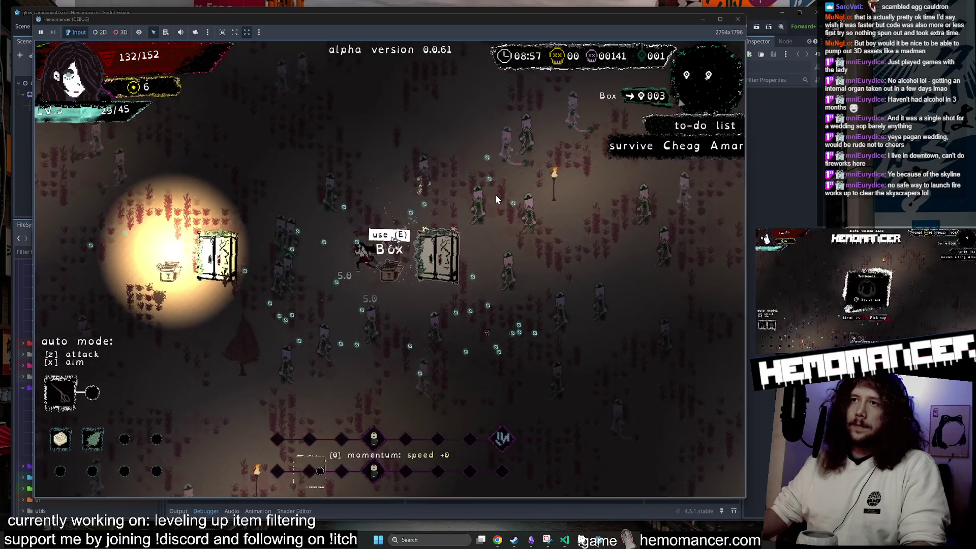
key("w")
key("a")
key("d")
key("s")
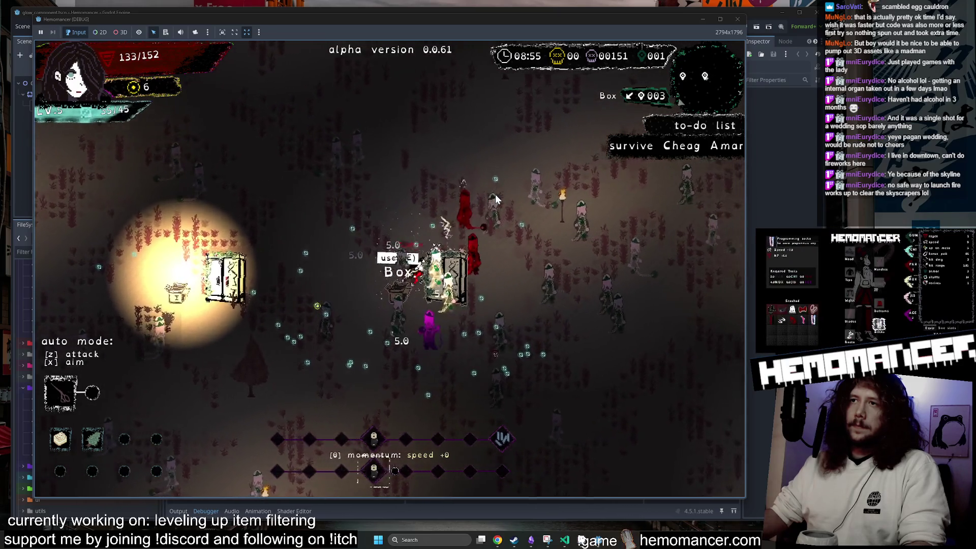
key("e")
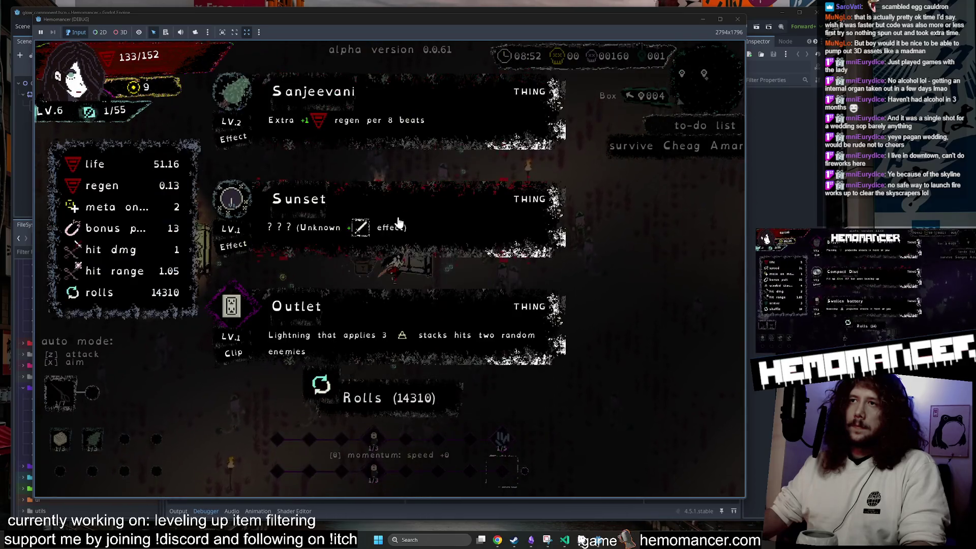
left_click(398, 224)
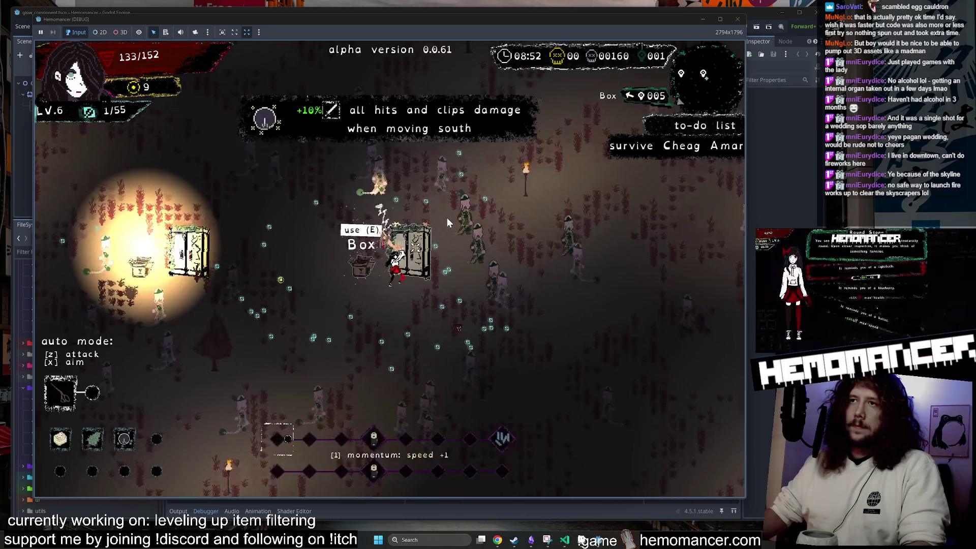
Keep moving around the level until reaching level 7, then take Kapala
key("a")
key("w")
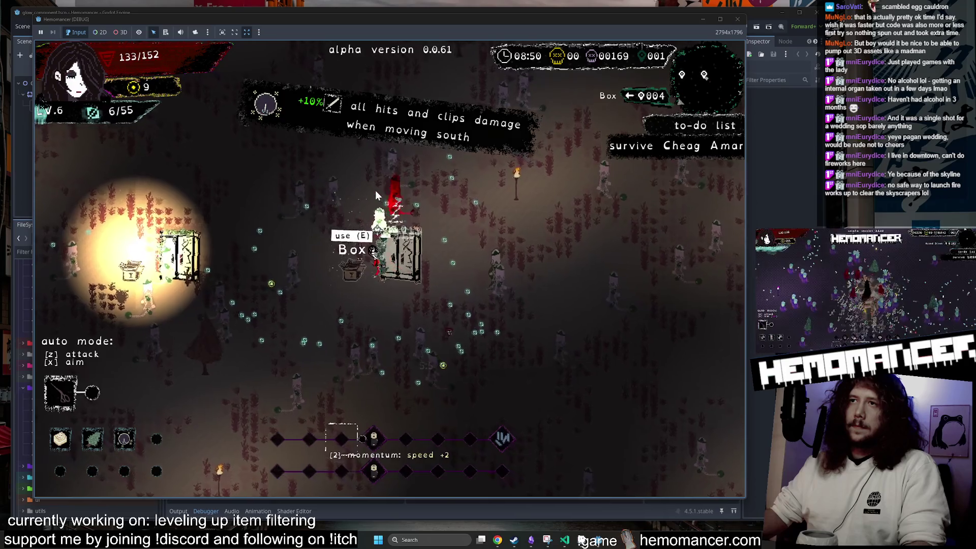
key("s")
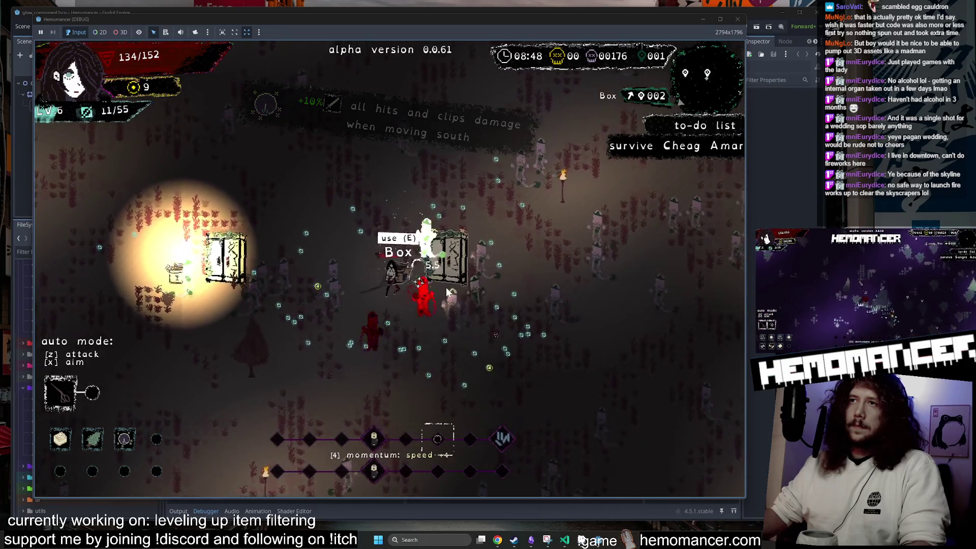
key("a")
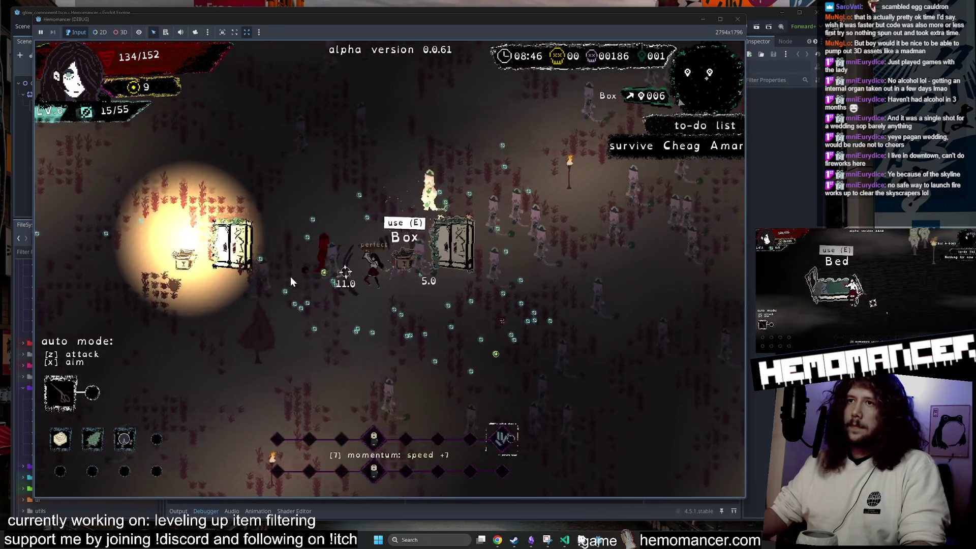
key("d")
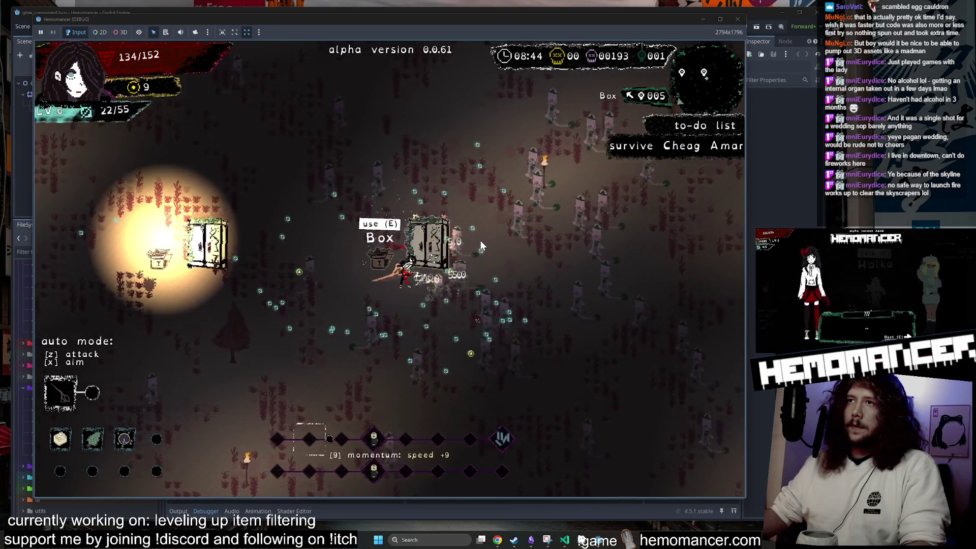
key("s")
key("w")
key("d")
key("s")
key("a")
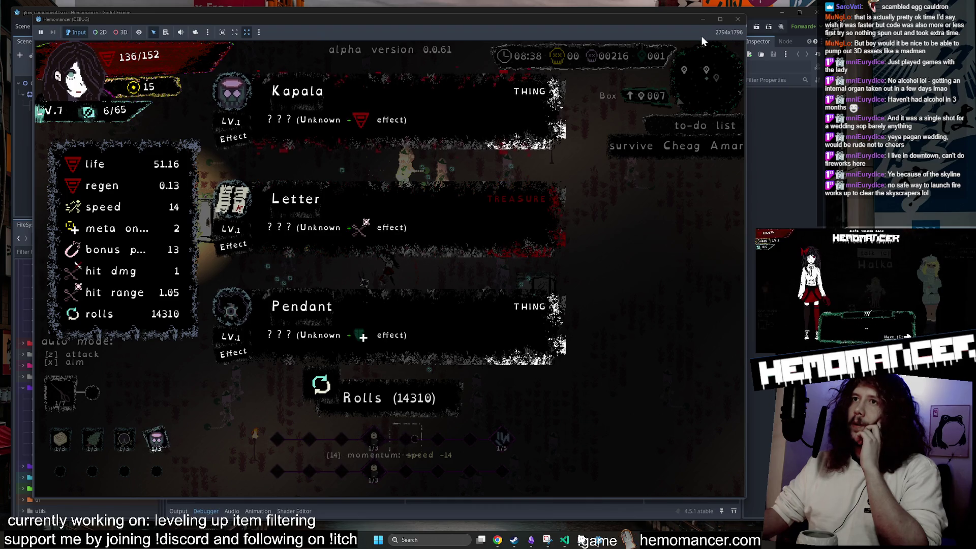
left_click(511, 127)
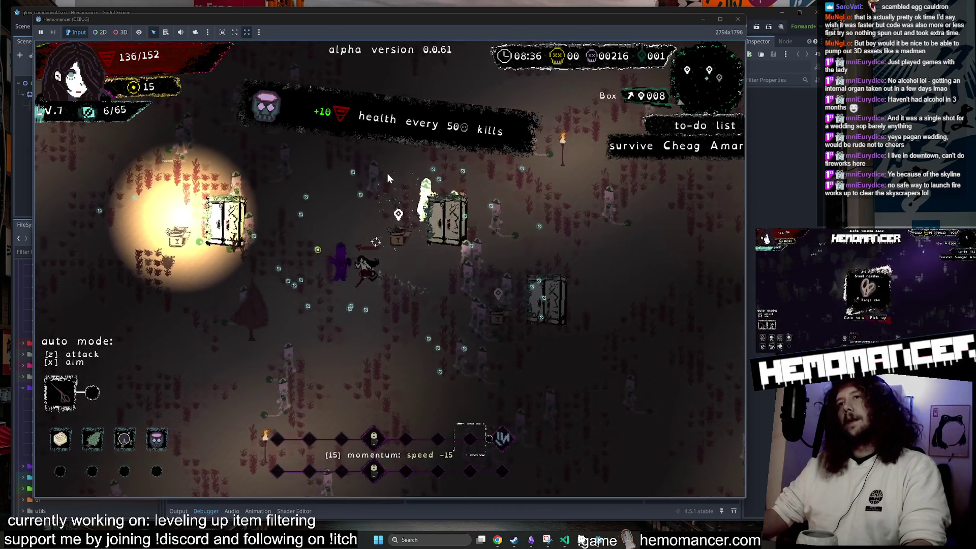
Pick one more level-up item, close the game, and switch to the InteractionComponent scene
key("a")
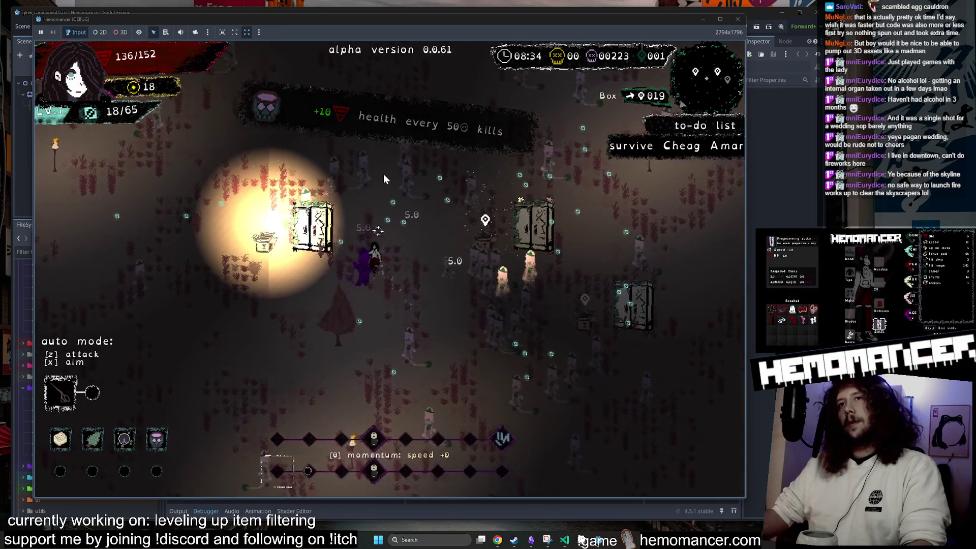
key("a")
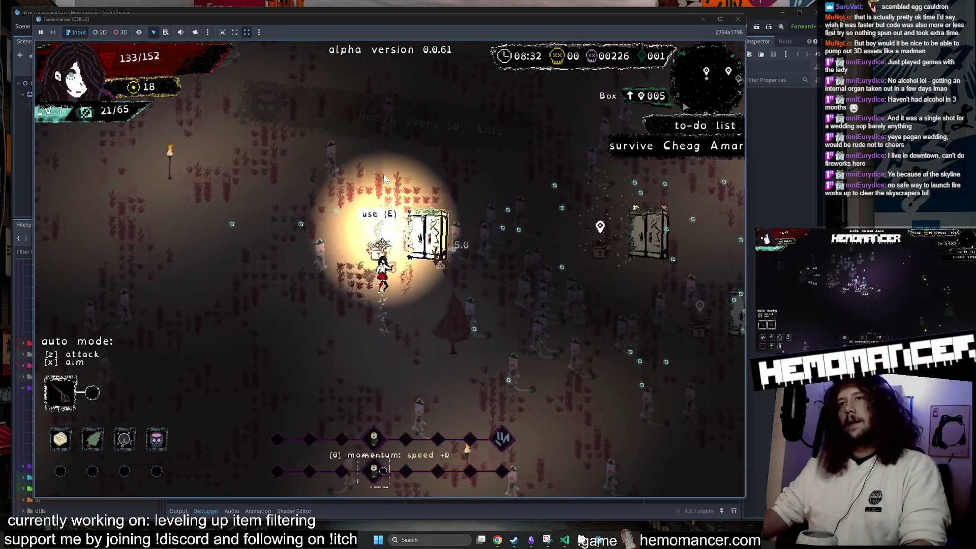
key("d")
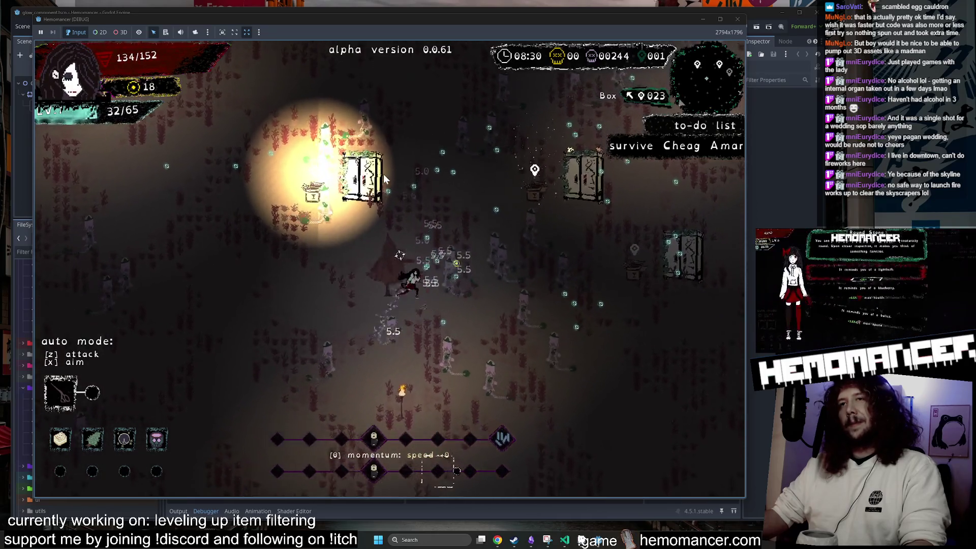
key("w")
key("d")
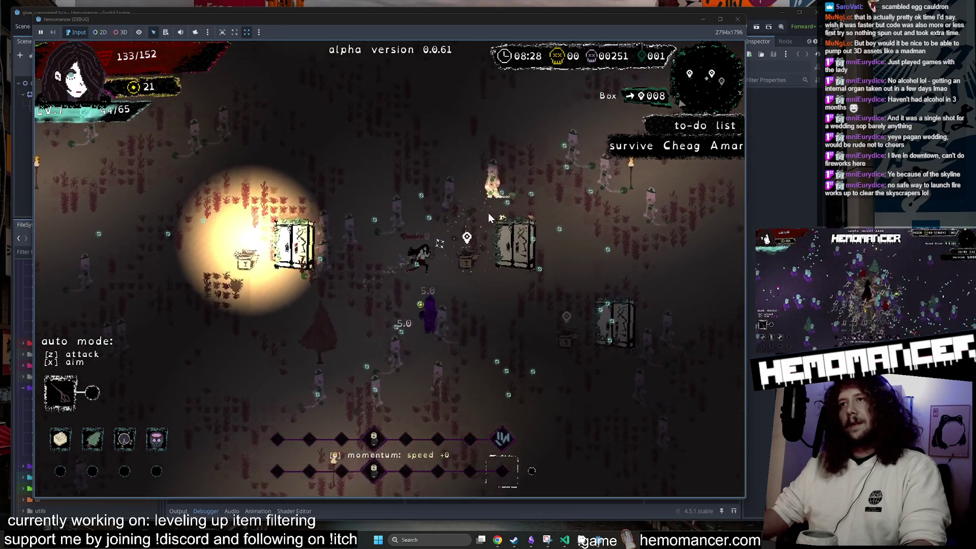
key("s")
key("d")
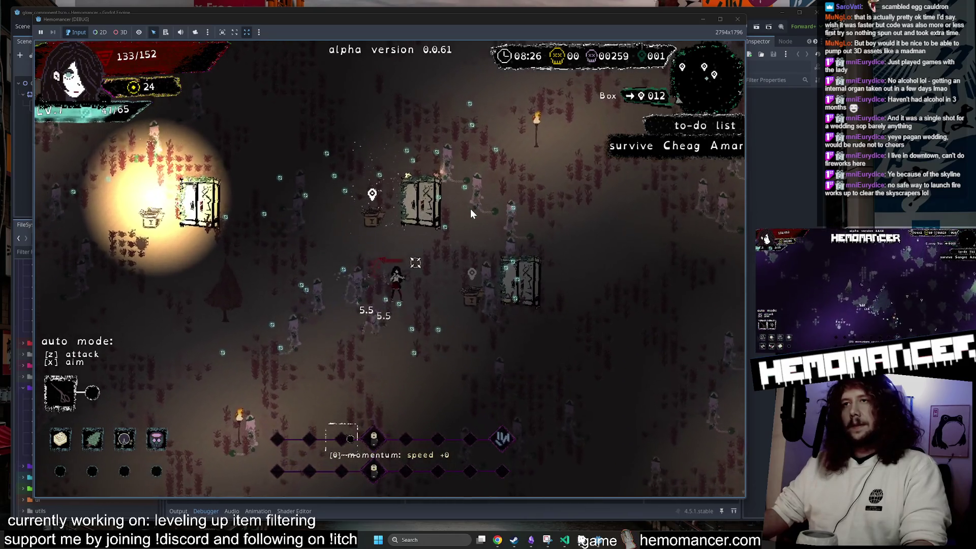
key("w")
key("a")
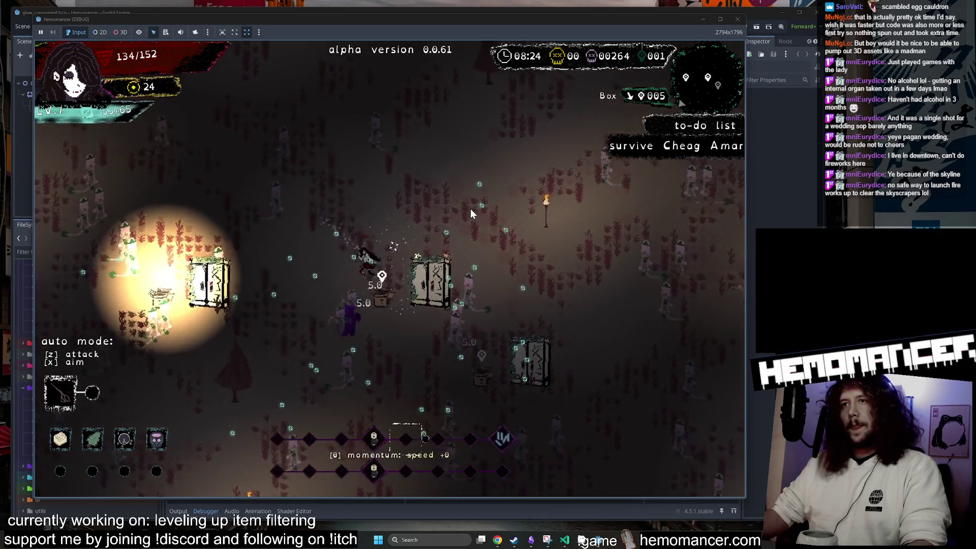
key("s")
key("a")
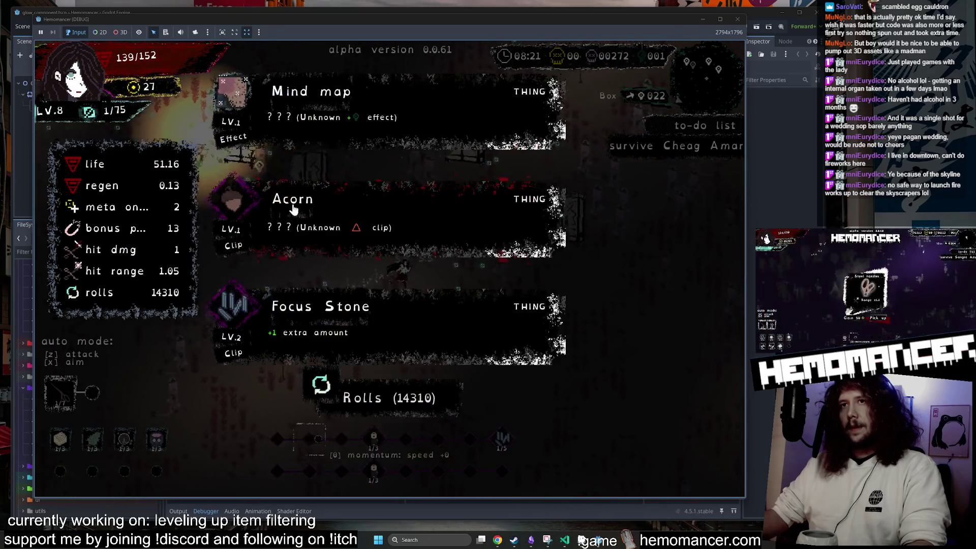
left_click(439, 184)
left_click(737, 21)
left_click(255, 41)
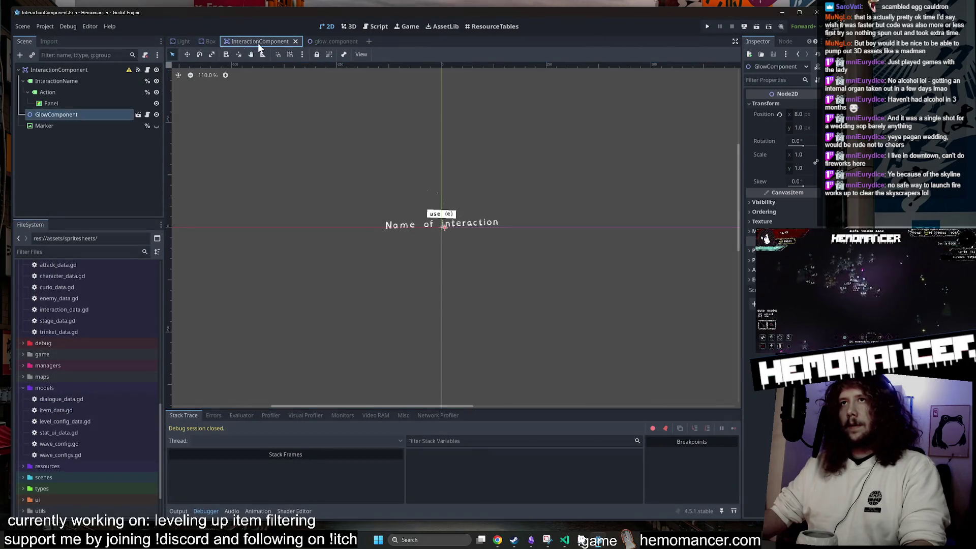
Close glow_component, dismiss the Select Resource picker, and close InteractionComponent to reach Box
middle_click(324, 41)
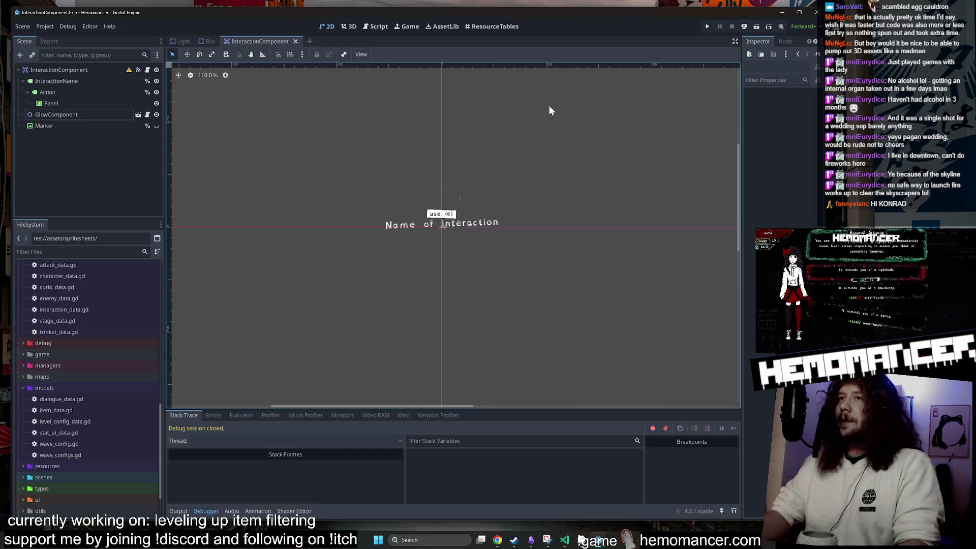
key("shift+alt+o")
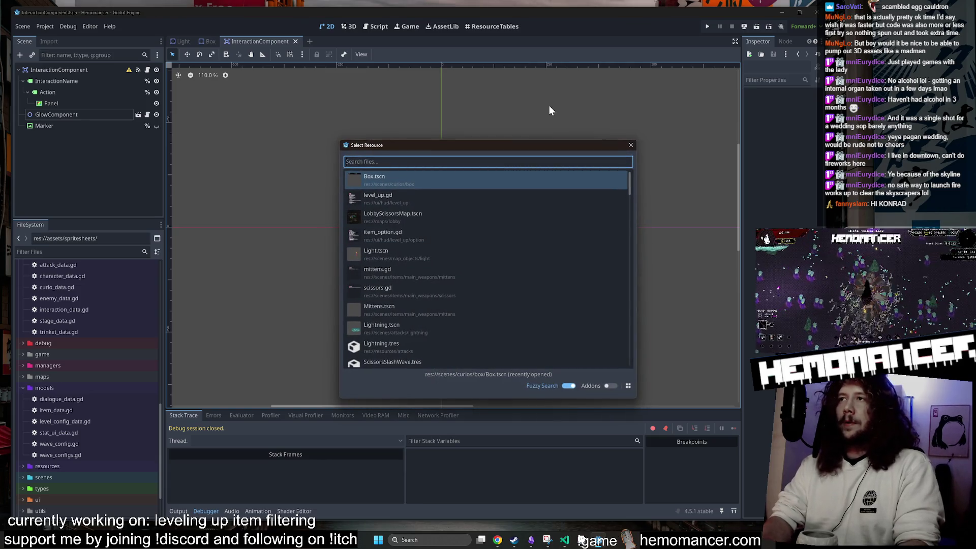
left_click_drag(509, 145, 458, 124)
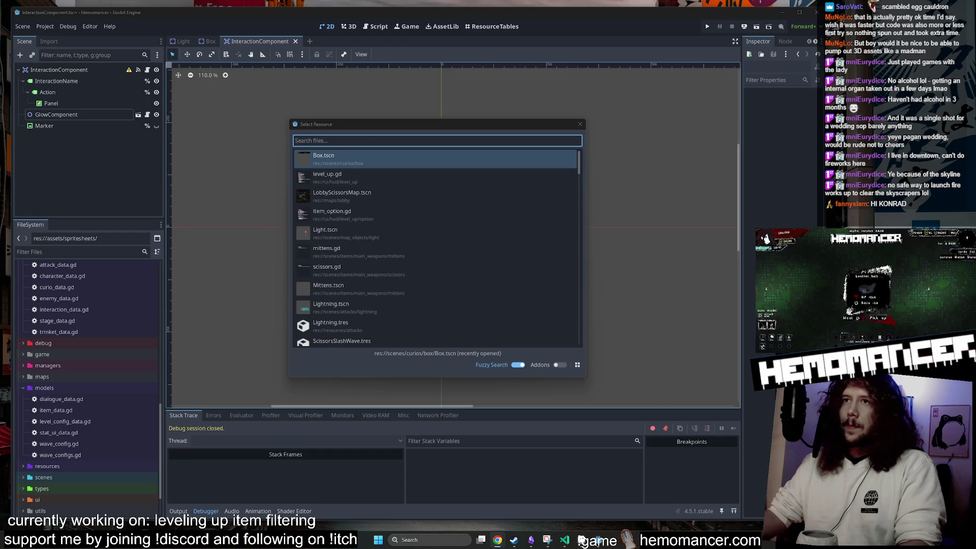
left_click_drag(364, 129, 355, 111)
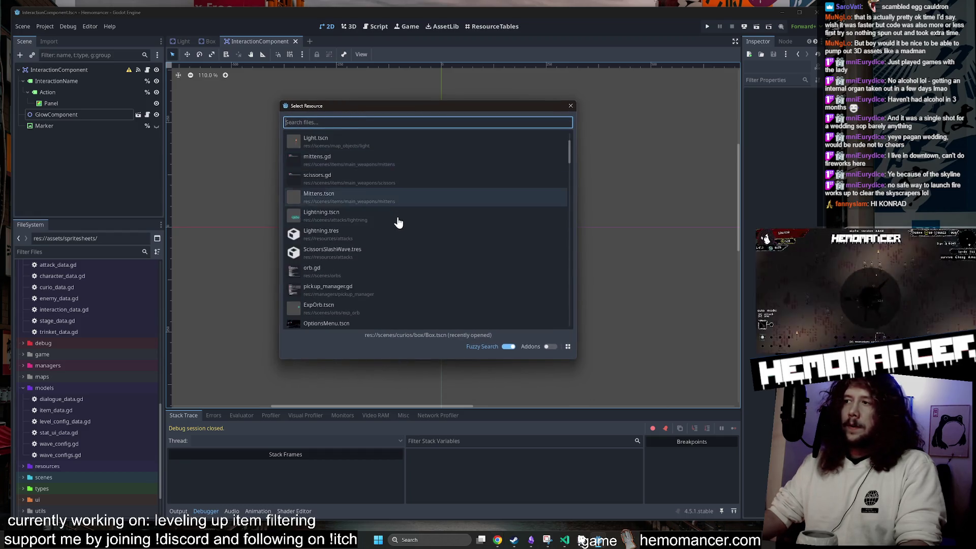
left_click(571, 106)
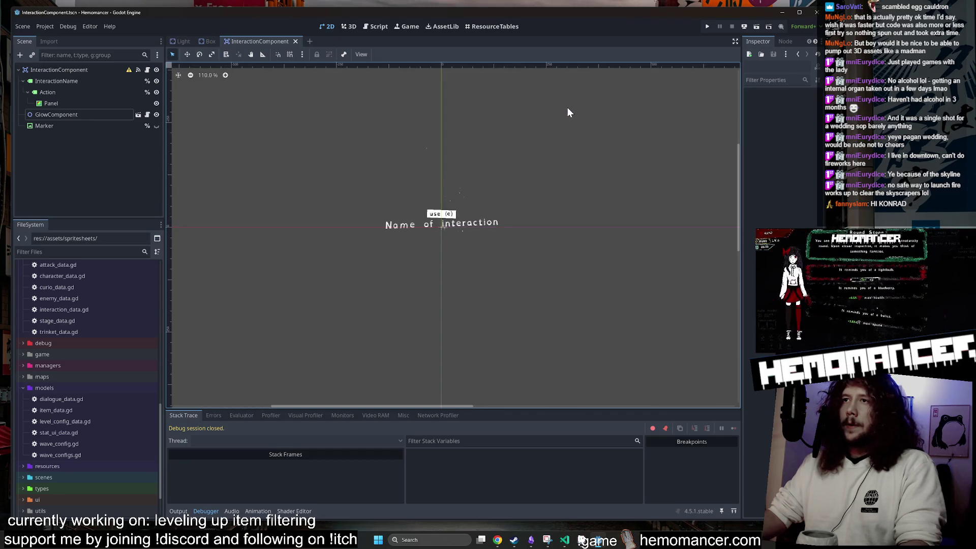
scroll(458, 96, "up", 1)
middle_click(252, 41)
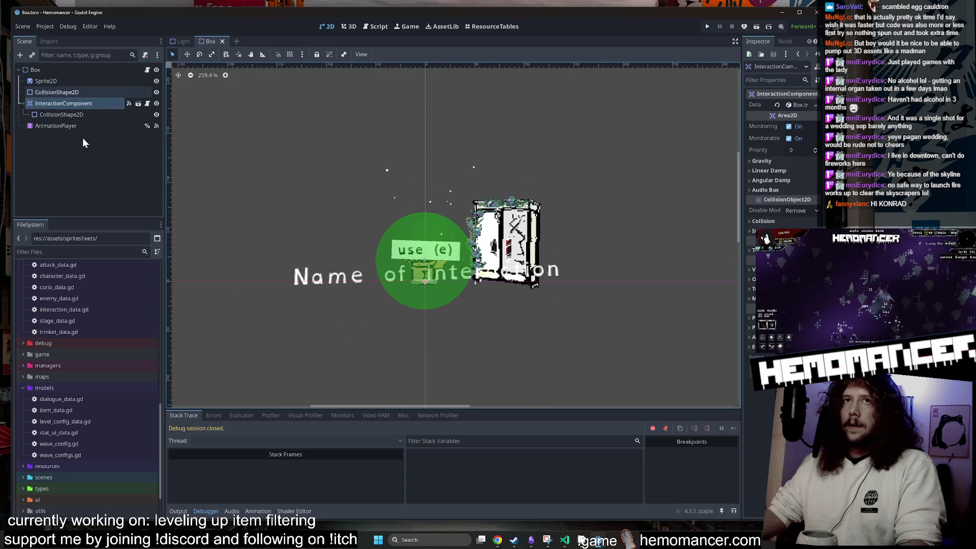
Filter the FileSystem by 'Box' and open box.aseprite in the external program
type("Box")
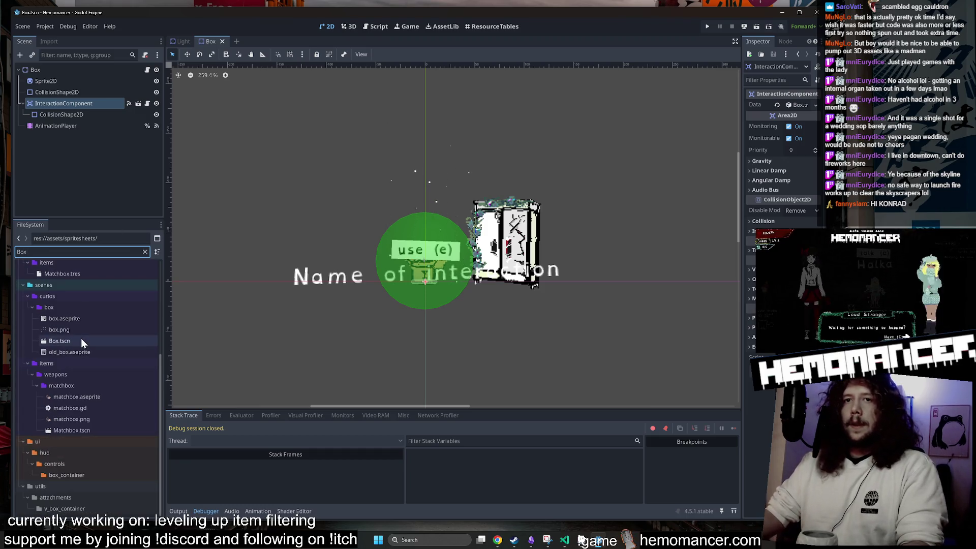
left_click(89, 323)
right_click(90, 323)
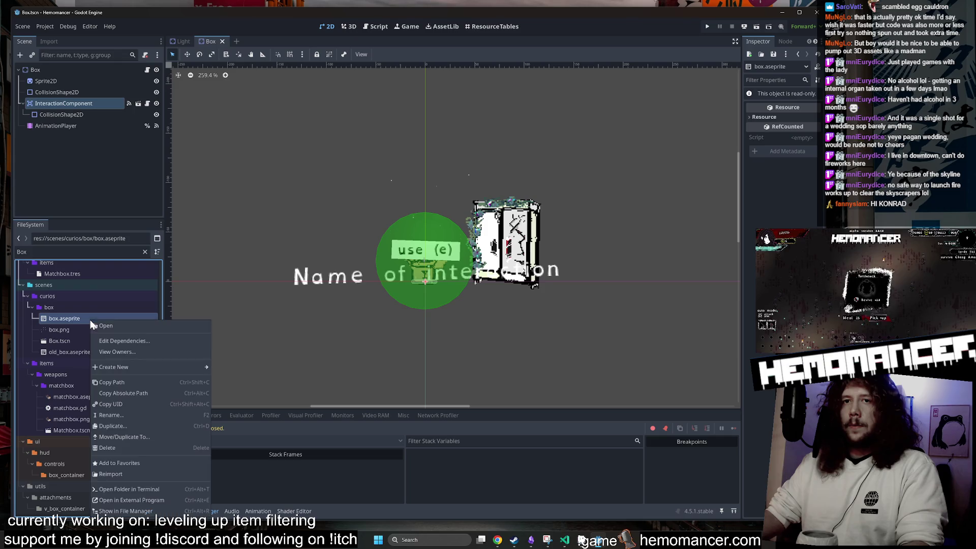
left_click(141, 499)
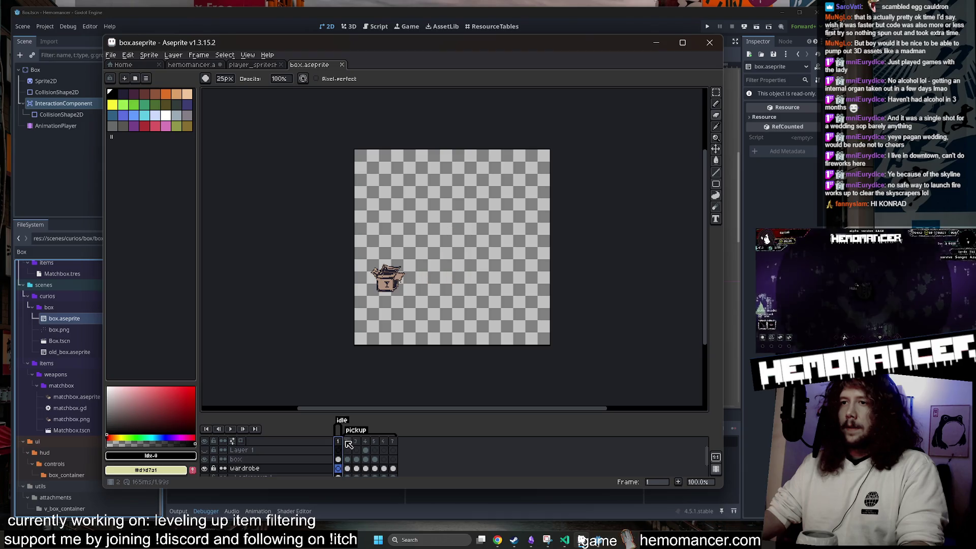
Play the box animation and check the pickup tag's frame range, frames 2–7
left_click(349, 444)
key("Return")
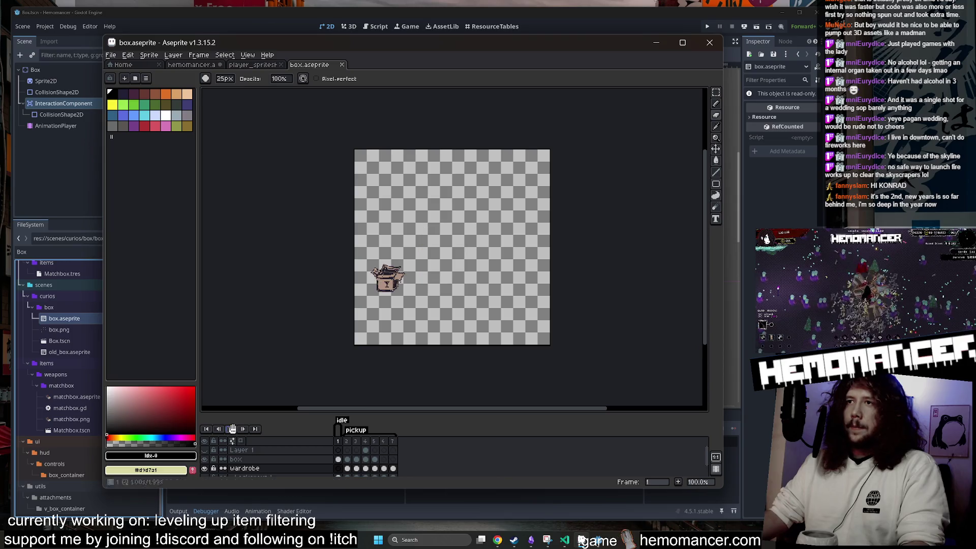
scroll(284, 386, "up", 1)
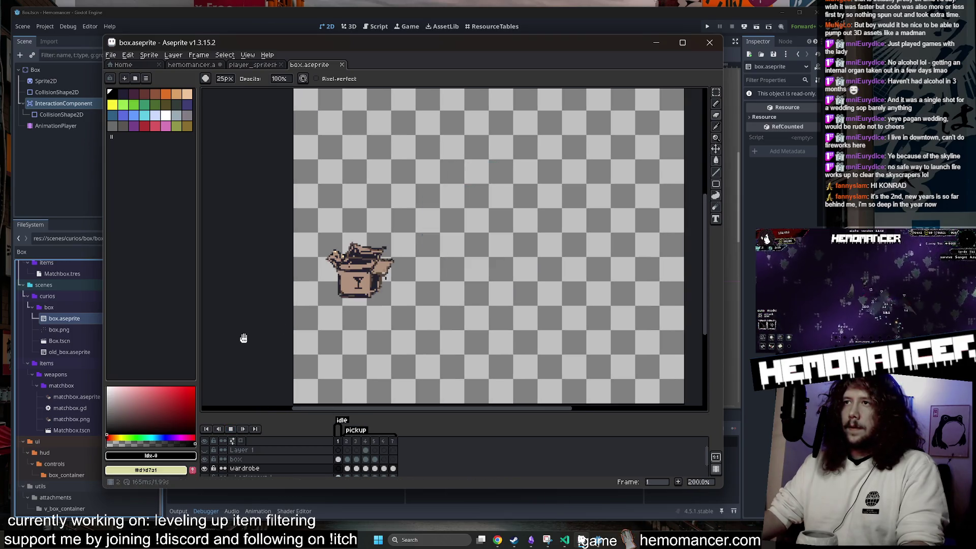
key("Return")
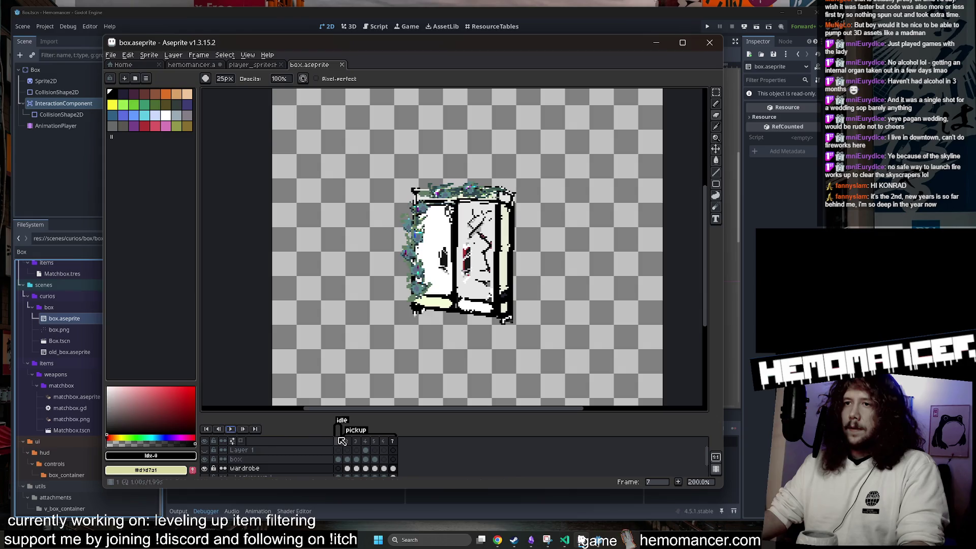
double_click(356, 431)
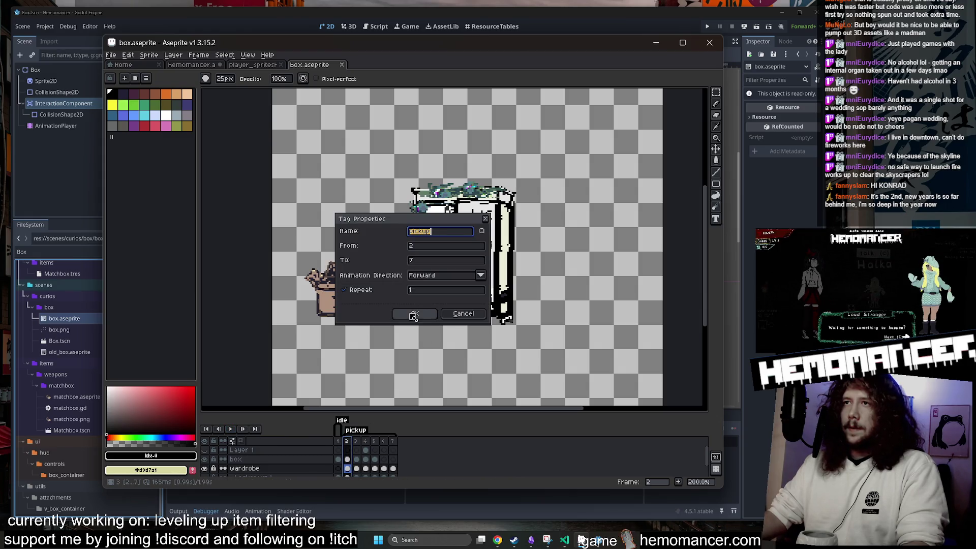
left_click(413, 314)
double_click(356, 431)
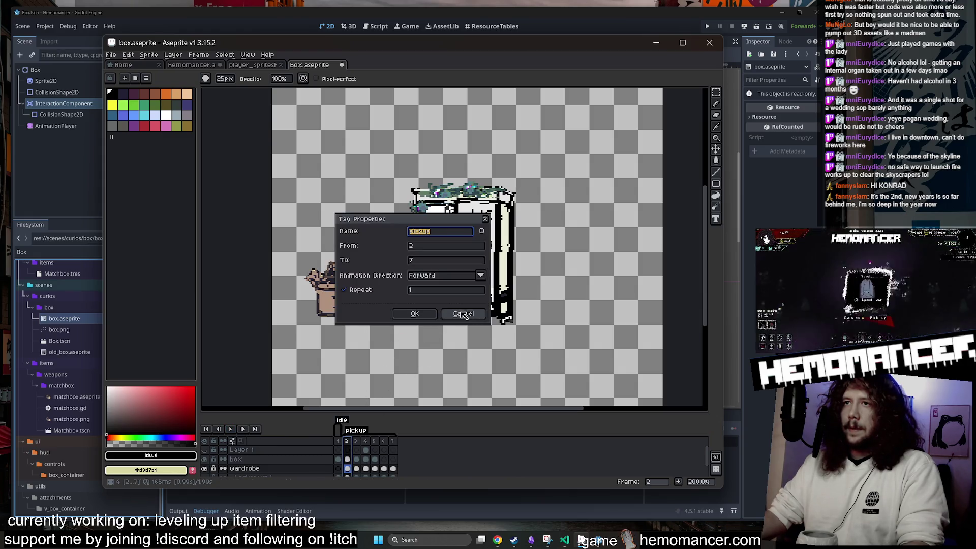
left_click(463, 314)
left_click(230, 430)
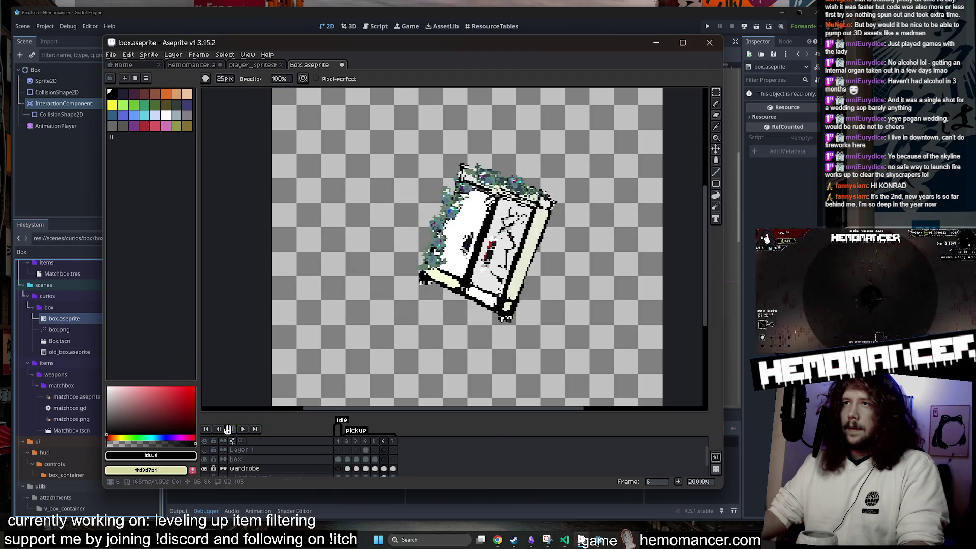
Close the pickup tag properties and quit Aseprite without saving the hemomancer sprite
double_click(356, 431)
left_click(463, 313)
left_click(711, 43)
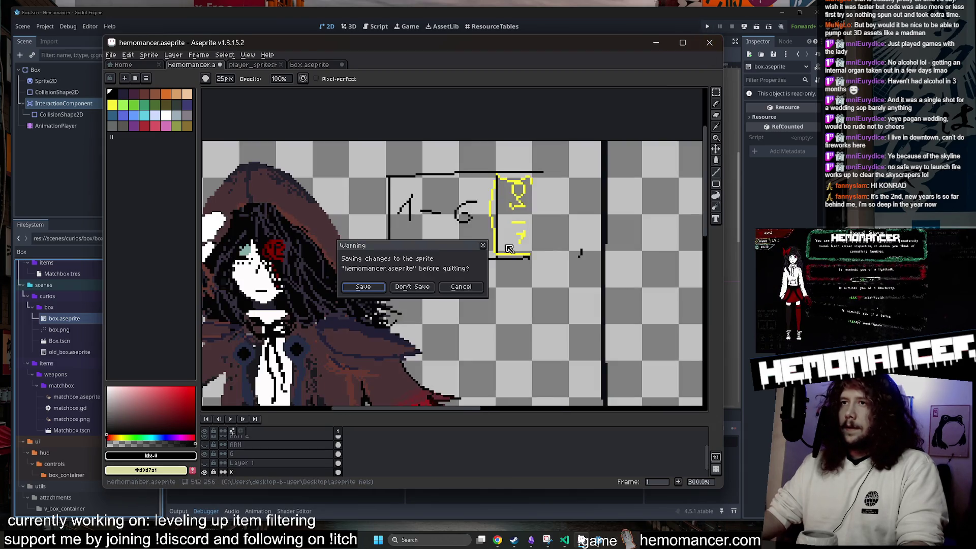
left_click(411, 286)
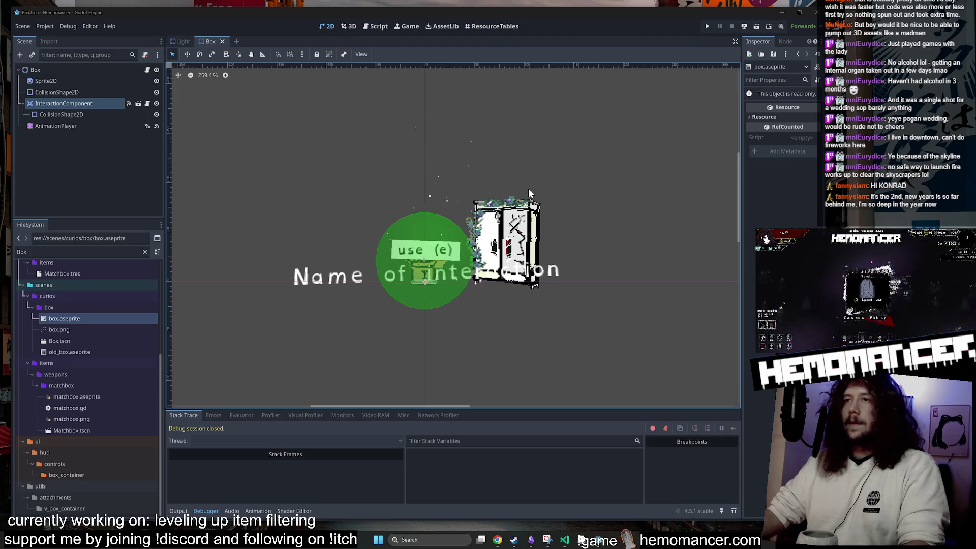
Select the Sprite2D node and reimport its sprite from box.aseprite
scroll(533, 181, "up", 1)
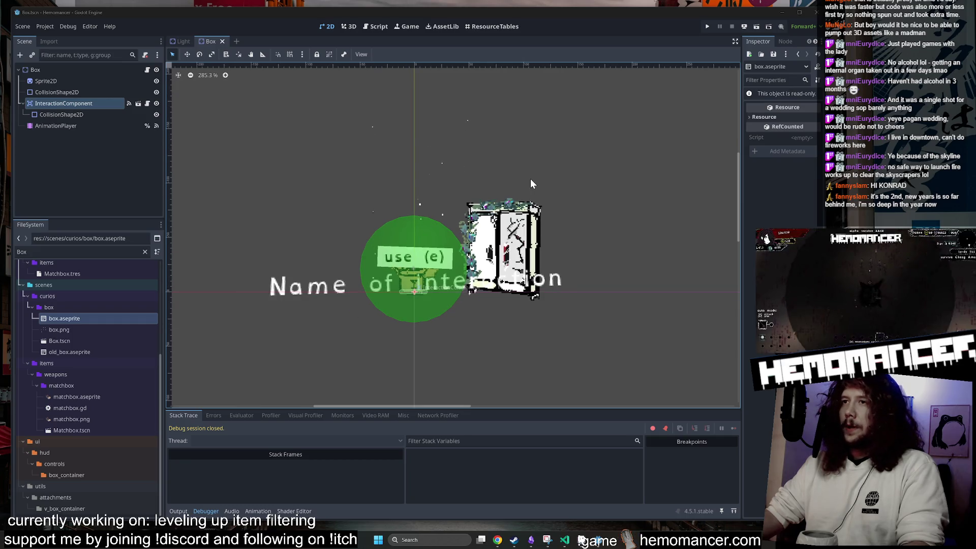
scroll(530, 179, "down", 1)
scroll(529, 179, "up", 1)
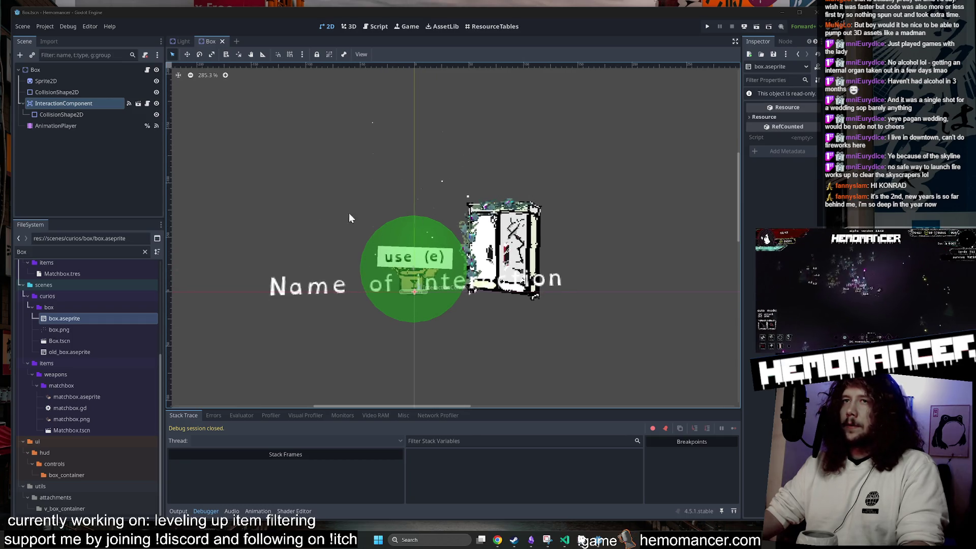
left_click(80, 105)
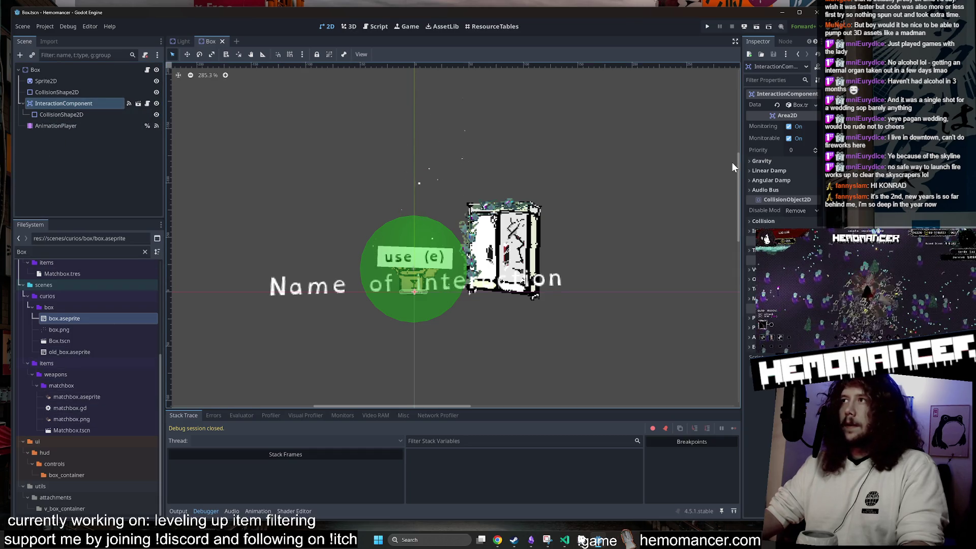
left_click_drag(740, 163, 600, 164)
double_click(74, 82)
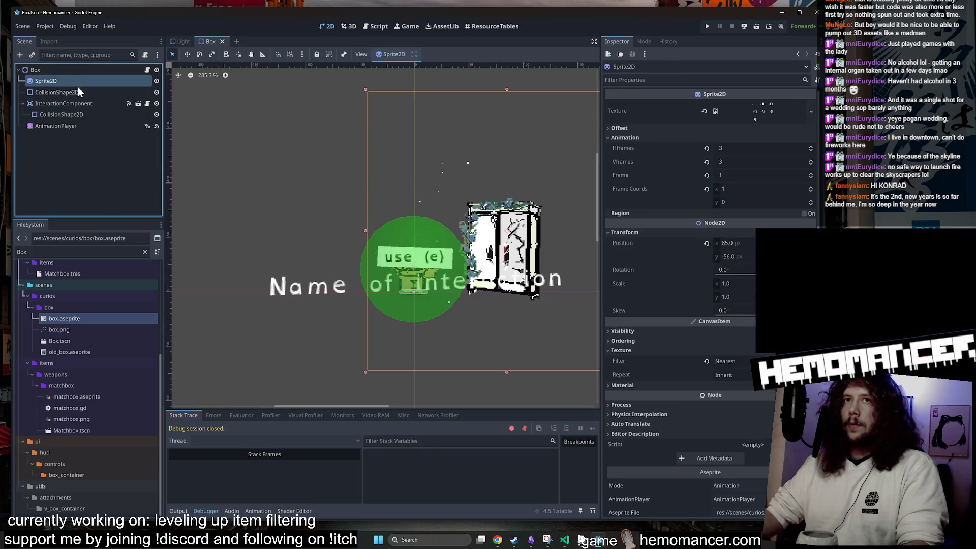
key("Escape")
scroll(712, 289, "down", 3)
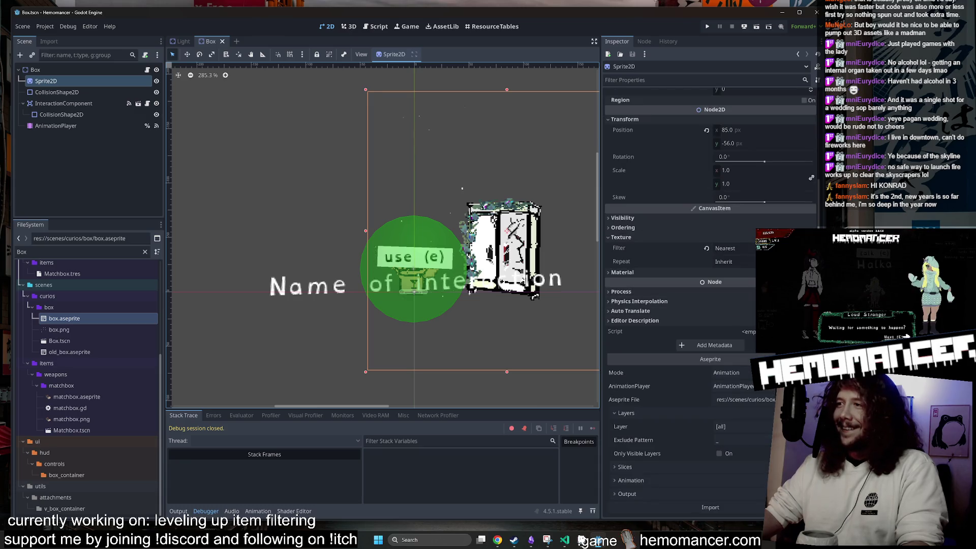
left_click_drag(85, 324, 509, 370)
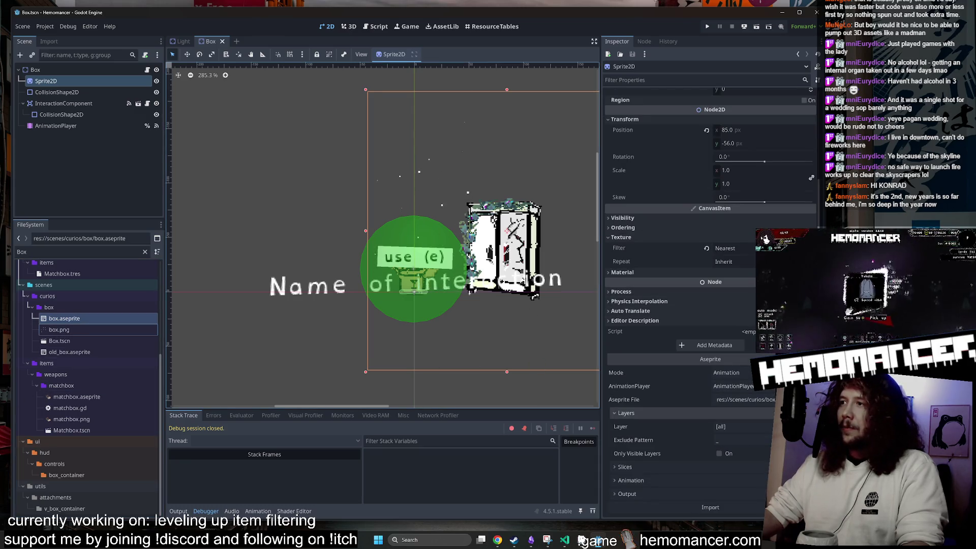
left_click(758, 509)
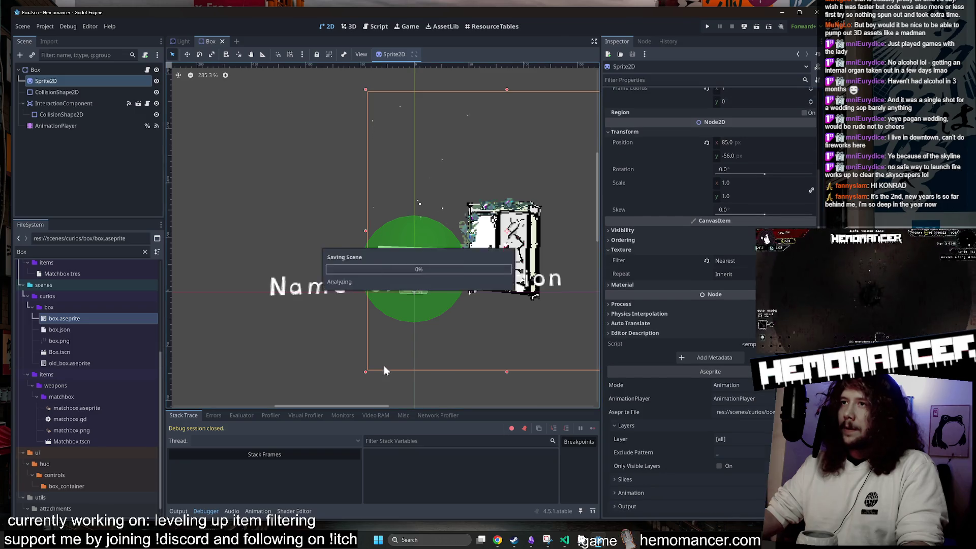
Preview the idle animation on the AnimationPlayer, then launch the game
left_click(75, 126)
left_click(317, 421)
left_click(325, 434)
left_click(218, 418)
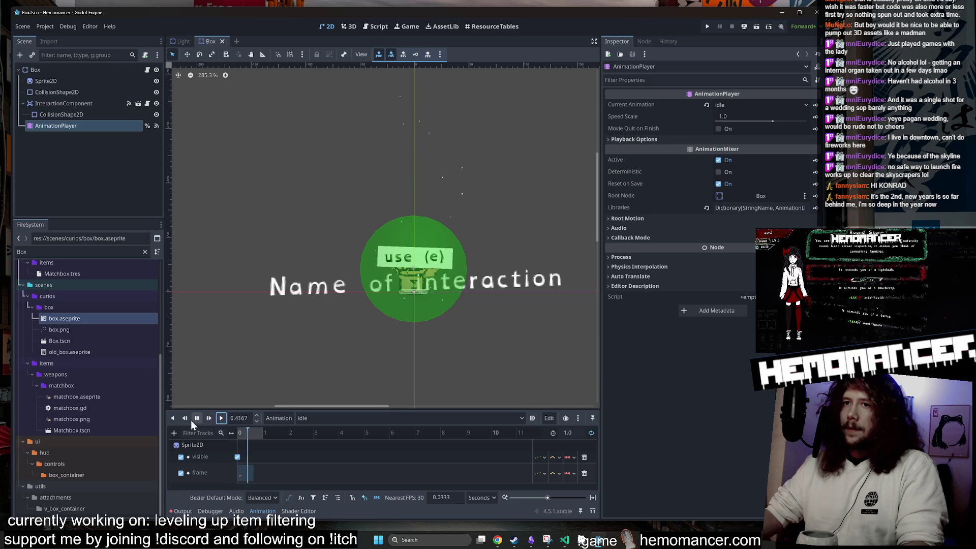
left_click(196, 418)
left_click(267, 133)
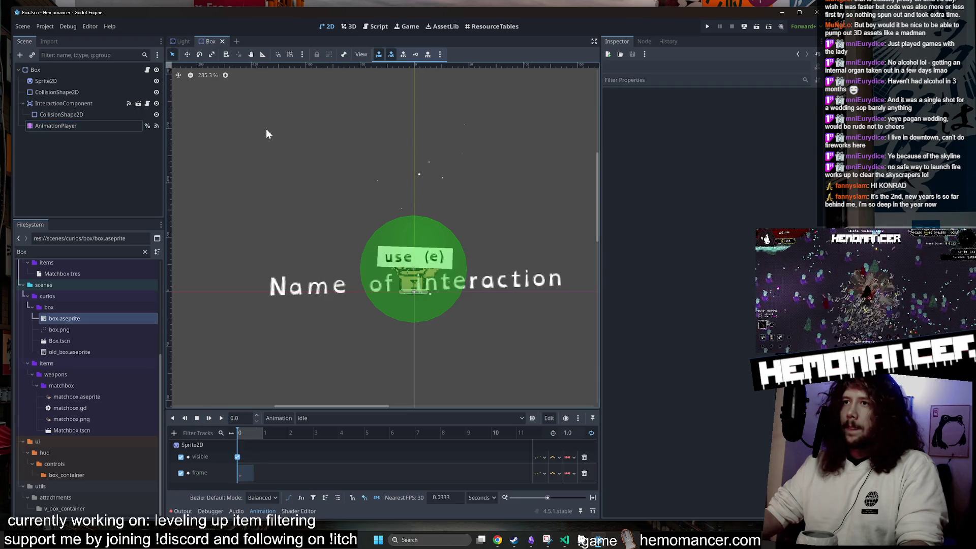
left_click(337, 141)
key("F6")
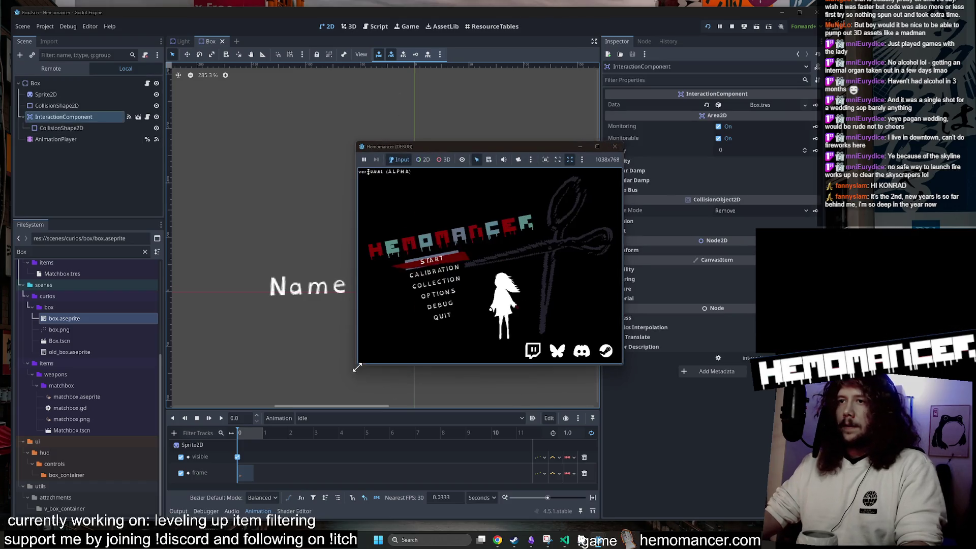
Resize the running game window larger by dragging its edges
left_click_drag(358, 367, 259, 449)
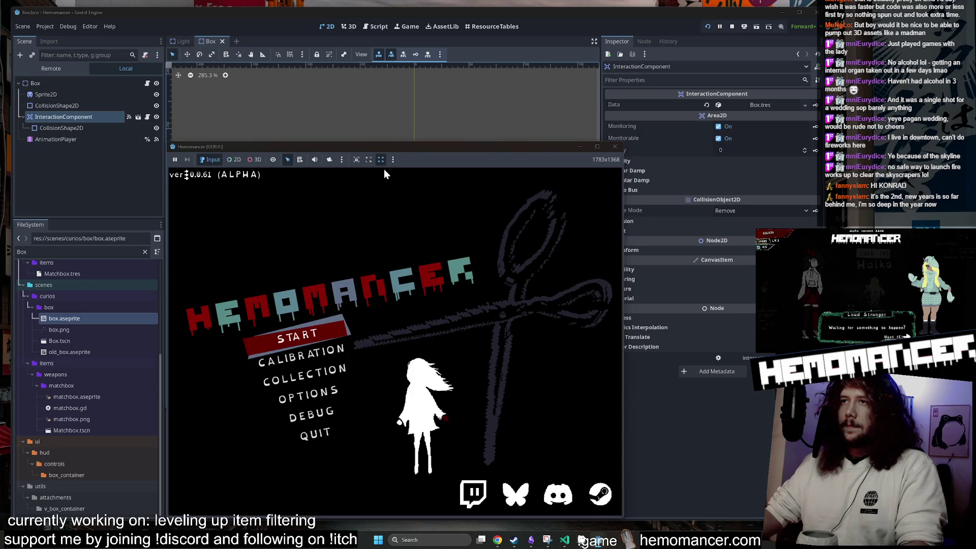
left_click_drag(384, 153, 393, 78)
mouse_move(610, 447)
left_mouse_down()
mouse_move(584, 393)
mouse_move(651, 487)
left_mouse_up()
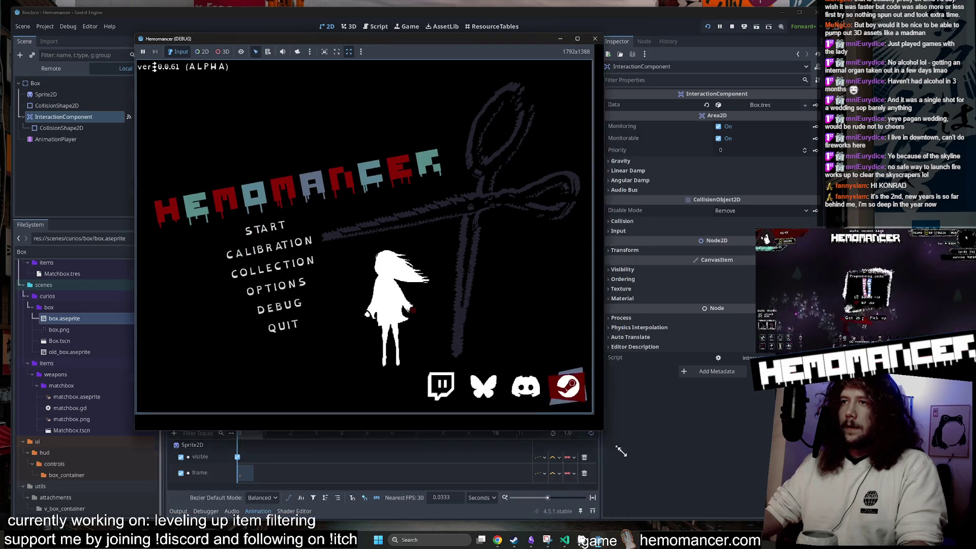
Start a new game and walk to the signpost to bring up travel
left_click(327, 284)
key("w")
key("a")
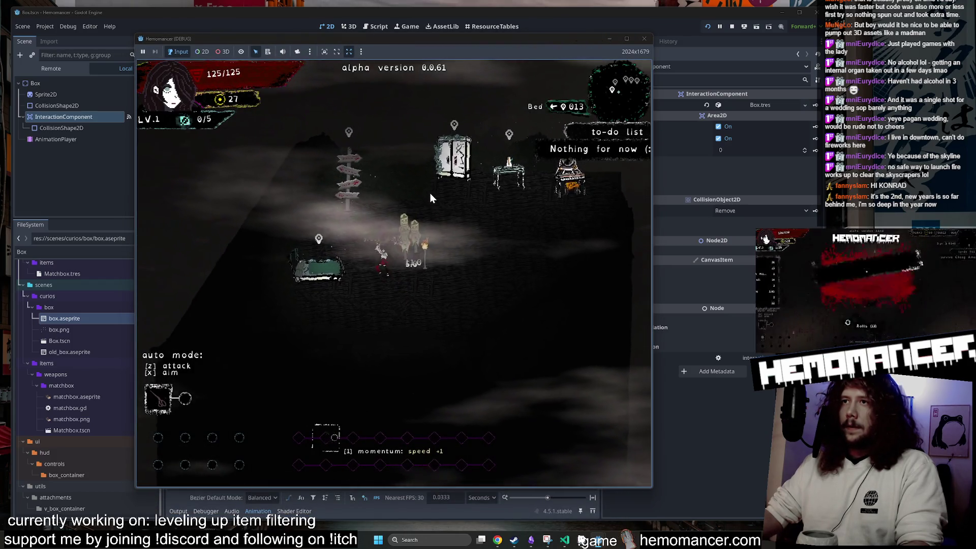
key("e")
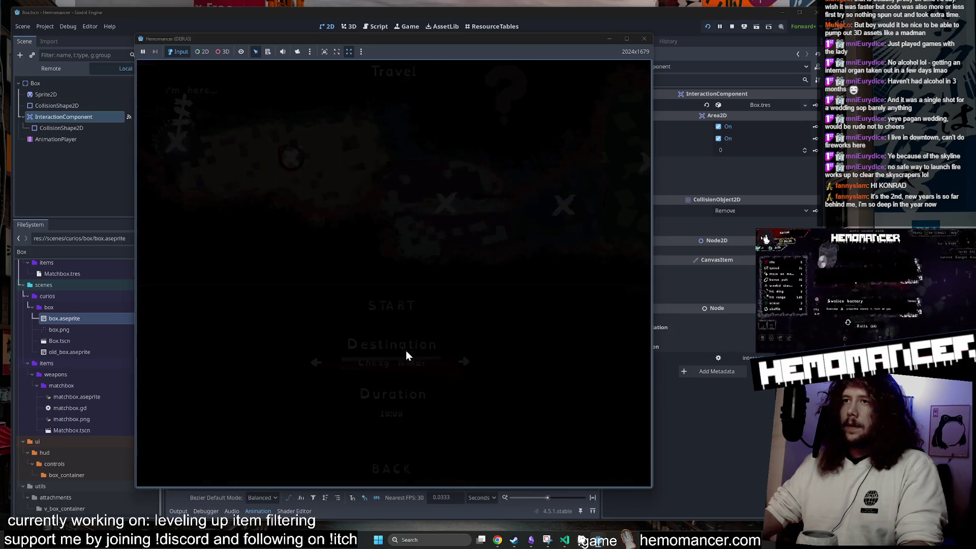